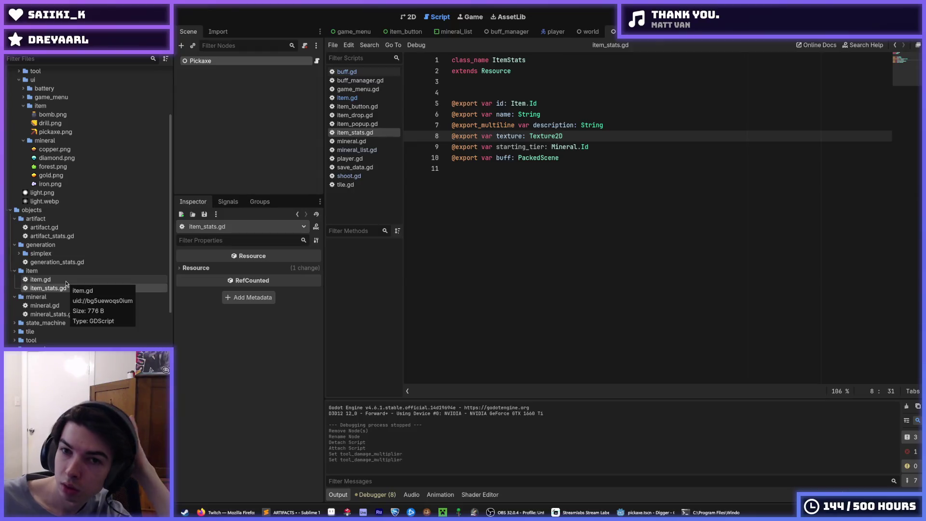
- Open item.gd and look over the GOLD and FOREST costs on lines 18–19
{"action": "double_click", "coordinate": [67, 282]}
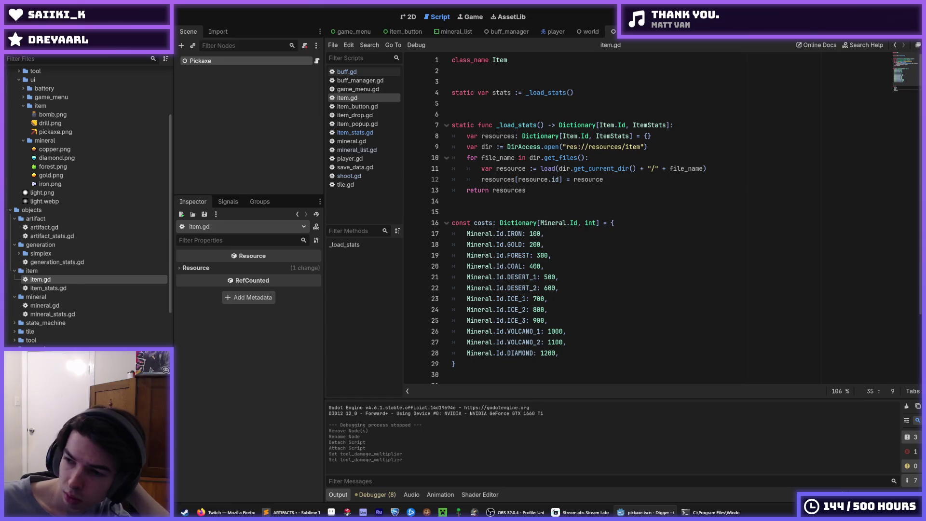
{"action": "left_click", "coordinate": [564, 264]}
{"action": "left_click", "coordinate": [572, 256]}
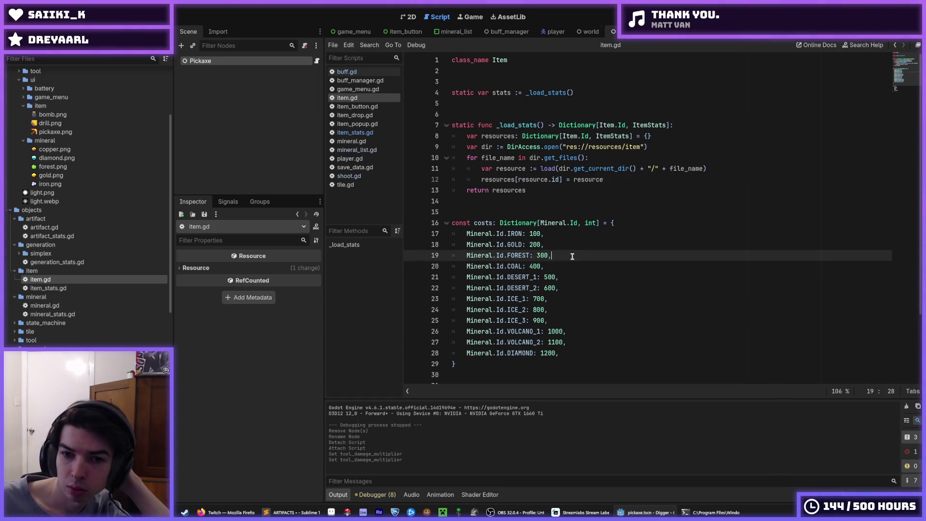
{"action": "left_click", "coordinate": [571, 244]}
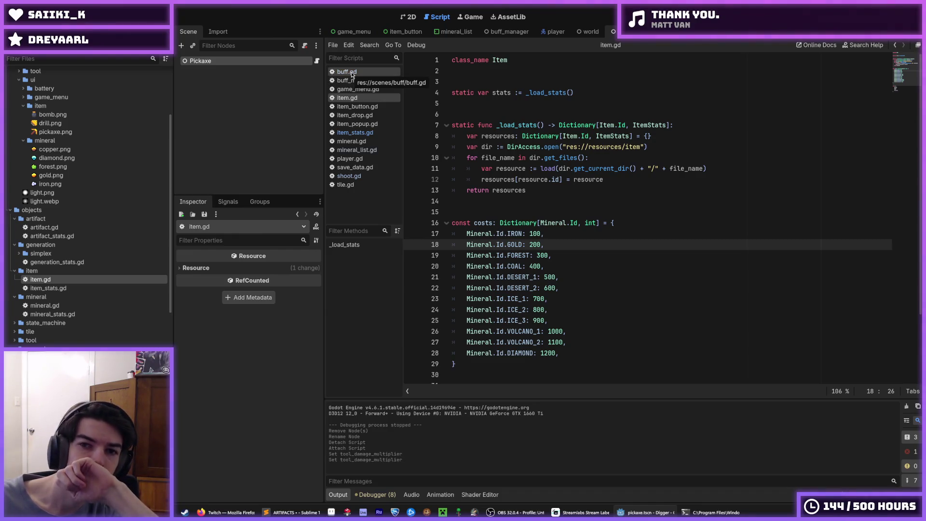
- View buff.gd briefly, then move through shoot.gd to player.gd
{"action": "left_click", "coordinate": [351, 71]}
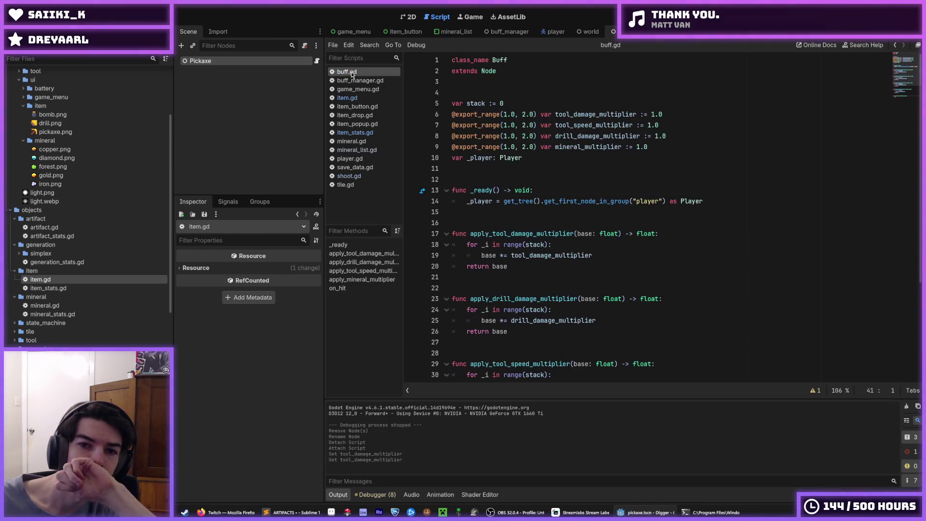
{"action": "left_click", "coordinate": [363, 175]}
{"action": "left_click", "coordinate": [349, 158]}
- Replace the +1 on line 41 with Item.stats[item_id].starting_tier and save player.gd
{"action": "scroll", "coordinate": [611, 221], "scroll_direction": "down", "scroll_amount": 6}
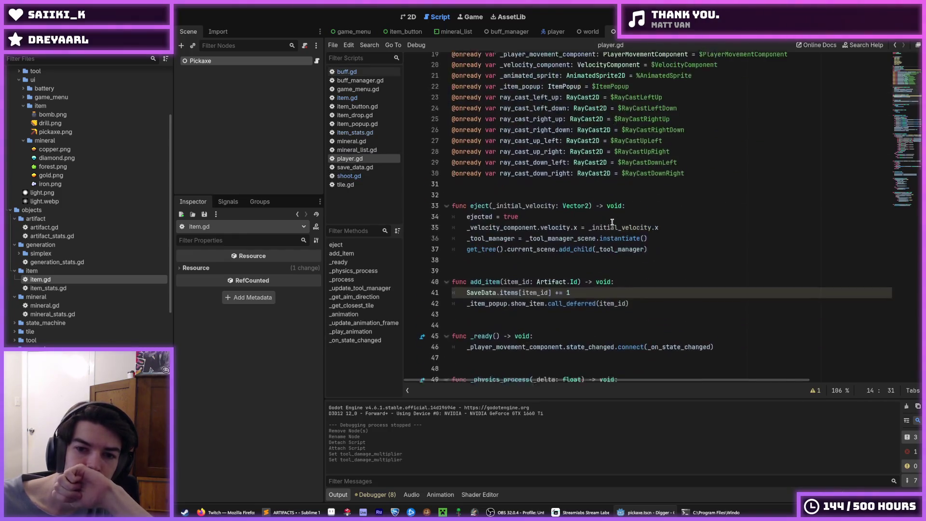
{"action": "scroll", "coordinate": [611, 222], "scroll_direction": "down", "scroll_amount": 5}
{"action": "left_click", "coordinate": [580, 137]}
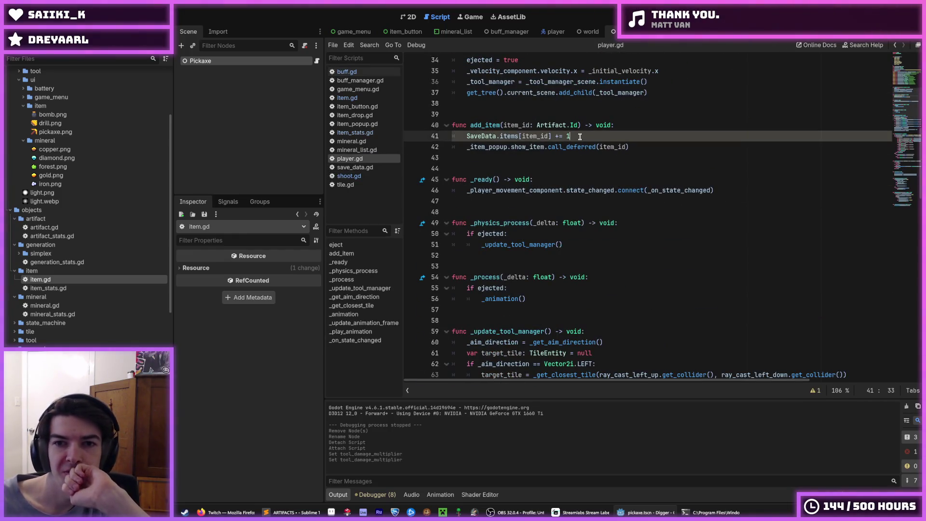
{"action": "left_click_drag", "start_coordinate": [579, 137], "coordinate": [466, 136]}
{"action": "left_click", "coordinate": [622, 137]}
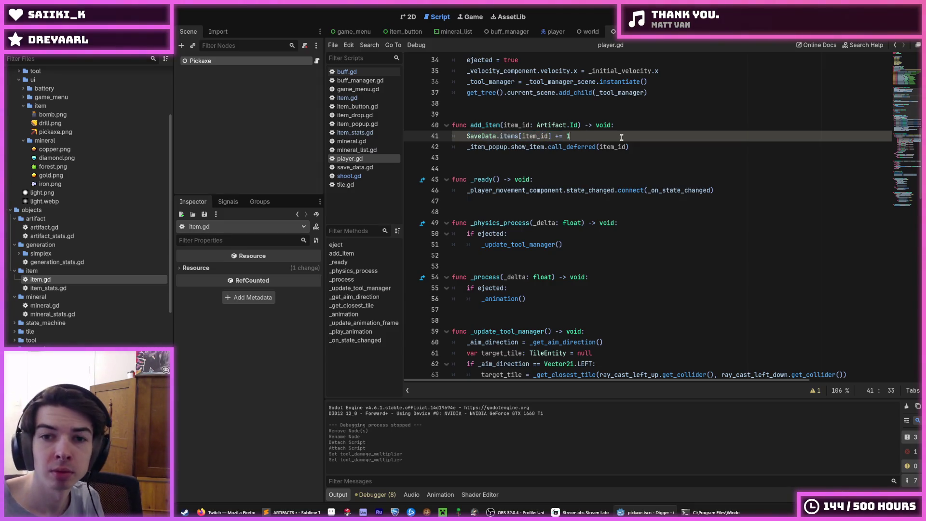
{"action": "key", "text": "BackSpace"}
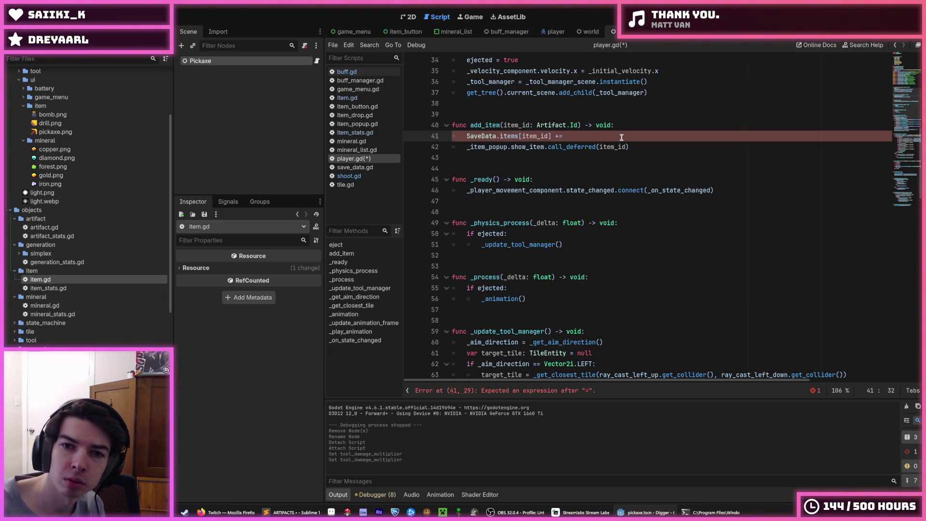
{"action": "type", "text": "Item"}
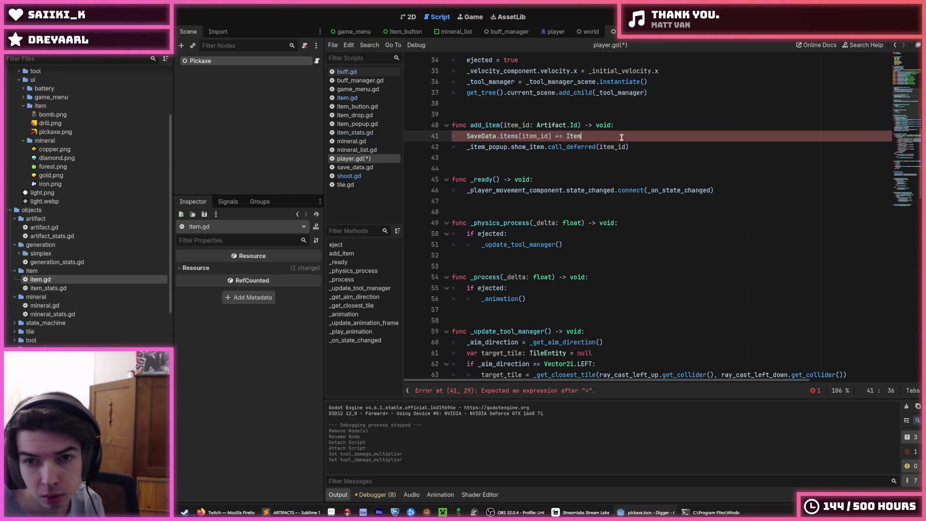
{"action": "type", "text": ".stats."}
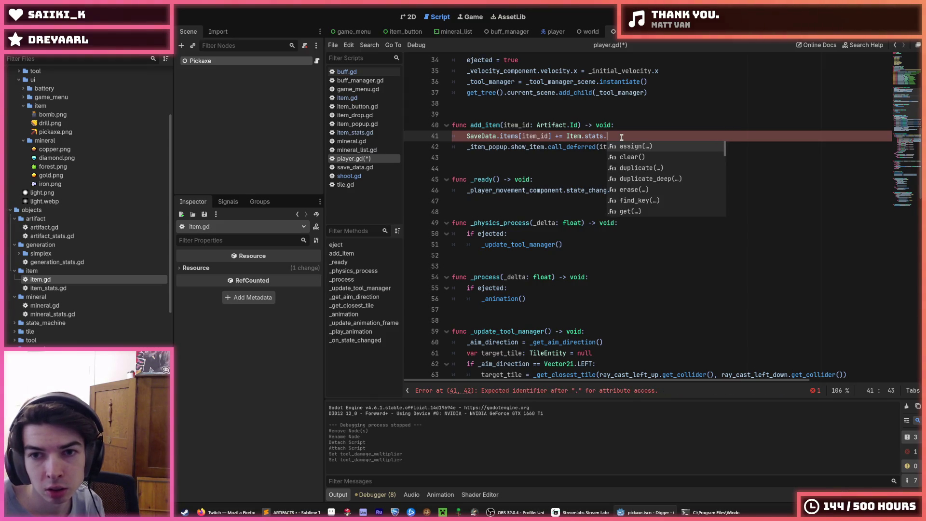
{"action": "key", "text": "BackSpace"}
{"action": "type", "text": "[item]"}
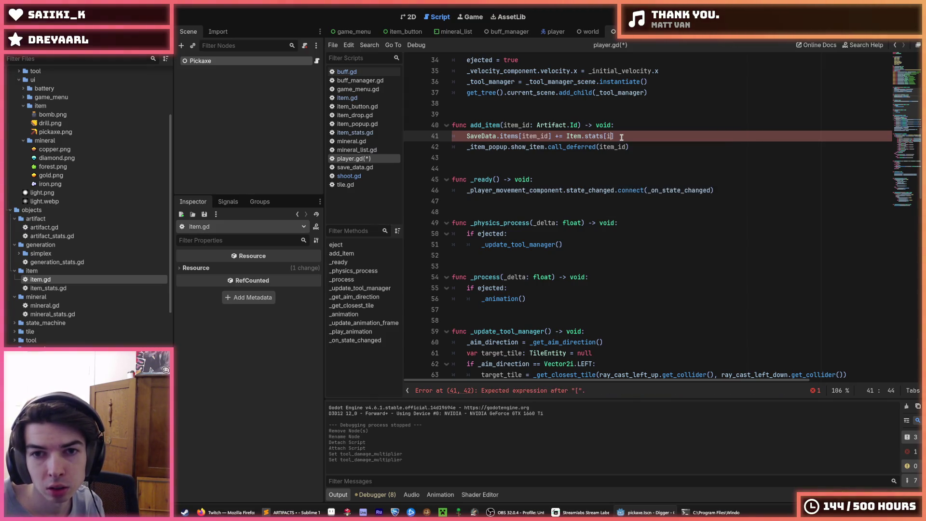
{"action": "type", "text": "_id].st"}
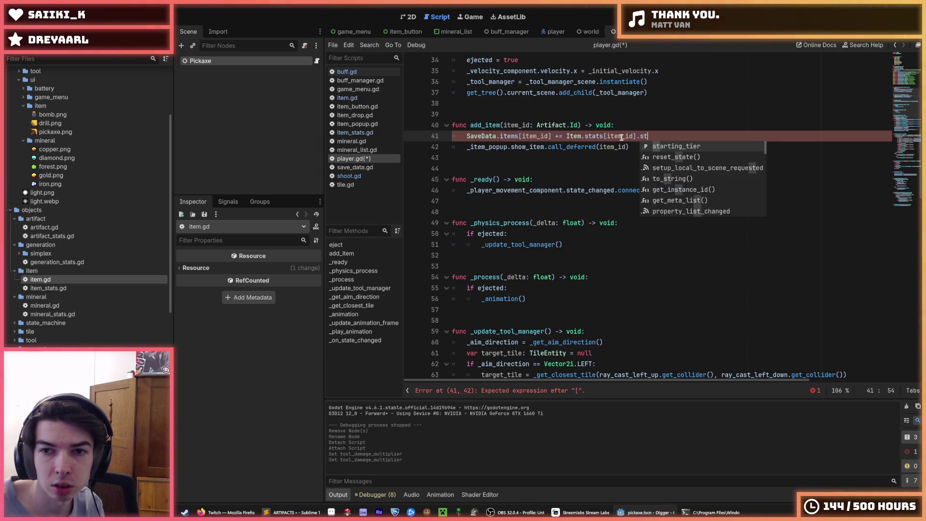
{"action": "type", "text": "arting_t"}
{"action": "key", "text": "Return"}
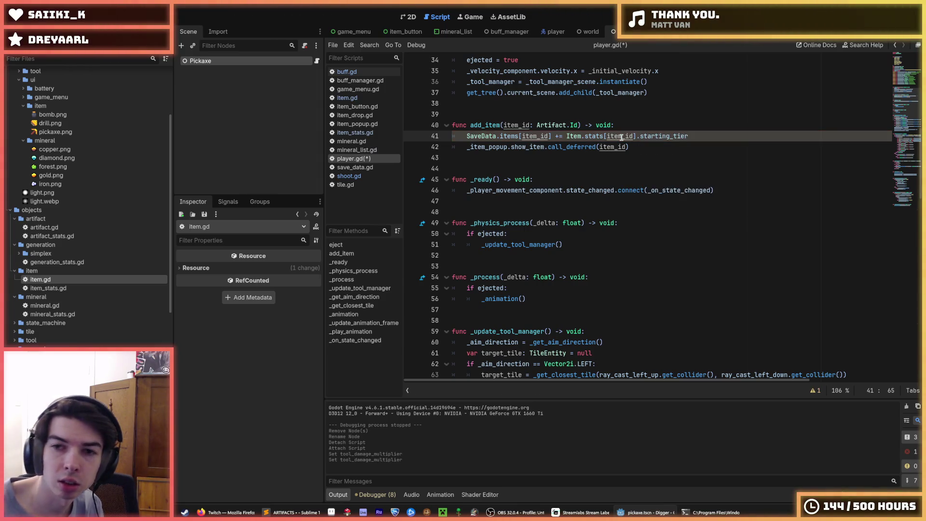
{"action": "key", "text": "ctrl+s"}
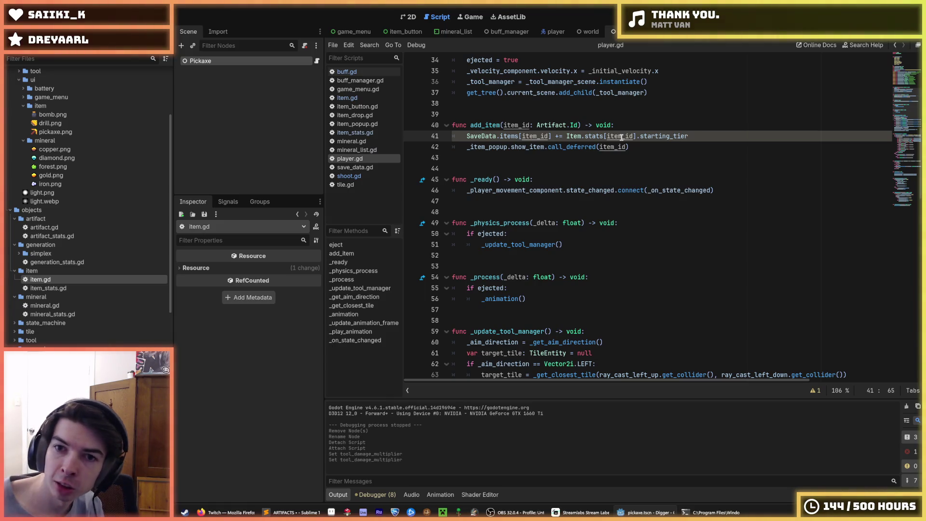
{"action": "key", "text": "ctrl+s"}
{"action": "key", "text": "ctrl+s"}
- Turn the += on line 41 into a plain = assignment
{"action": "scroll", "coordinate": [640, 116], "scroll_direction": "up", "scroll_amount": 2}
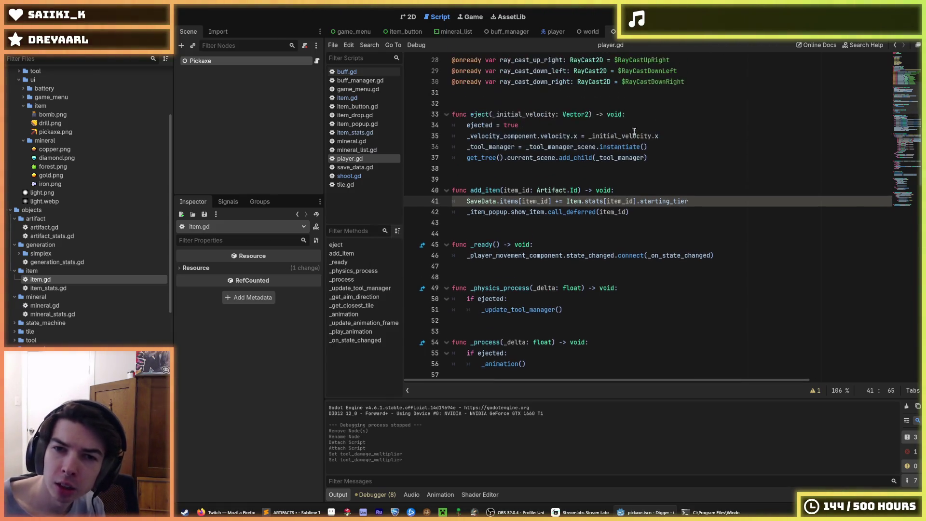
{"action": "left_click", "coordinate": [557, 201]}
{"action": "key", "text": "BackSpace"}
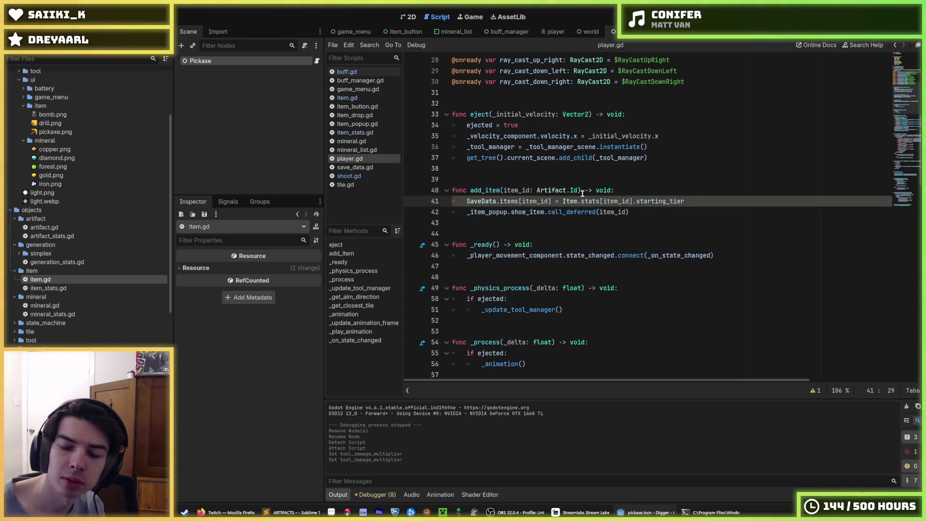
{"action": "left_click", "coordinate": [627, 191]}
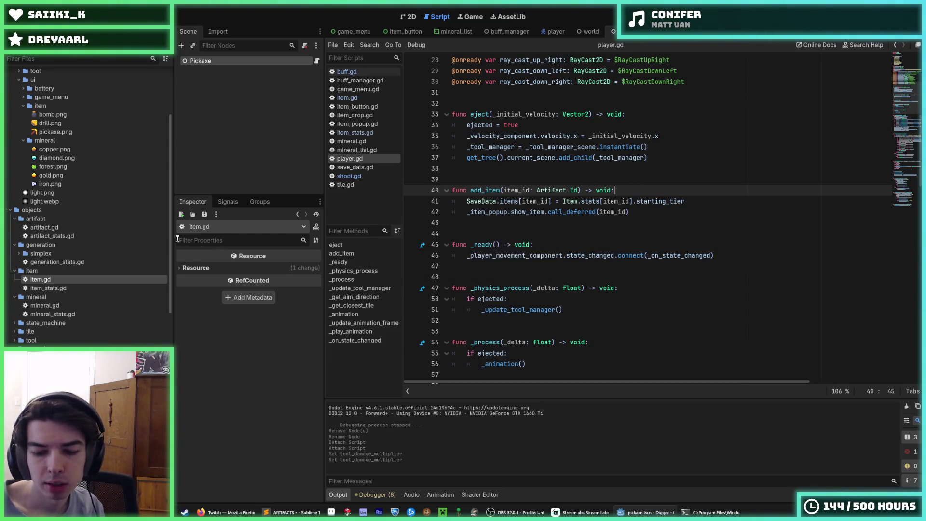
{"action": "key", "text": "ctrl+s"}
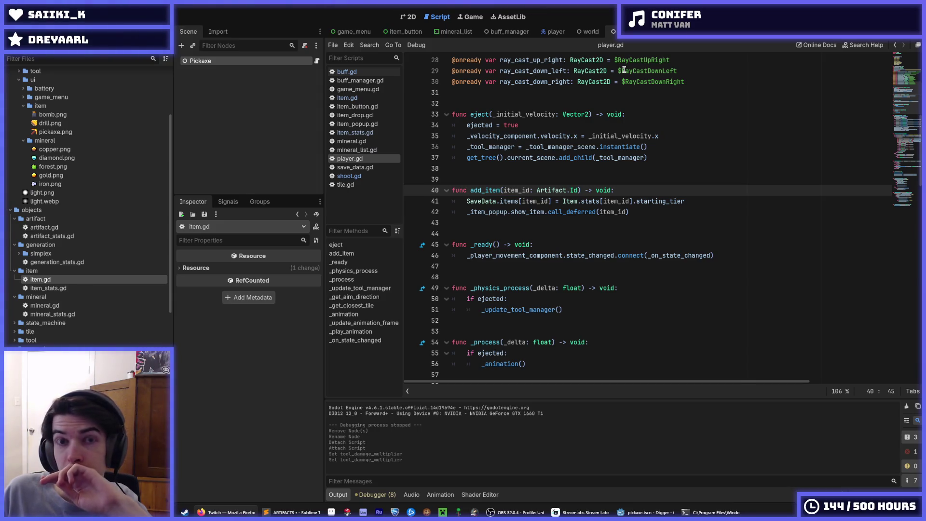
{"action": "left_click", "coordinate": [643, 103]}
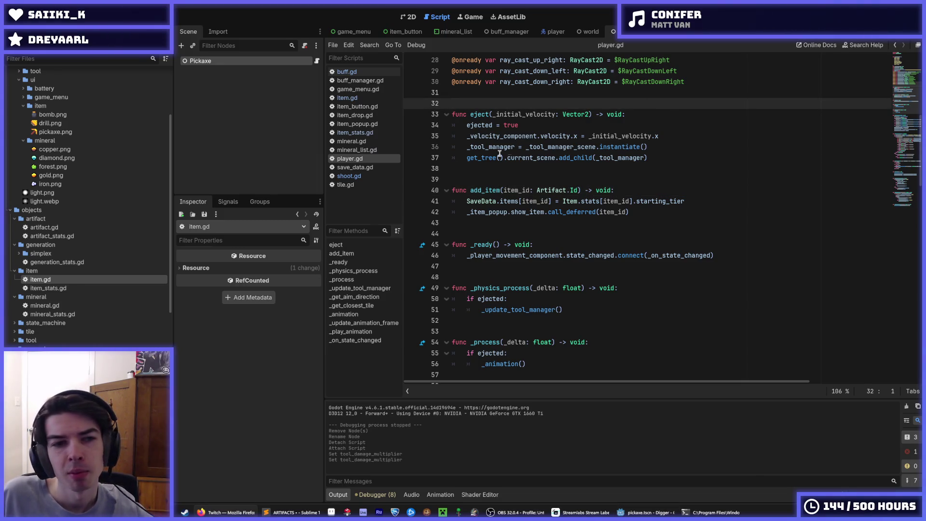
{"action": "left_click", "coordinate": [539, 147]}
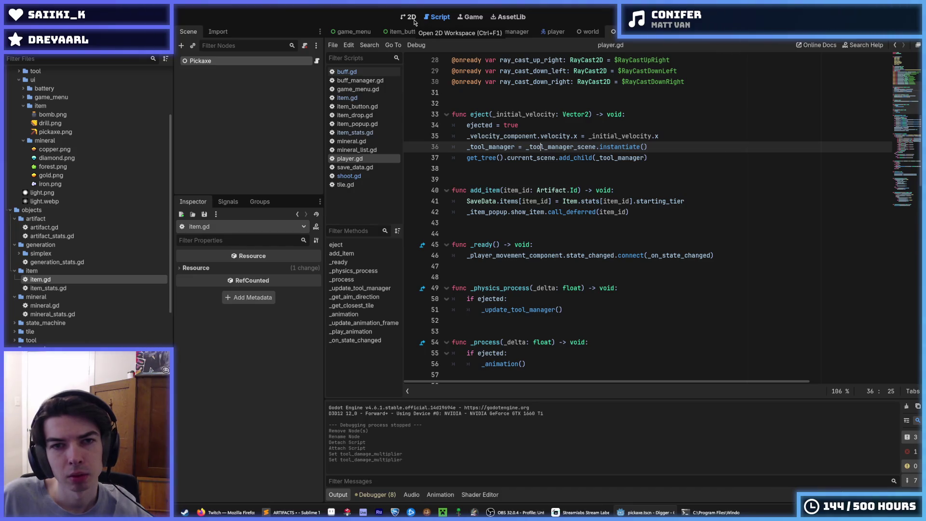
- In the 2D view, open pickaxe.tscn from scenes/buff, after a brief detour to laser.tscn, and bring up the Pickaxe node's context menu
{"action": "left_click", "coordinate": [412, 17]}
{"action": "scroll", "coordinate": [61, 292], "scroll_direction": "down", "scroll_amount": 5}
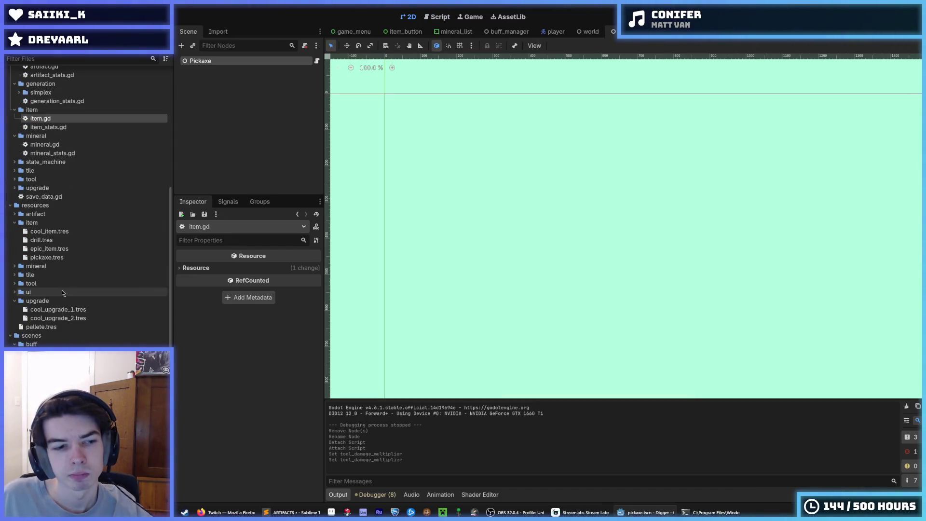
{"action": "scroll", "coordinate": [62, 290], "scroll_direction": "down", "scroll_amount": 5}
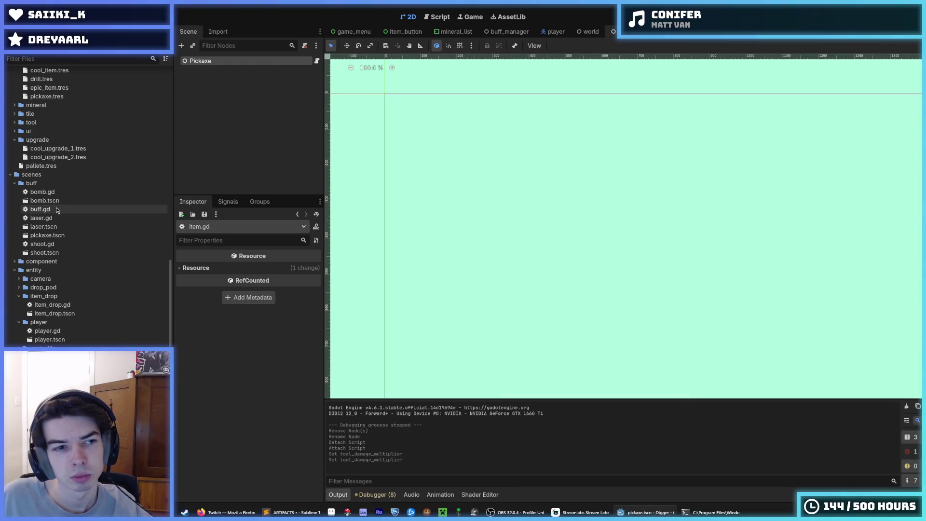
{"action": "double_click", "coordinate": [50, 236]}
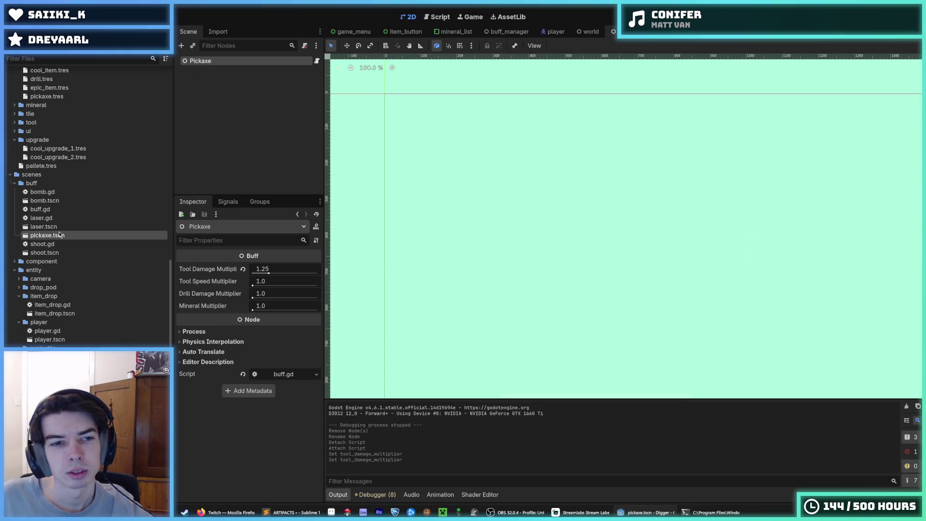
{"action": "key", "text": "Up"}
{"action": "key", "text": "Return"}
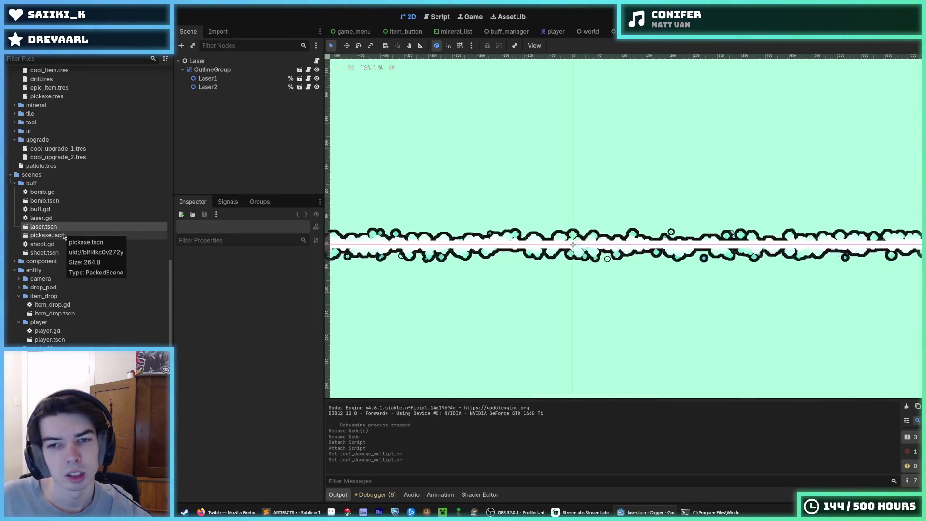
{"action": "double_click", "coordinate": [63, 236]}
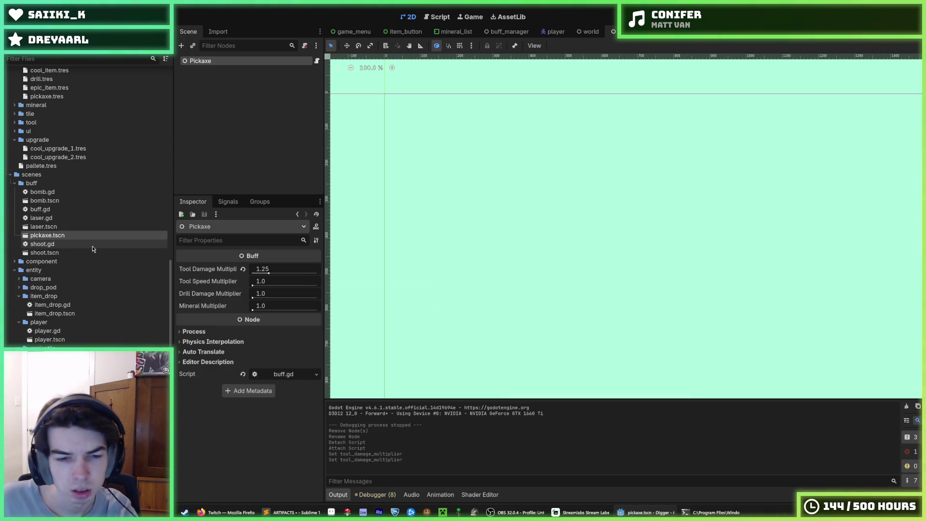
{"action": "right_click", "coordinate": [226, 65]}
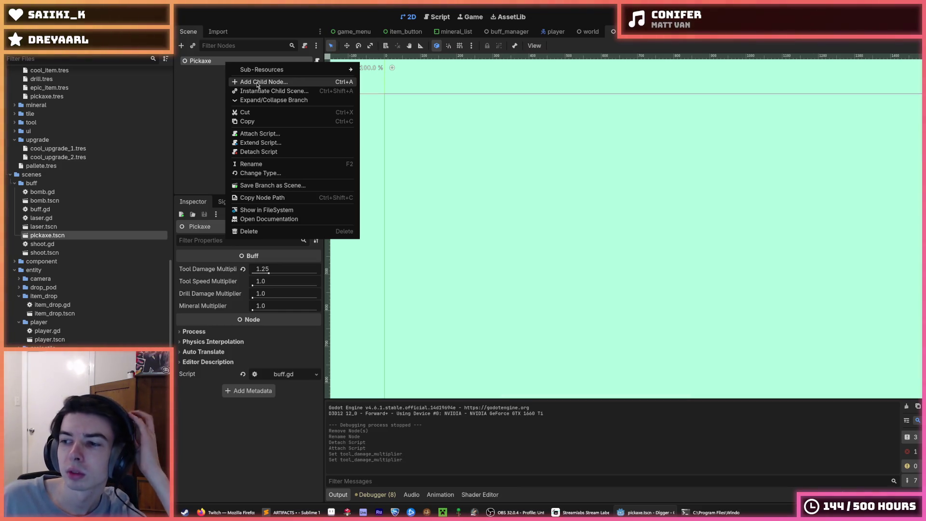
- Dismiss the Pickaxe node menu, cancel its rename, and switch to buff_manager.gd with Ctrl+F3
{"action": "left_click", "coordinate": [200, 76]}
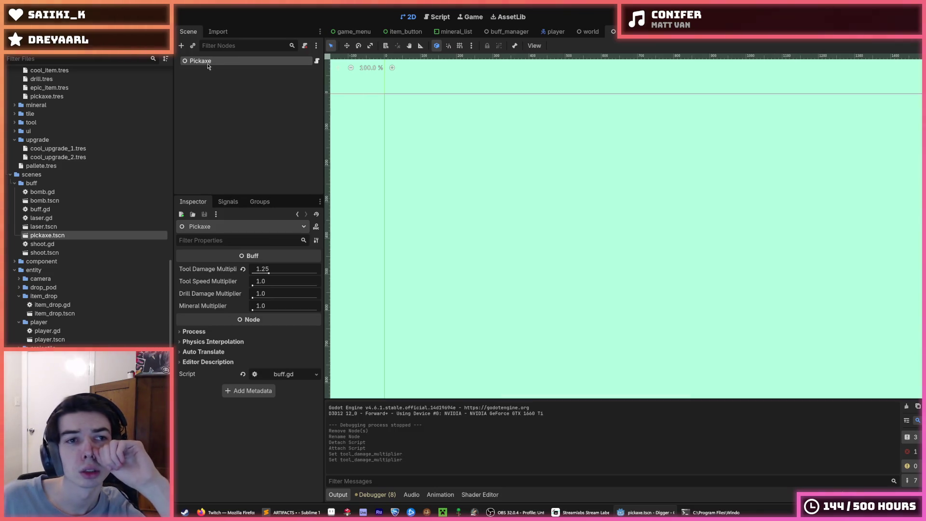
{"action": "key", "text": "F2"}
{"action": "key", "text": "Escape"}
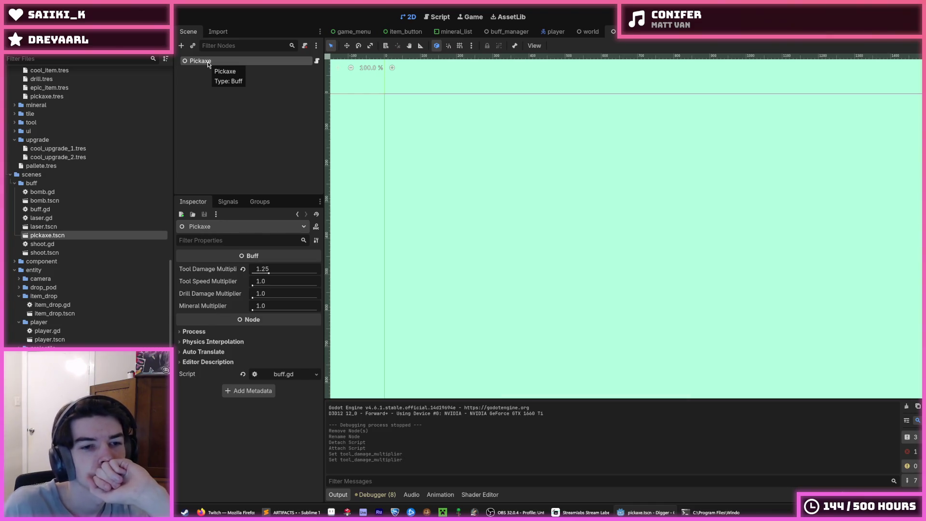
{"action": "key", "text": "ctrl+F3"}
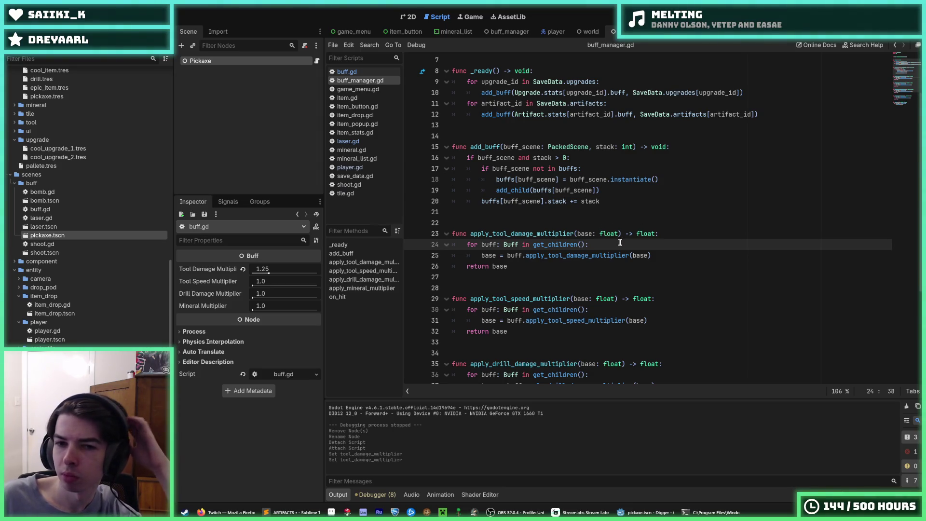
- Add 'for item_id in SaveData.items:' at the top of _ready with an add_buff call inside
{"action": "left_click", "coordinate": [629, 190]}
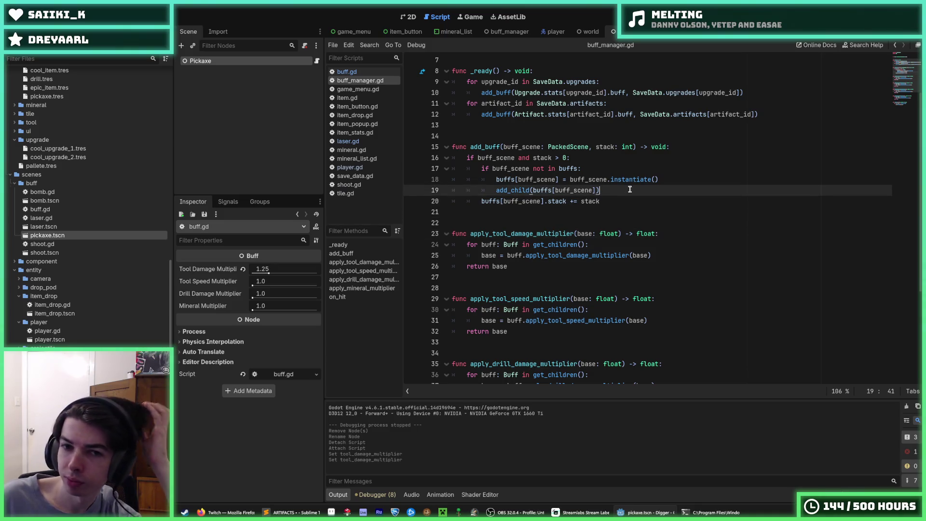
{"action": "scroll", "coordinate": [611, 204], "scroll_direction": "up", "scroll_amount": 2}
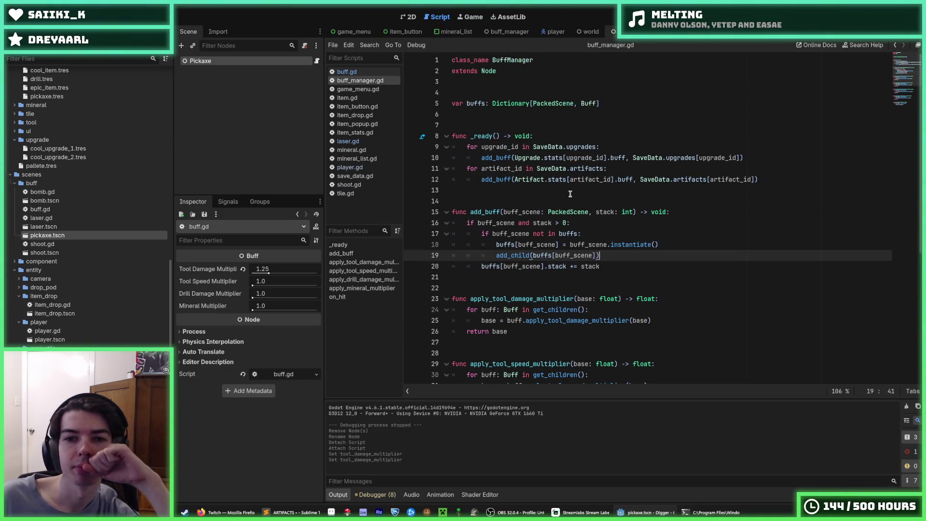
{"action": "left_click", "coordinate": [624, 151]}
{"action": "left_click", "coordinate": [625, 167]}
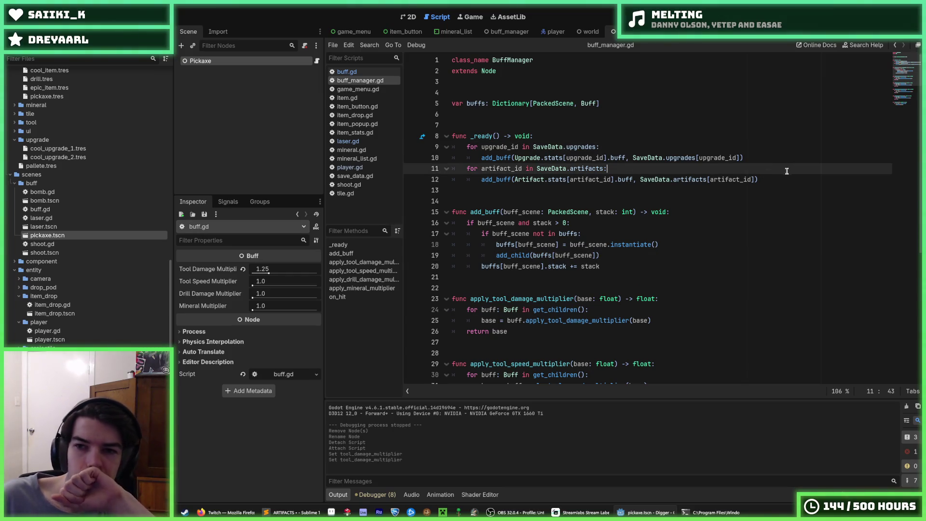
{"action": "left_click", "coordinate": [612, 137]}
{"action": "key", "text": "Return"}
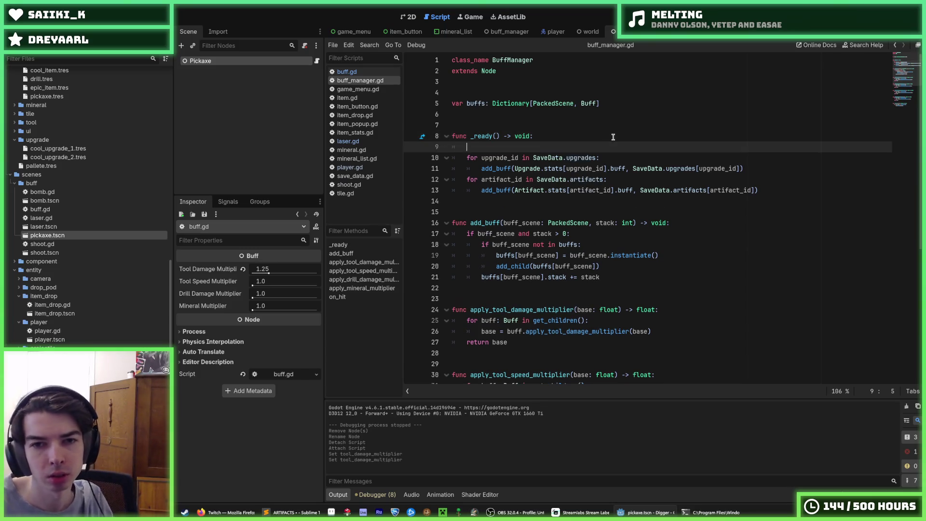
{"action": "type", "text": "for item_id in "}
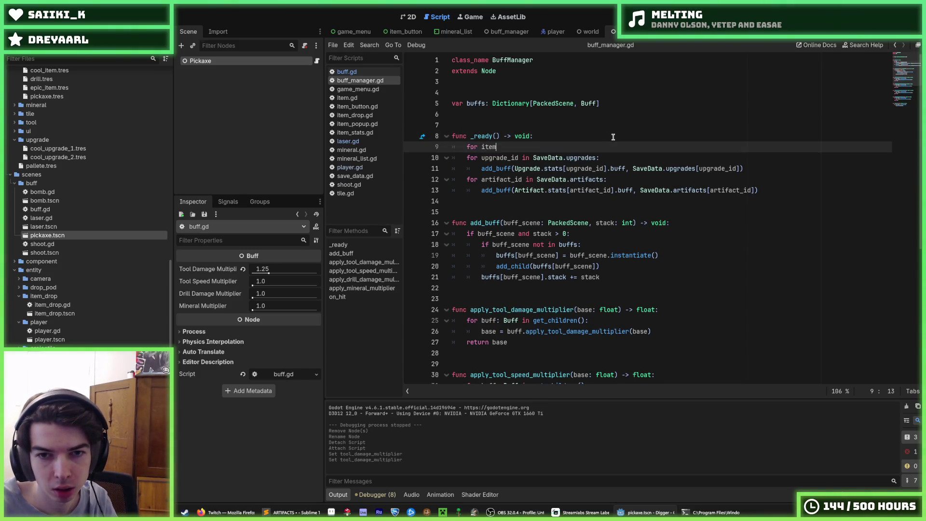
{"action": "type", "text": "S"}
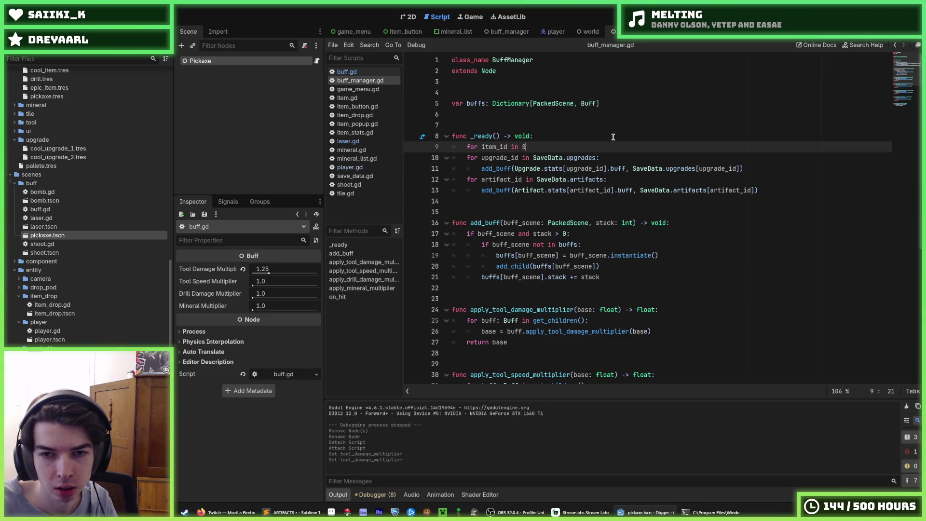
{"action": "type", "text": "aveData.item"}
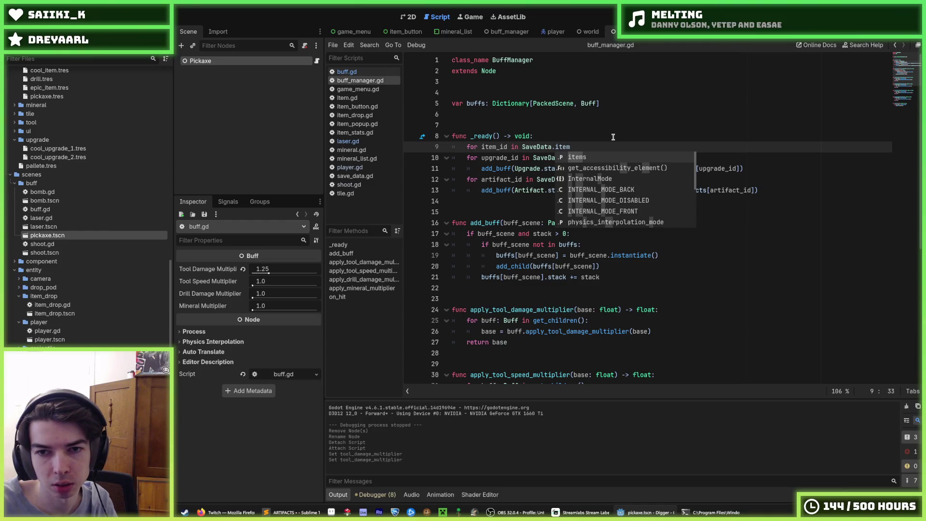
{"action": "type", "text": "s"}
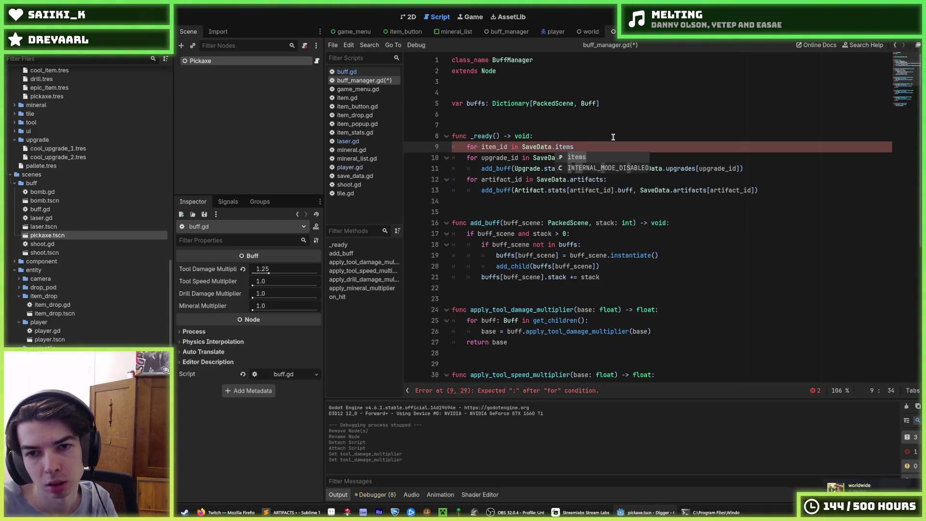
{"action": "type", "text": ":"}
{"action": "key", "text": "Return"}
{"action": "type", "text": "add_b"}
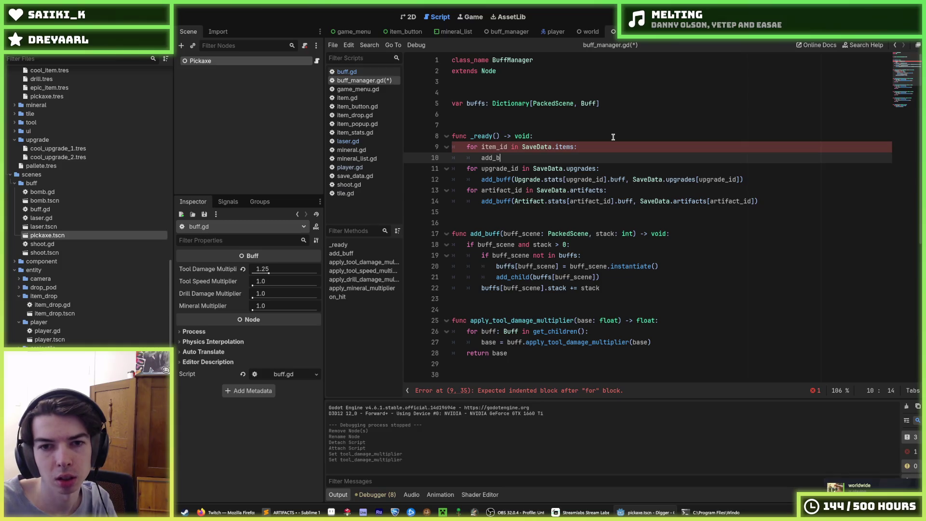
{"action": "type", "text": "uff("}
{"action": "key", "text": "Return"}
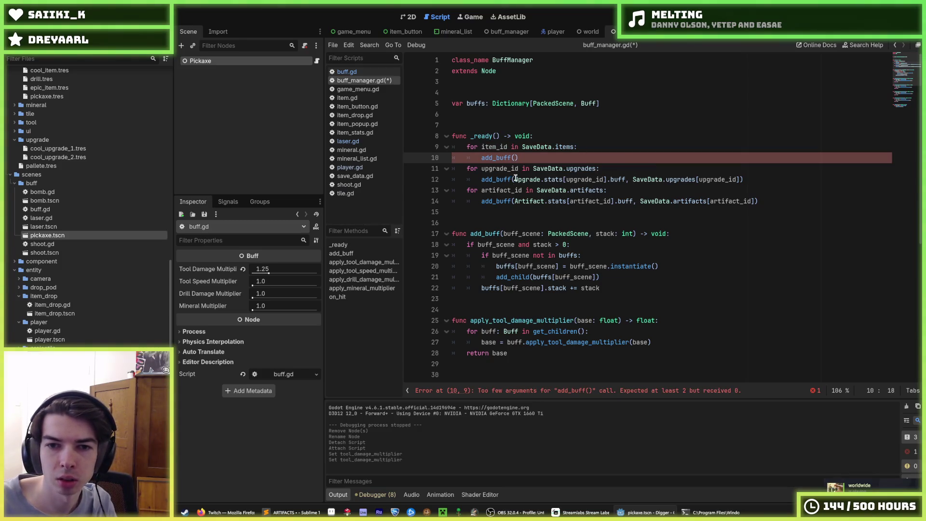
- Copy the upgrade loop's add_buff arguments into the new call, changing Upgrade/upgrade to Item/item
{"action": "left_click_drag", "start_coordinate": [514, 179], "coordinate": [740, 179]}
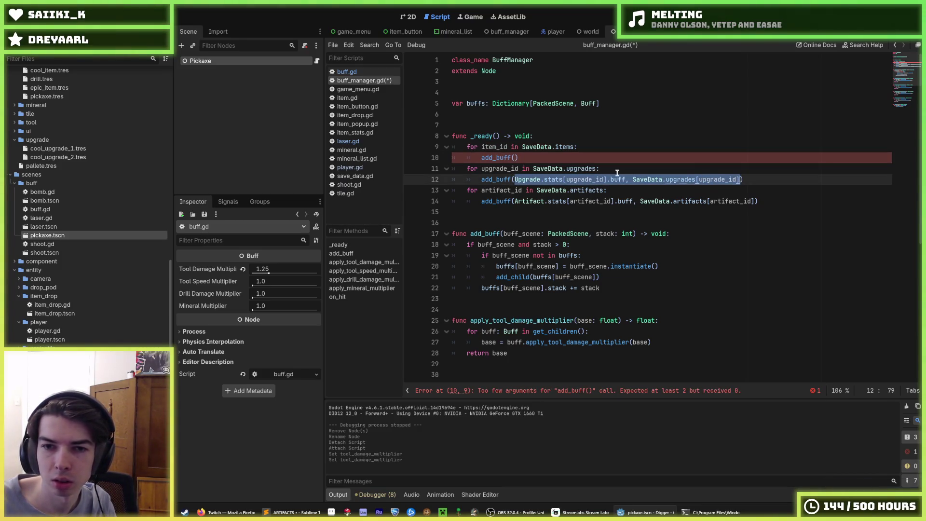
{"action": "key", "text": "ctrl+c"}
{"action": "left_click", "coordinate": [515, 158]}
{"action": "key", "text": "ctrl+v"}
{"action": "double_click", "coordinate": [531, 158]}
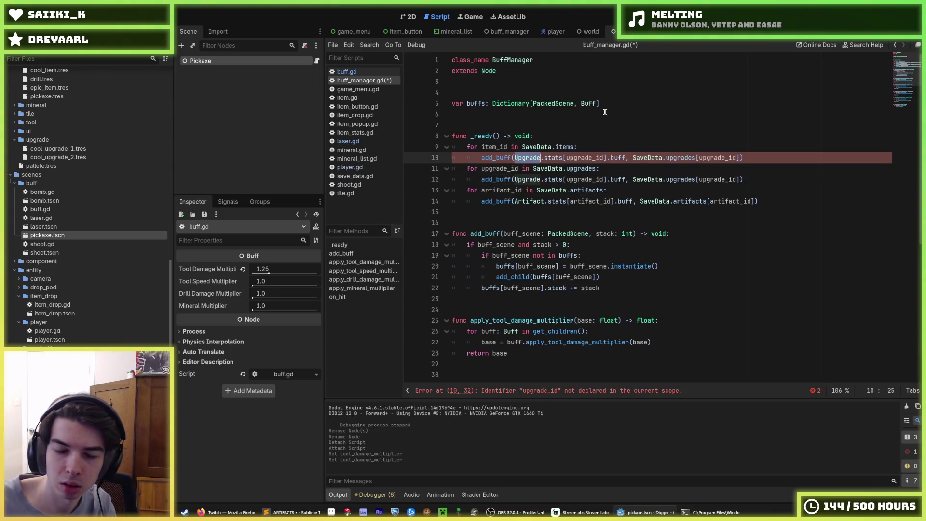
{"action": "type", "text": "Item"}
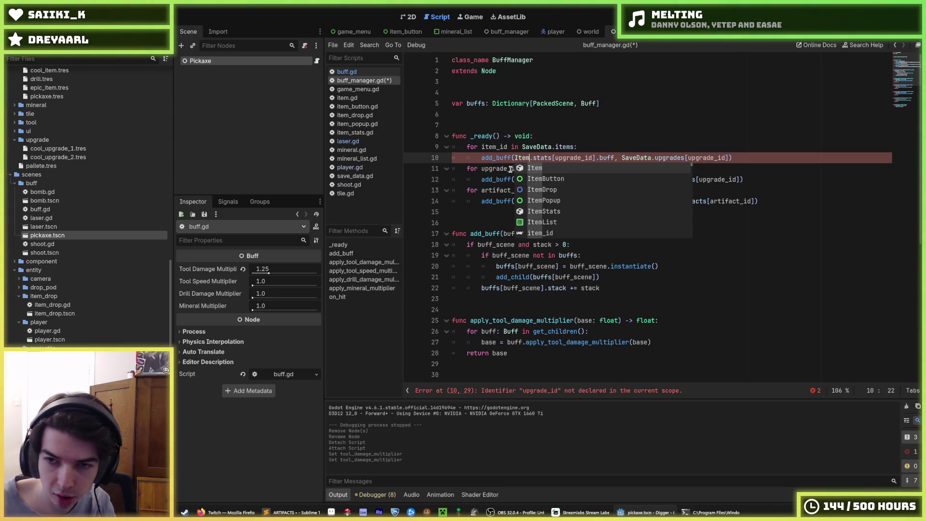
{"action": "key", "text": "Escape"}
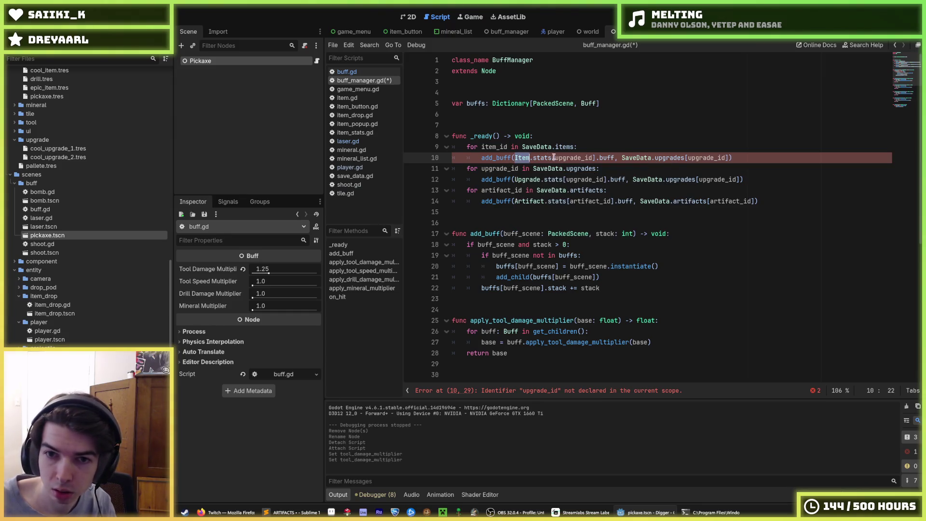
{"action": "left_click_drag", "start_coordinate": [576, 156], "coordinate": [552, 157]}
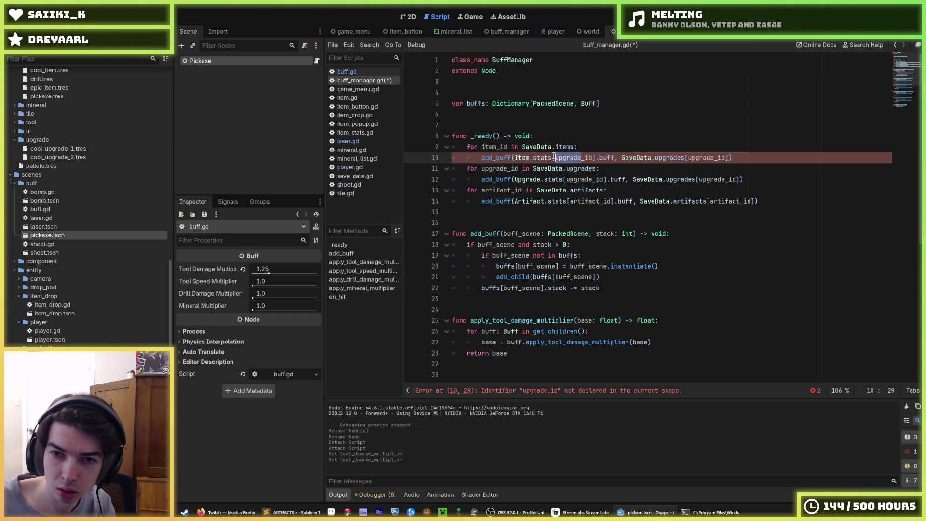
{"action": "key", "text": "ctrl+d"}
{"action": "type", "text": "item"}
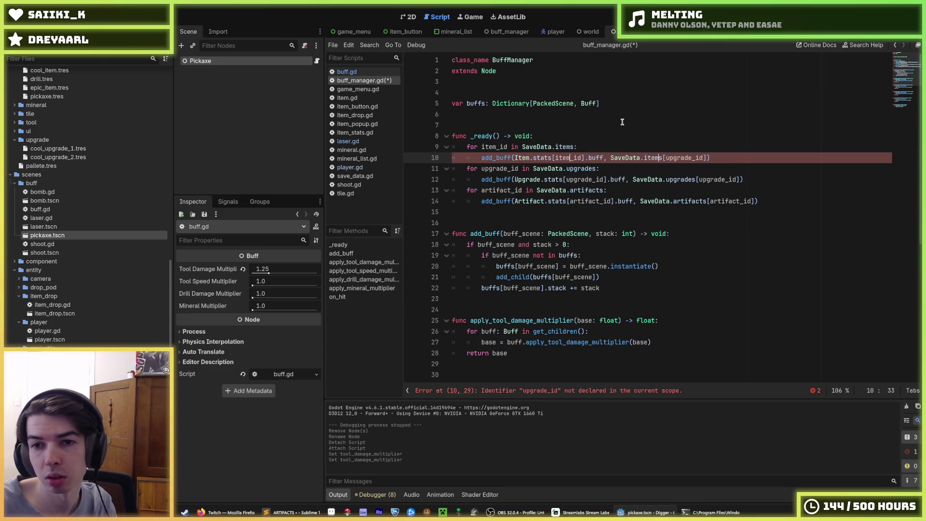
- Try wrapping SaveData.items on line 10 in int(), then remove the int( wrapper again
{"action": "left_click", "coordinate": [660, 158]}
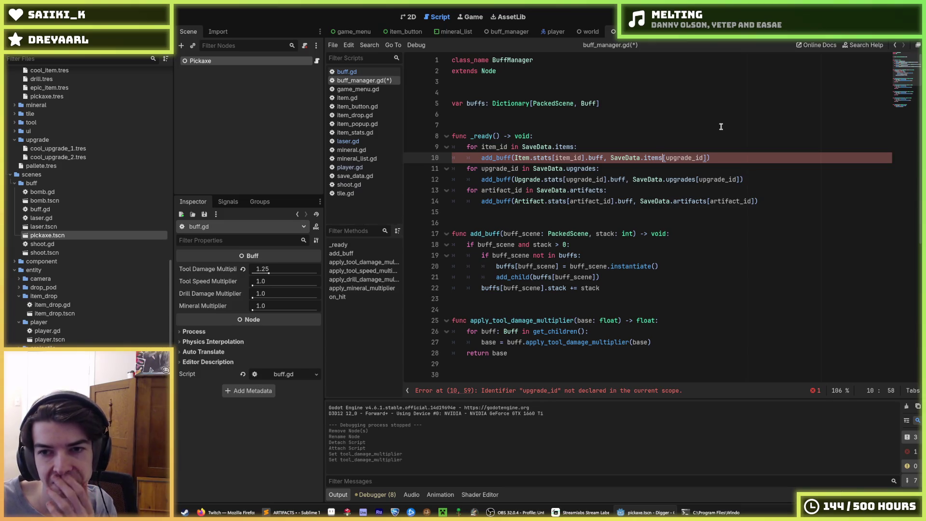
{"action": "key", "text": "Left"}
{"action": "key", "text": "Left"}
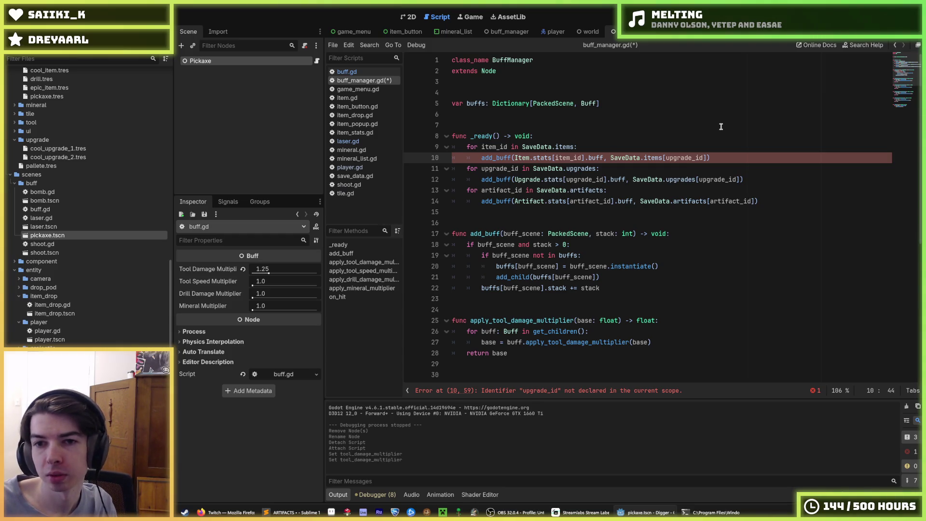
{"action": "type", "text": "int("}
{"action": "key", "text": "End"}
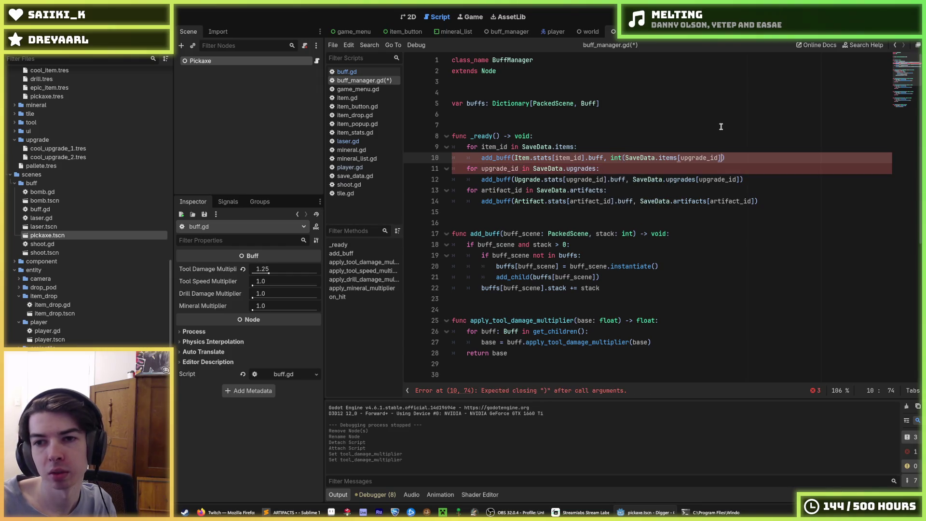
{"action": "type", "text": ")"}
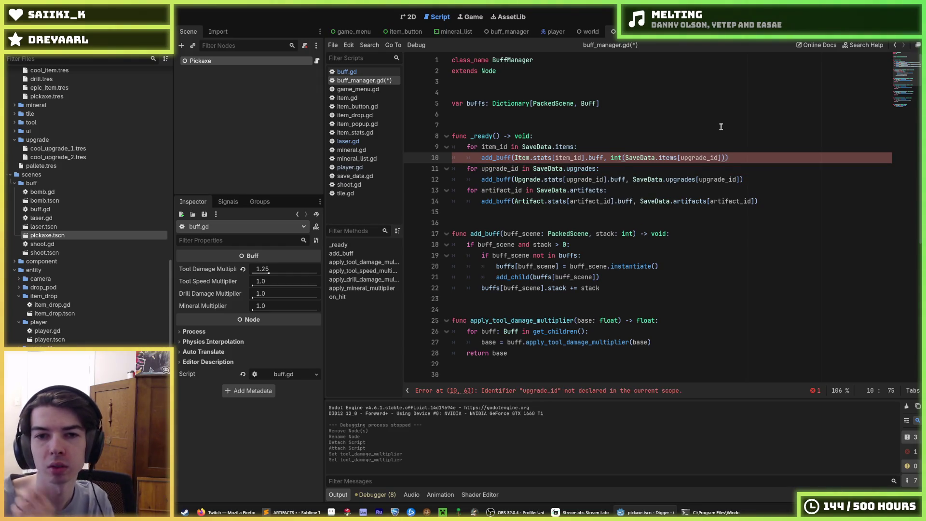
{"action": "key", "text": "BackSpace"}
{"action": "key", "text": "Left"}
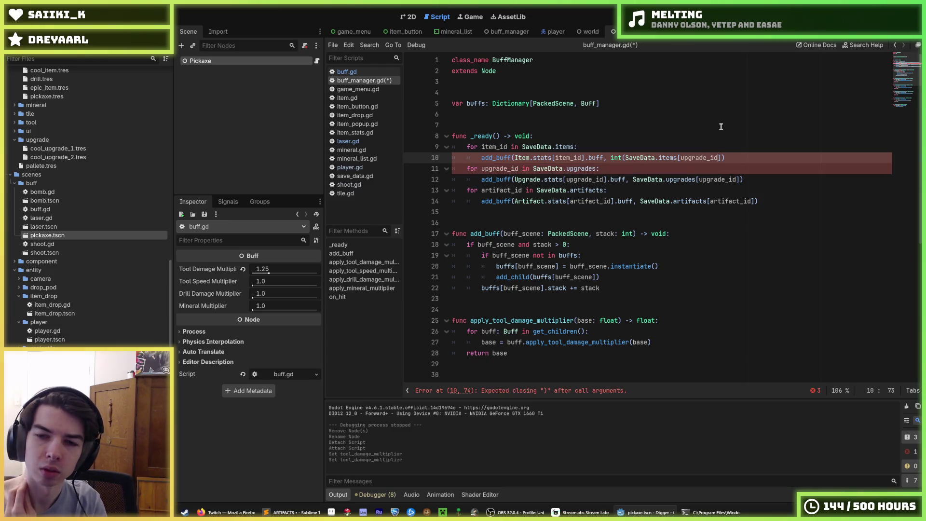
{"action": "key", "text": "ctrl+Left"}
{"action": "key", "text": "ctrl+Left"}
{"action": "key", "text": "ctrl+Left"}
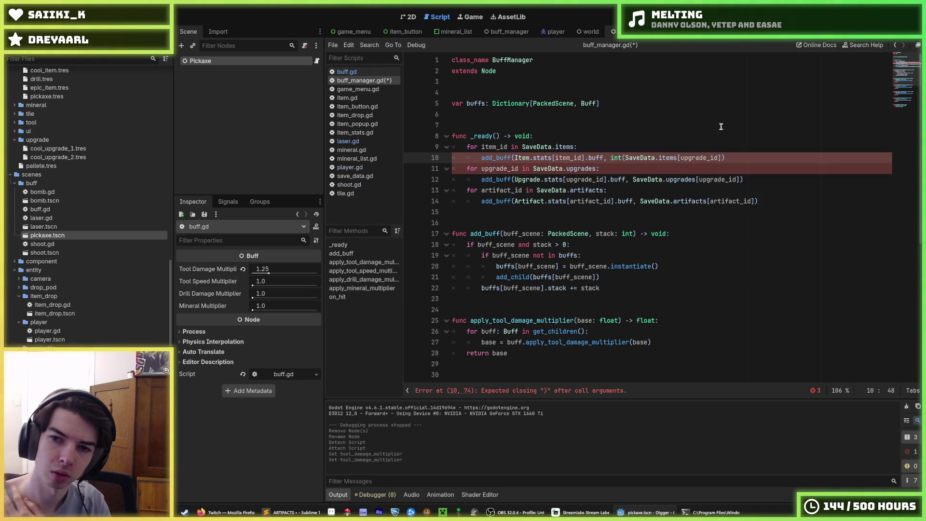
{"action": "key", "text": "End"}
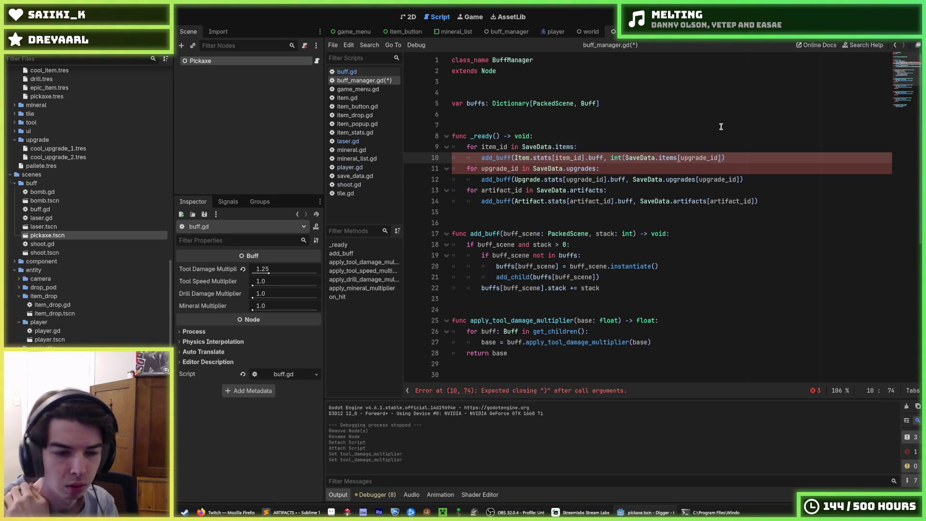
{"action": "key", "text": "Left"}
{"action": "key", "text": "Left"}
{"action": "key", "text": "Left"}
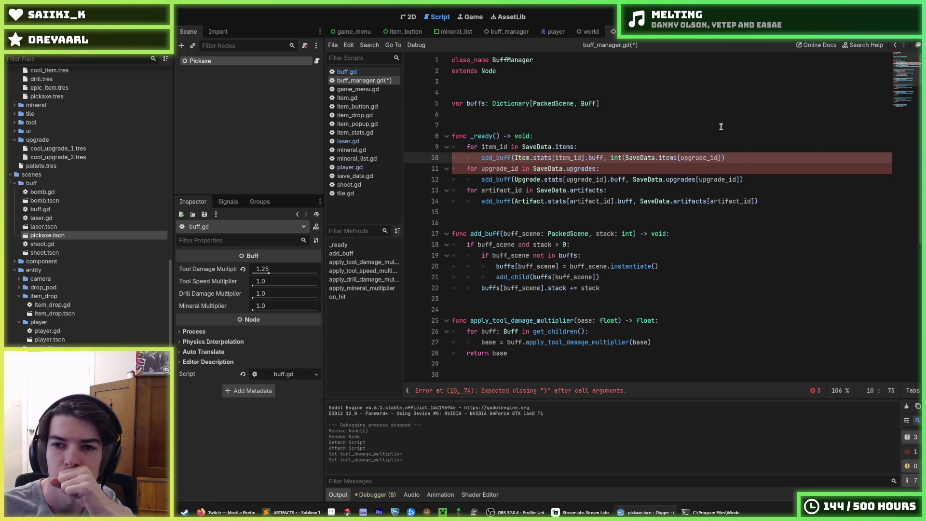
{"action": "key", "text": "ctrl+Left"}
{"action": "key", "text": "ctrl+Left"}
{"action": "key", "text": "ctrl+Left"}
{"action": "key", "text": "BackSpace"}
{"action": "key", "text": "BackSpace"}
{"action": "key", "text": "BackSpace"}
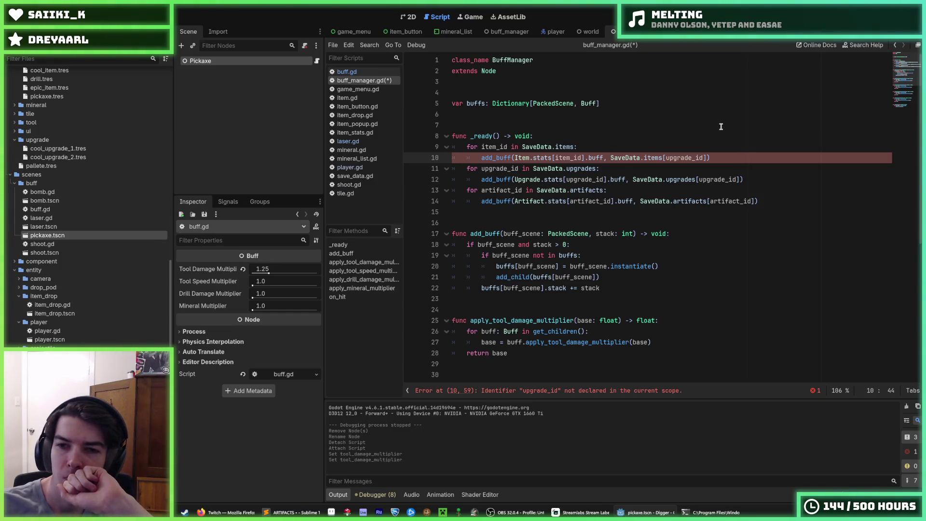
- Wrap the saved count in int() and append ' - SaveData.items' on line 10
{"action": "type", "text": "int("}
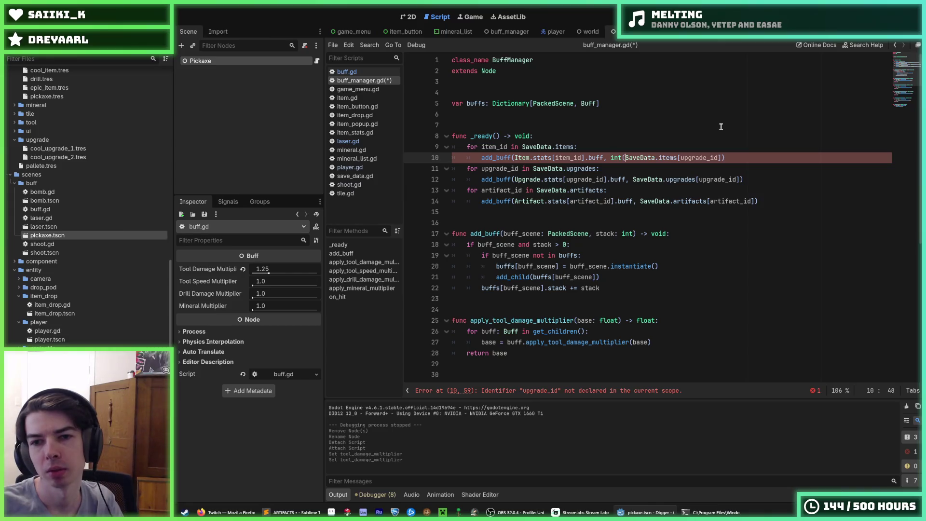
{"action": "key", "text": "End"}
{"action": "key", "text": "Left"}
{"action": "type", "text": ") - "}
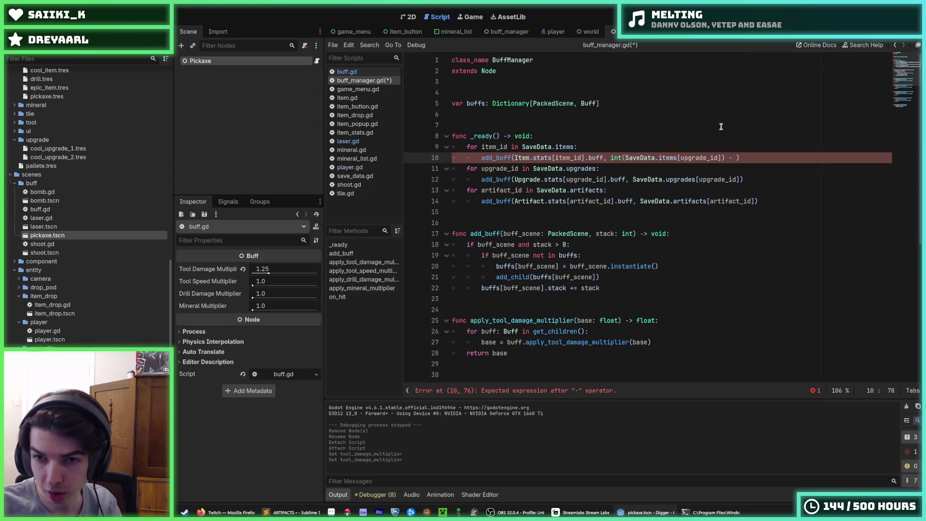
{"action": "type", "text": "SaveData"}
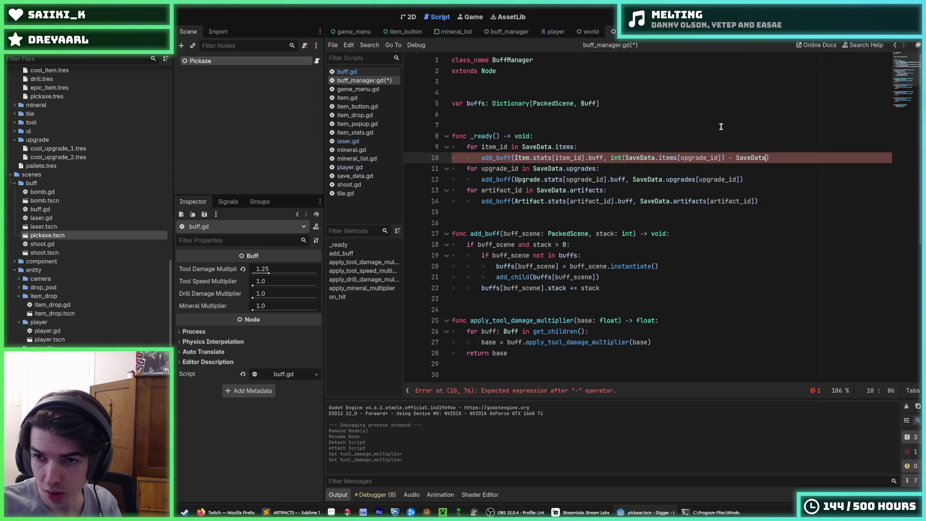
{"action": "type", "text": ".item"}
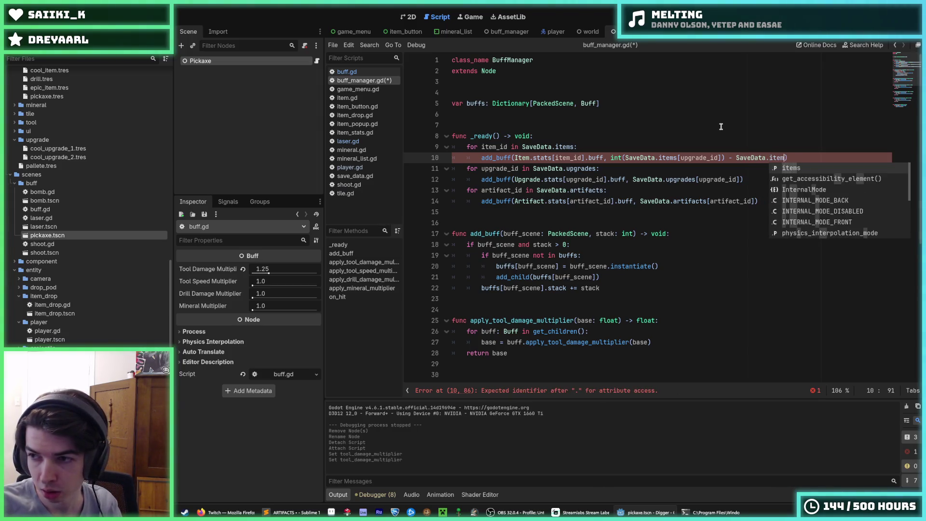
{"action": "type", "text": "s"}
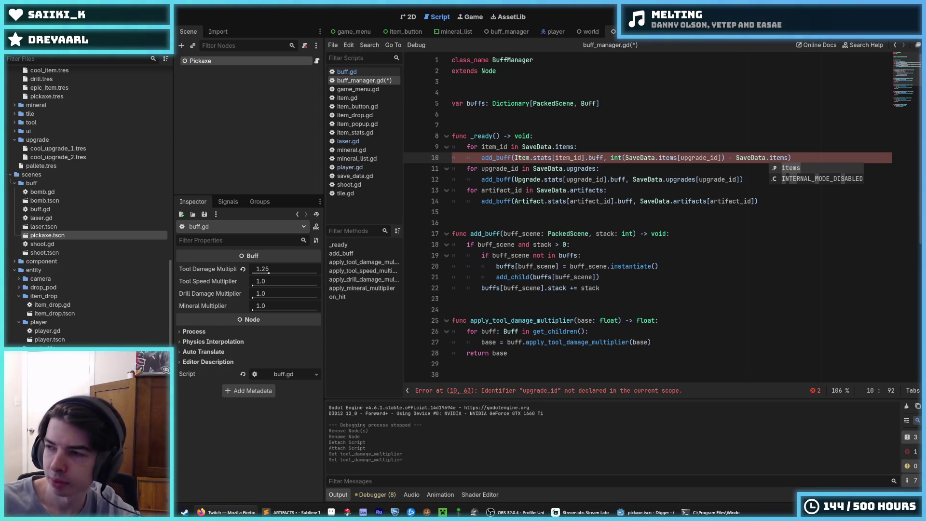
{"action": "key", "text": "Escape"}
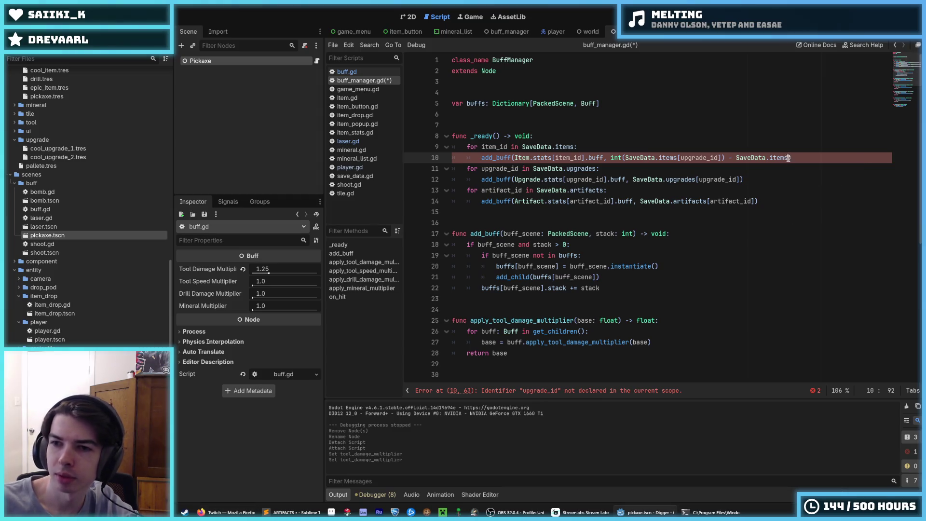
- Replace the trailing SaveData.items with Item.stats[item_id].starting_tier
{"action": "left_click", "coordinate": [736, 157]}
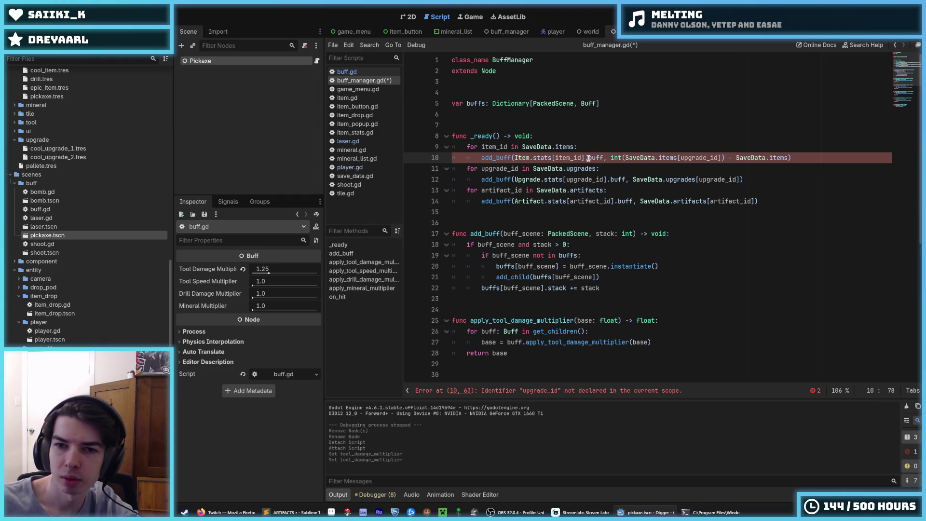
{"action": "left_click_drag", "start_coordinate": [584, 158], "coordinate": [514, 158]}
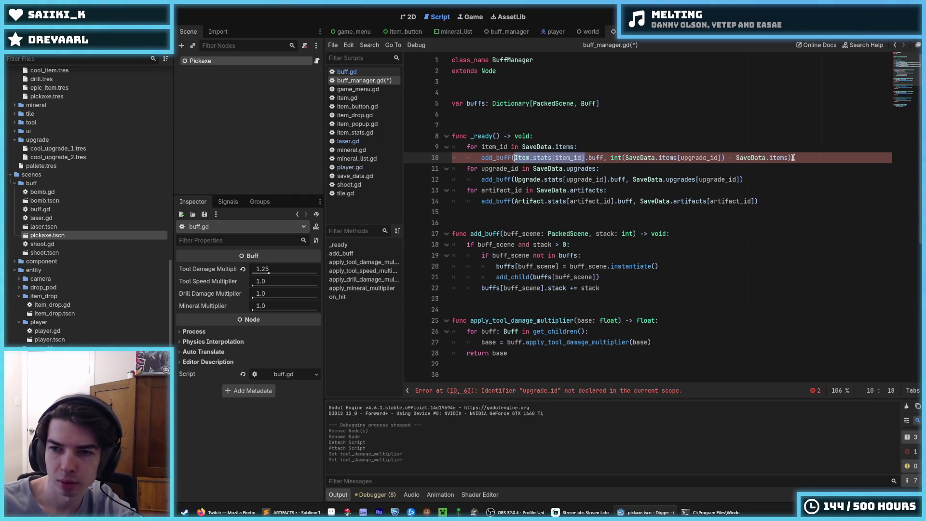
{"action": "left_click_drag", "start_coordinate": [788, 158], "coordinate": [737, 157]}
{"action": "key", "text": "ctrl+v"}
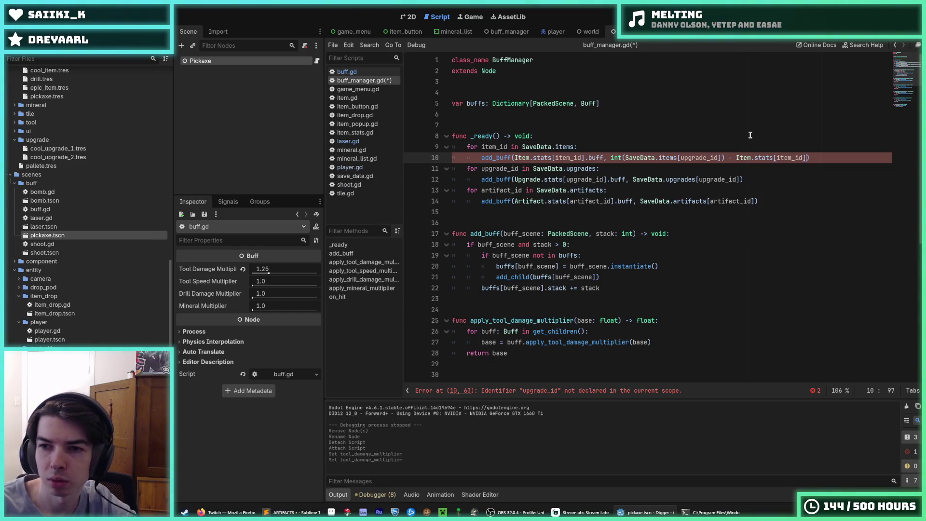
{"action": "type", "text": ".starting_"}
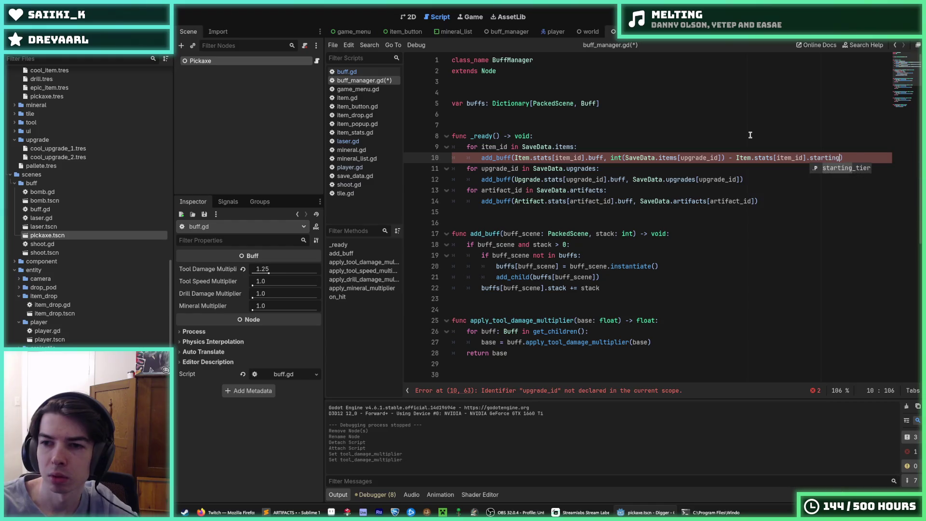
{"action": "key", "text": "Return"}
- Wrap the starting_tier term in int(), close the parentheses, and save buff_manager.gd
{"action": "key", "text": "ctrl+Left"}
{"action": "key", "text": "ctrl+Left"}
{"action": "key", "text": "ctrl+Left"}
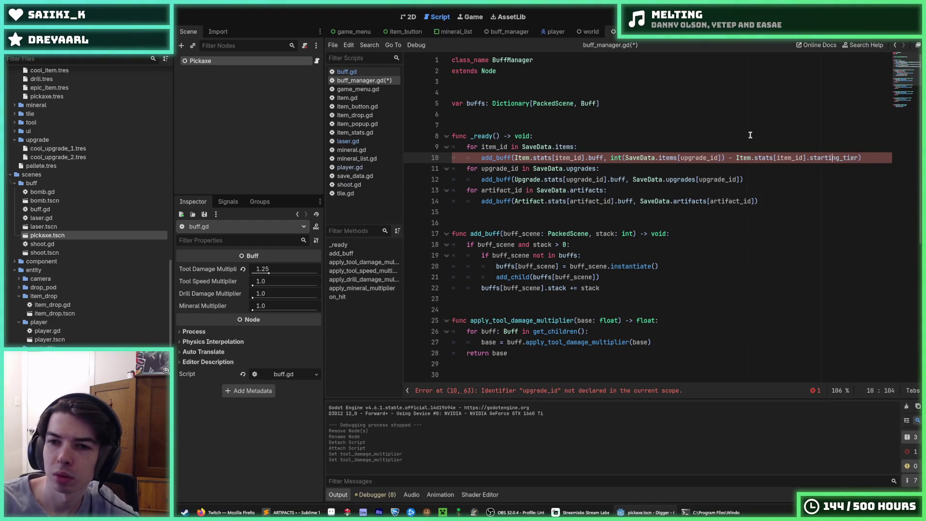
{"action": "type", "text": "int()"}
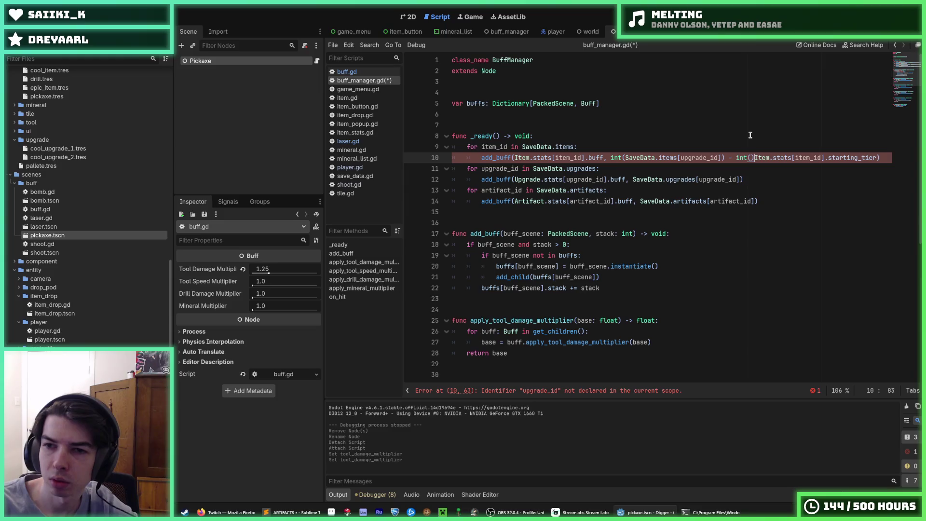
{"action": "key", "text": "BackSpace"}
{"action": "key", "text": "End"}
{"action": "type", "text": ")"}
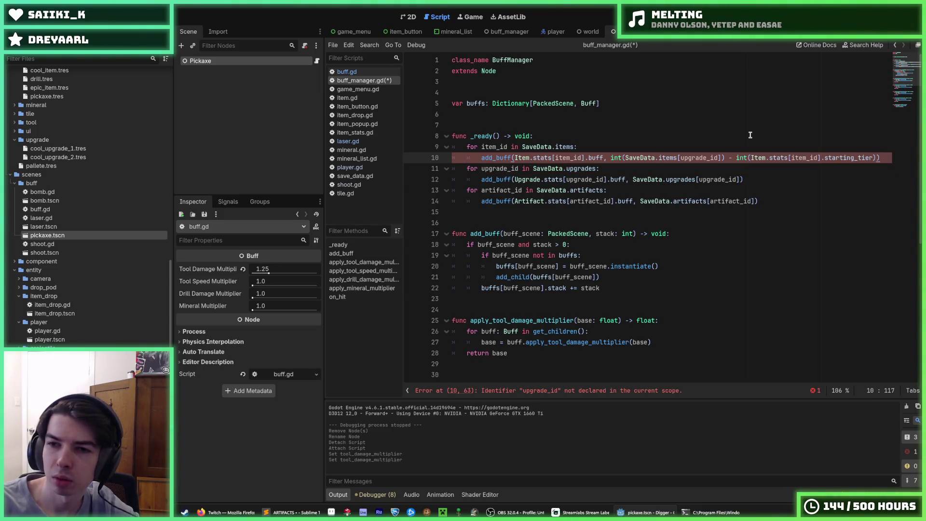
{"action": "key", "text": "ctrl+s"}
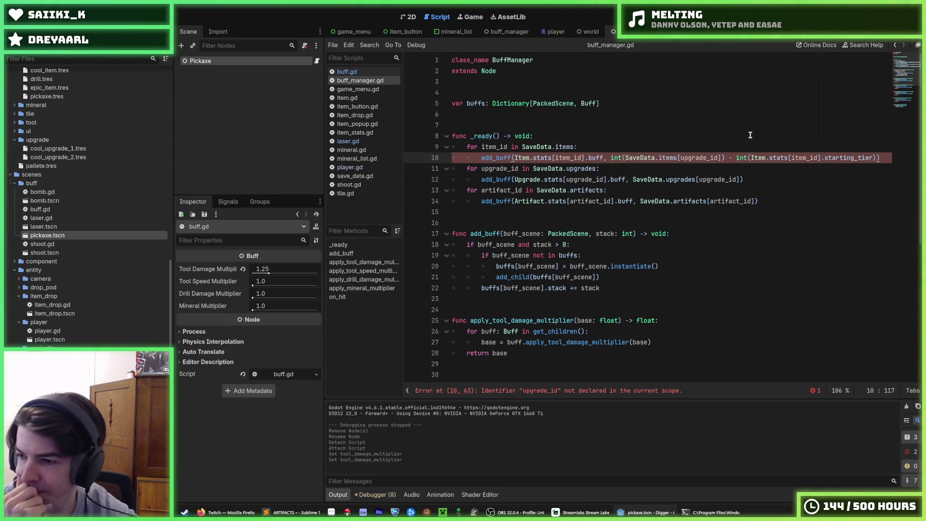
{"action": "key", "text": "ctrl+s"}
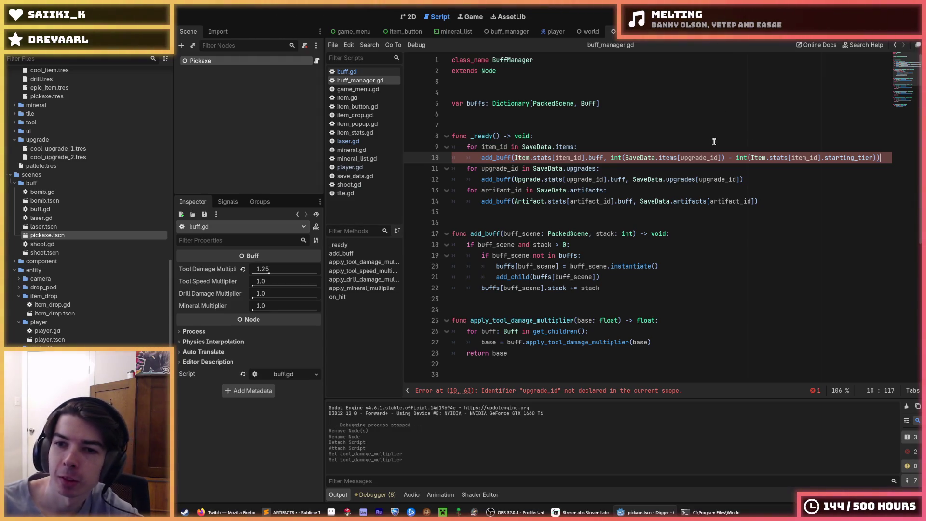
{"action": "left_click_drag", "start_coordinate": [706, 158], "coordinate": [681, 158]}
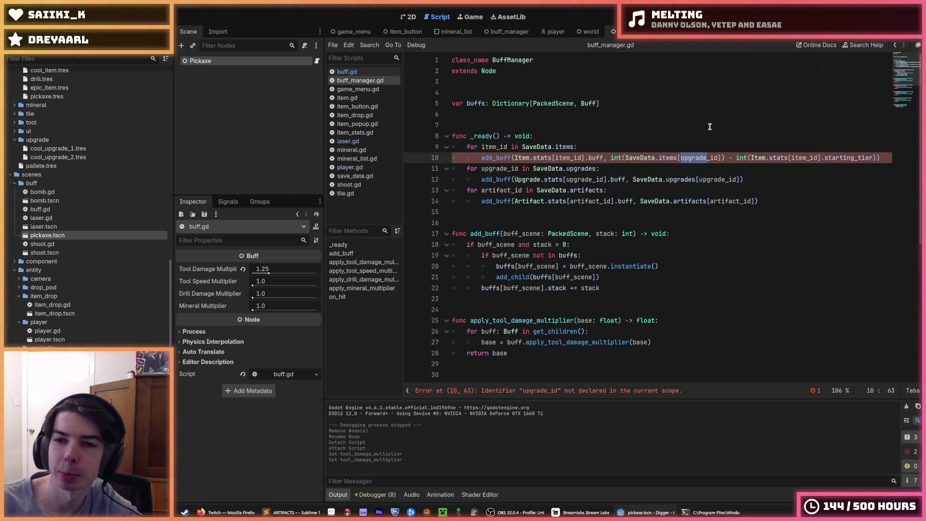
- Change upgrade_id to item_id on line 10 and add the missing closing parenthesis
{"action": "type", "text": "item"}
{"action": "key", "text": "End"}
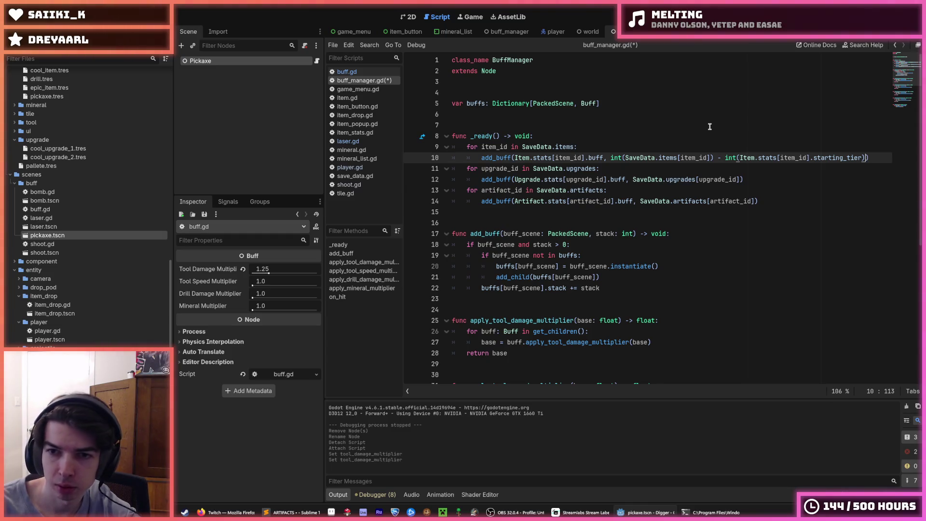
{"action": "type", "text": ")"}
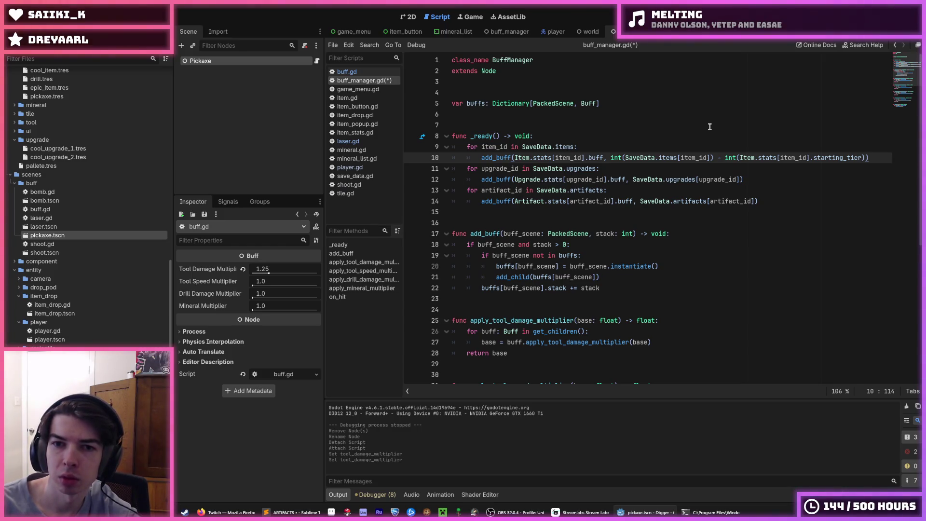
{"action": "key", "text": "Home"}
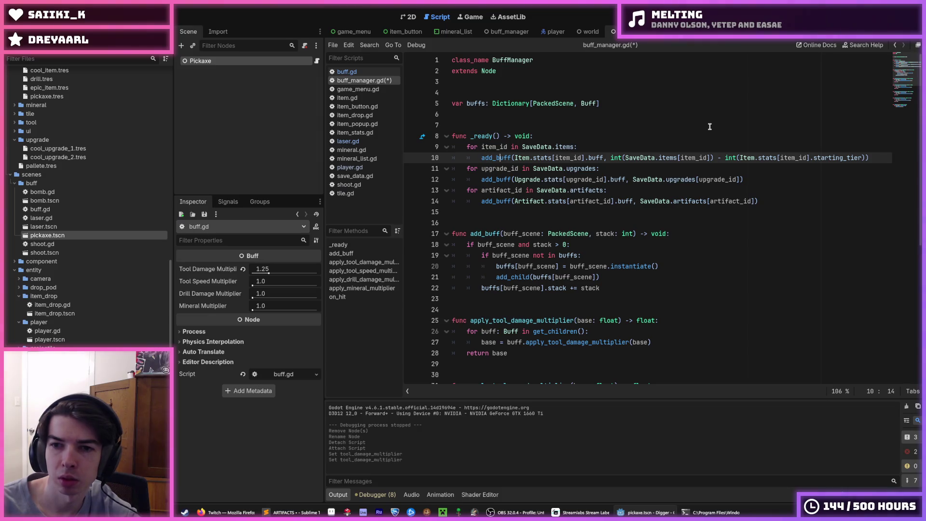
{"action": "key", "text": "Right"}
{"action": "key", "text": "Right"}
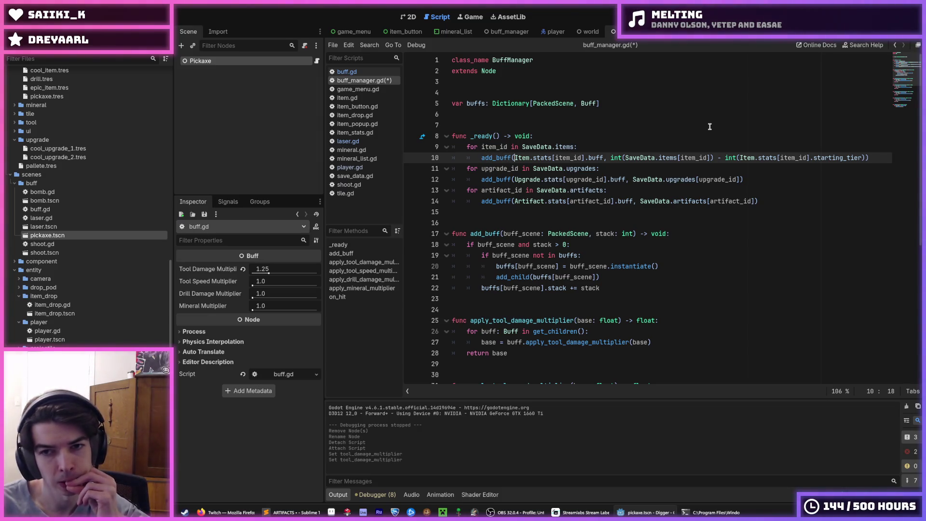
{"action": "left_click_drag", "start_coordinate": [787, 201], "coordinate": [410, 170]}
- Delete the upgrade and artifact loops from _ready, leaving only the items loop
{"action": "key", "text": "BackSpace"}
{"action": "key", "text": "BackSpace"}
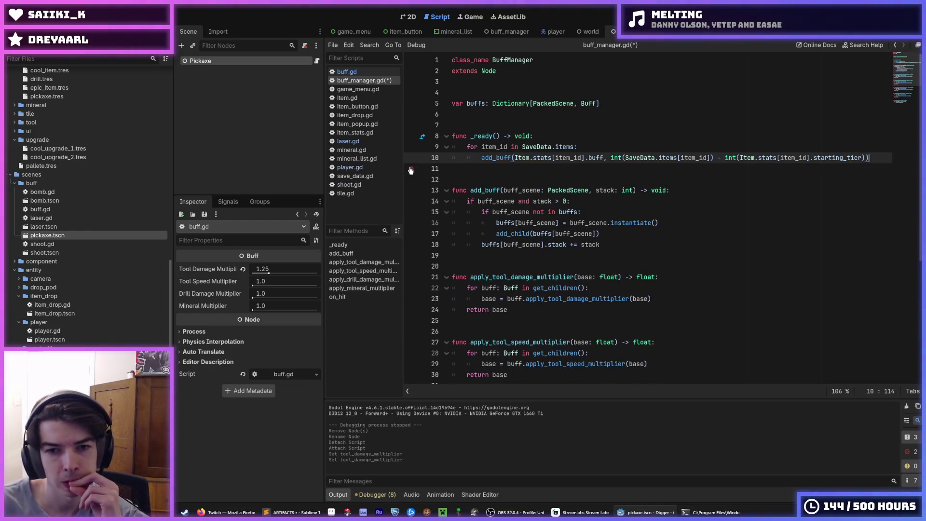
{"action": "left_click", "coordinate": [589, 203]}
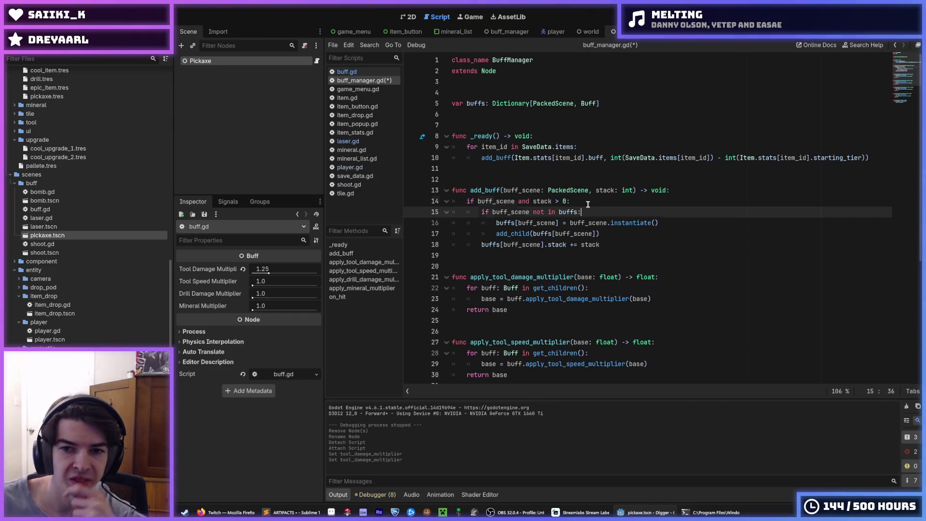
{"action": "left_click", "coordinate": [585, 205]}
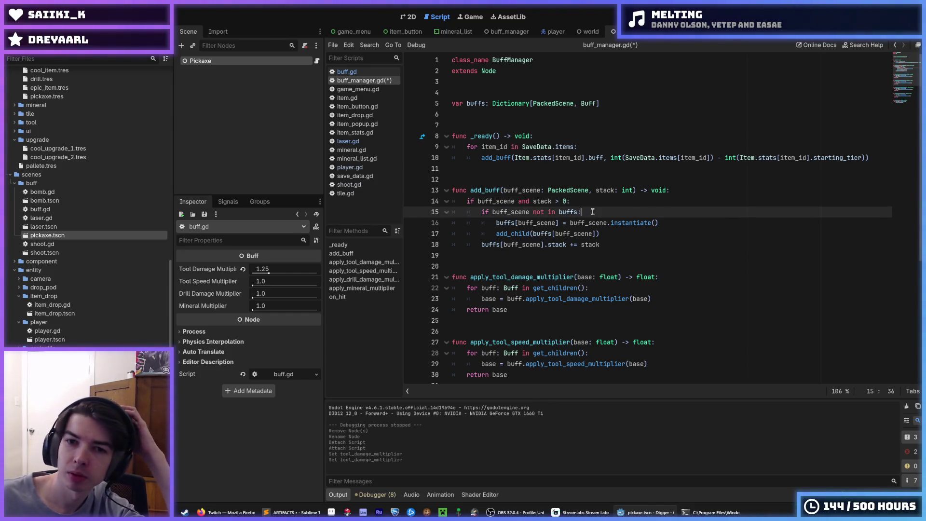
{"action": "double_click", "coordinate": [612, 190]}
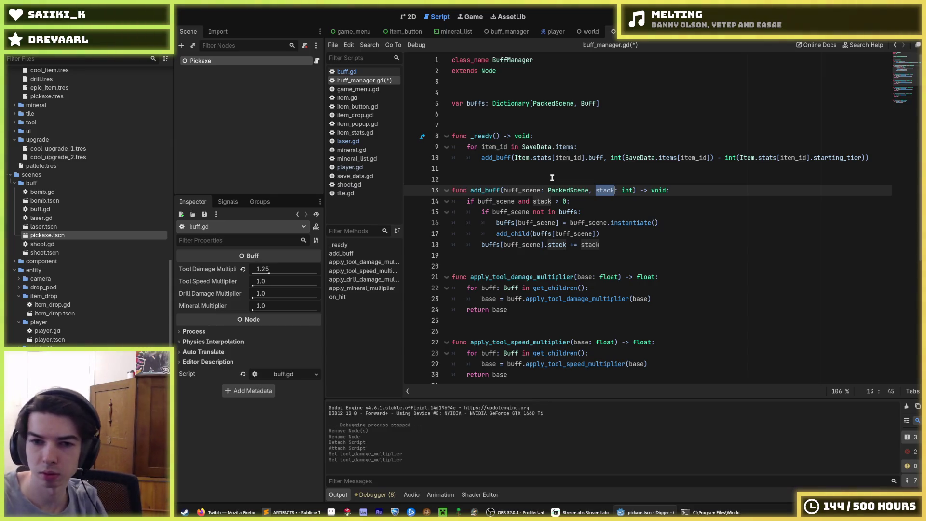
- Rename add_buff's stack parameter to tier, use tier in the line 14 check, and save
{"action": "key", "text": "Down"}
{"action": "key", "text": "Down"}
{"action": "key", "text": "Down"}
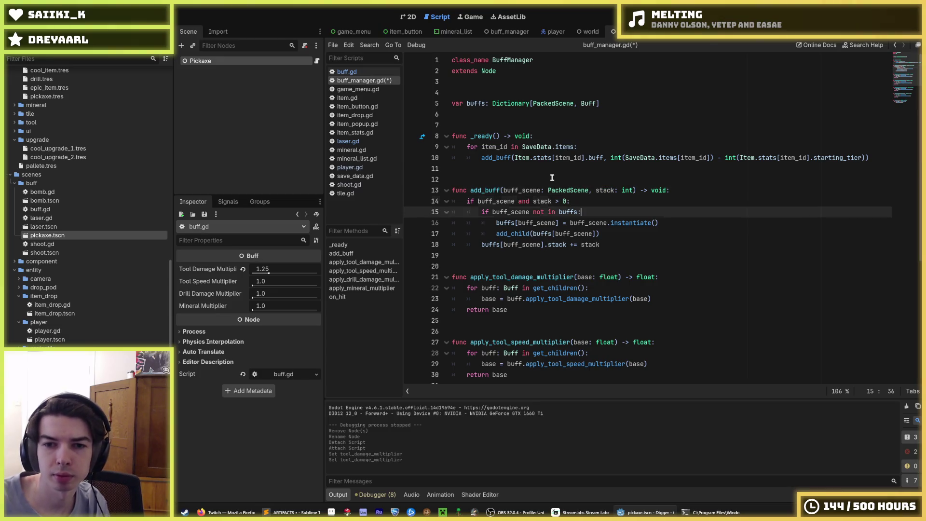
{"action": "key", "text": "Up"}
{"action": "key", "text": "Up"}
{"action": "key", "text": "Up"}
{"action": "key", "text": "Up"}
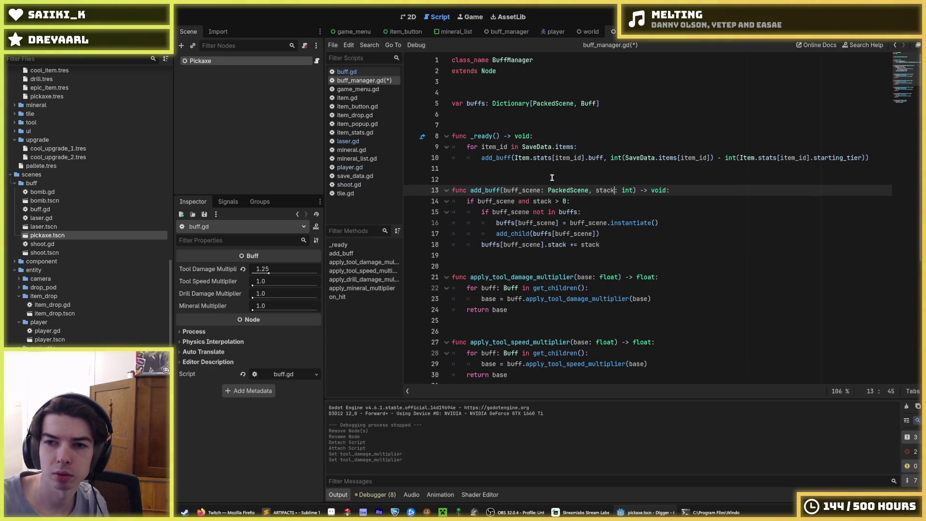
{"action": "key", "text": "shift+Left"}
{"action": "key", "text": "shift+Left"}
{"action": "key", "text": "shift+Left"}
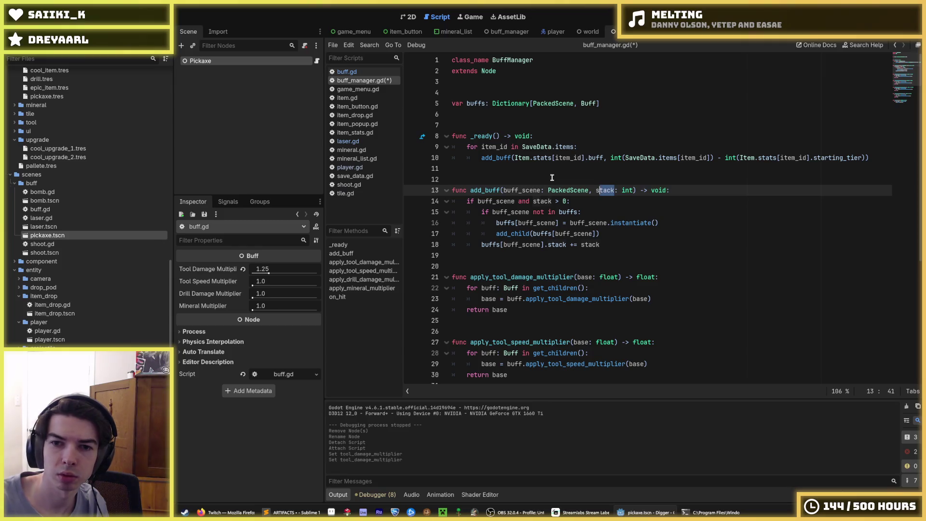
{"action": "type", "text": "tier"}
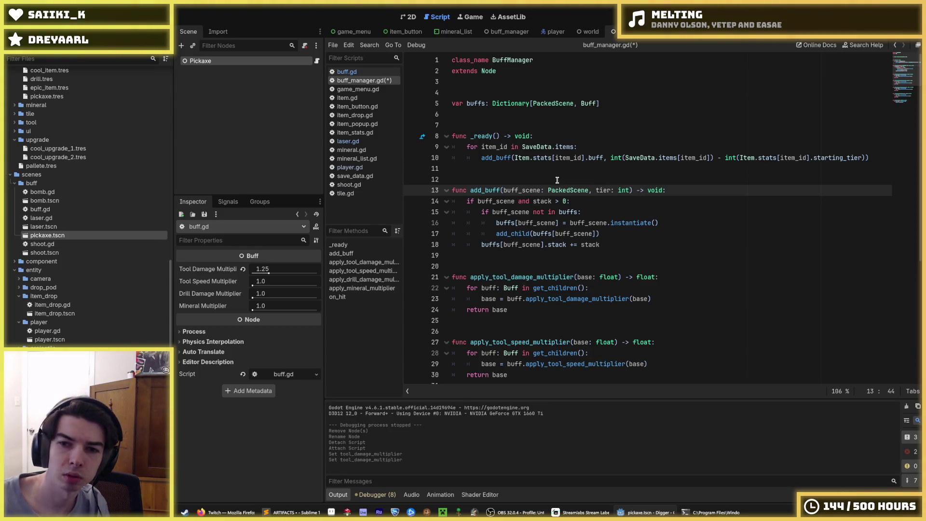
{"action": "double_click", "coordinate": [542, 201]}
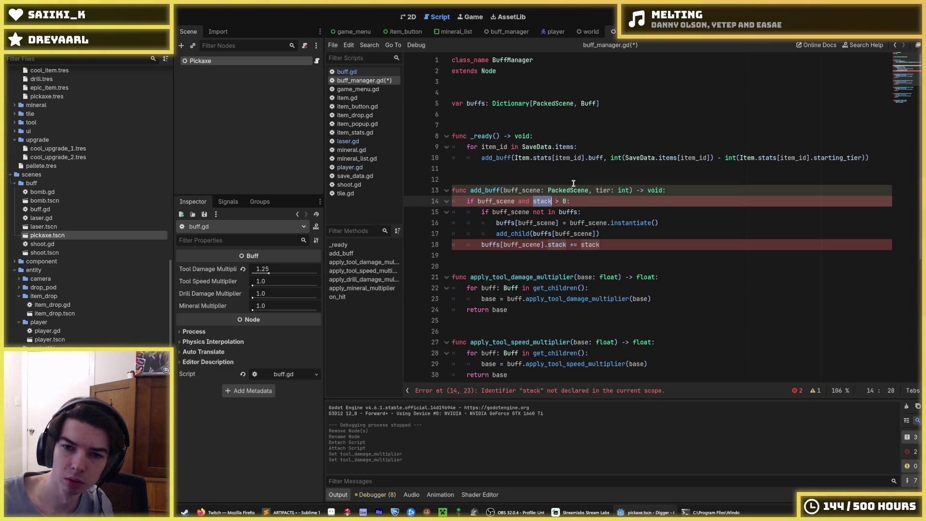
{"action": "key", "text": "ctrl+z"}
{"action": "key", "text": "ctrl+y"}
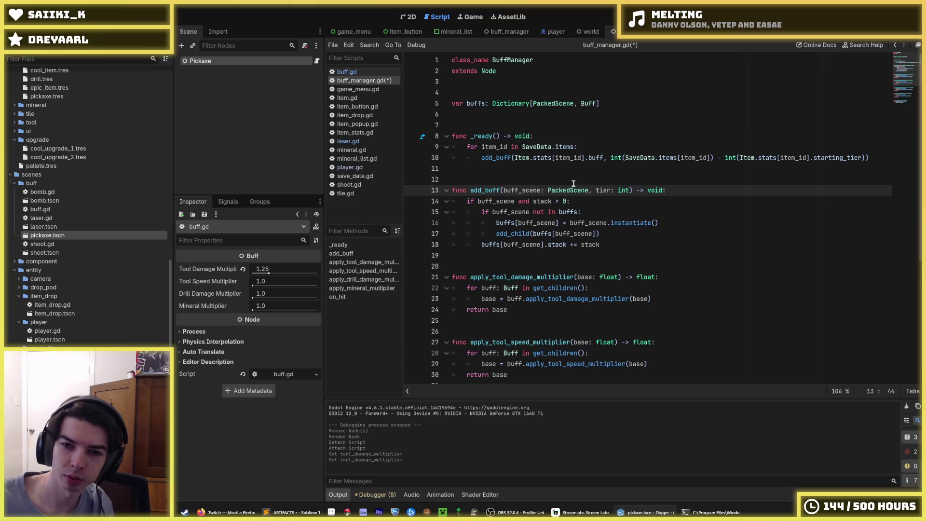
{"action": "double_click", "coordinate": [549, 202]}
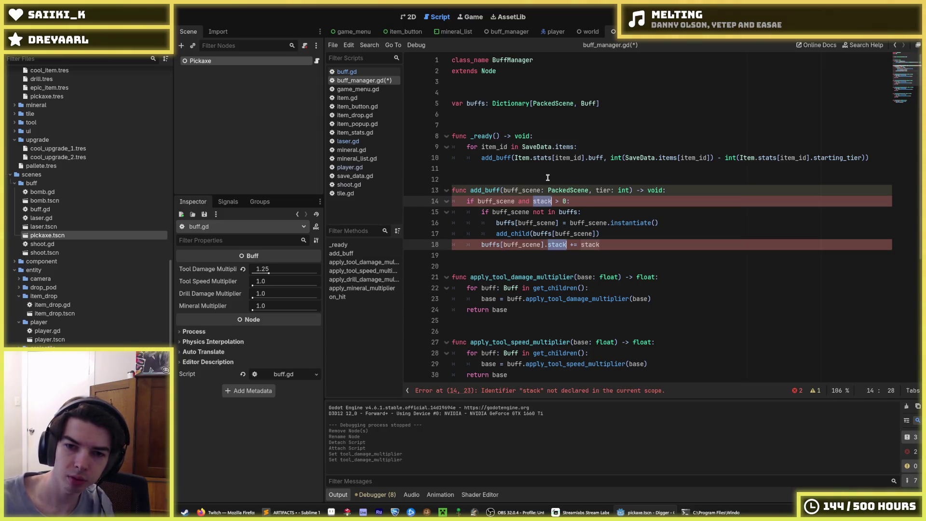
{"action": "type", "text": "tier"}
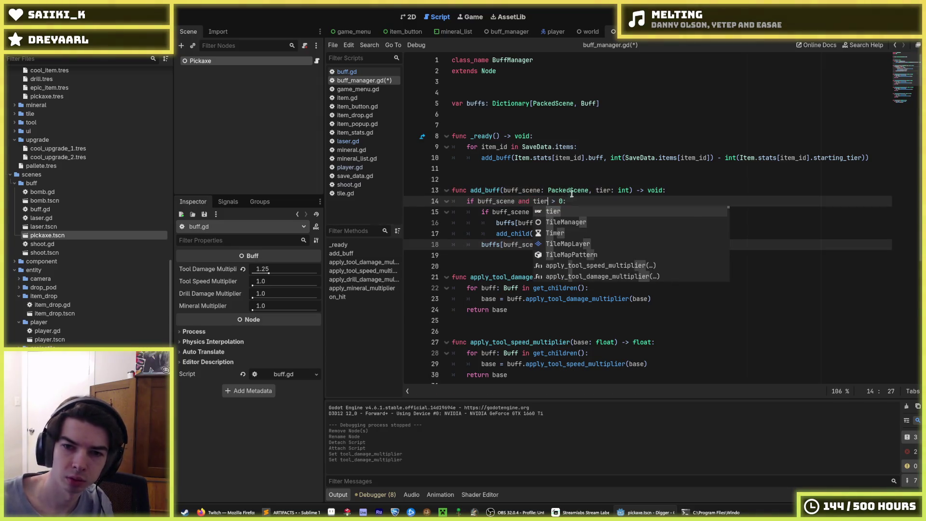
{"action": "left_click", "coordinate": [569, 179]}
{"action": "key", "text": "ctrl+s"}
- Switch to buff.gd and select its stack variable
{"action": "left_click", "coordinate": [516, 168]}
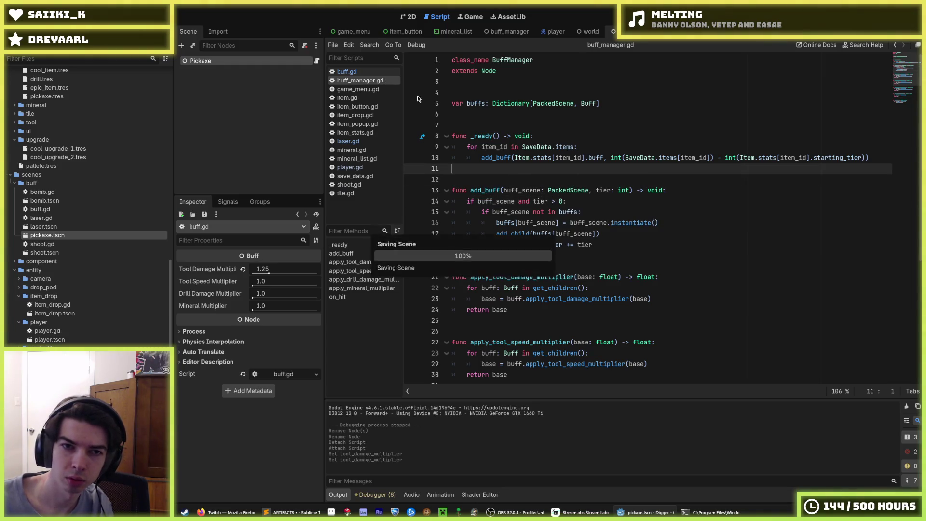
{"action": "left_click", "coordinate": [357, 71]}
{"action": "double_click", "coordinate": [476, 103]}
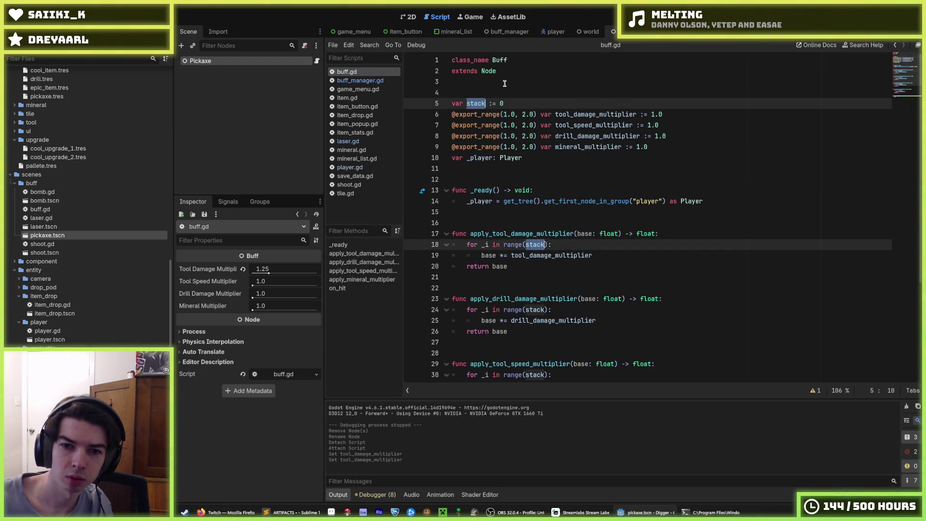
- Rename every occurrence of stack in buff.gd to tier and save the script
{"action": "key", "text": "ctrl+d"}
{"action": "key", "text": "ctrl+d"}
{"action": "key", "text": "ctrl+d"}
{"action": "type", "text": "tier"}
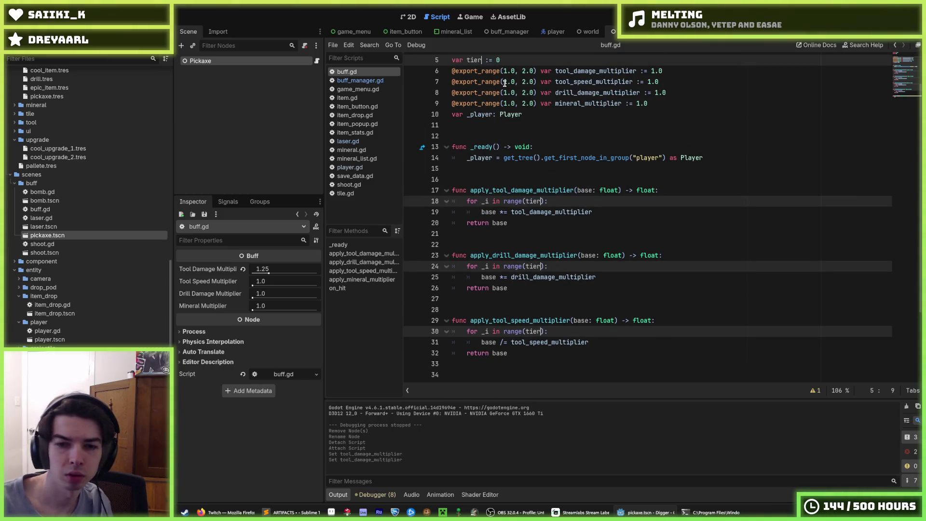
{"action": "left_click", "coordinate": [658, 135]}
{"action": "scroll", "coordinate": [550, 128], "scroll_direction": "up", "scroll_amount": 2}
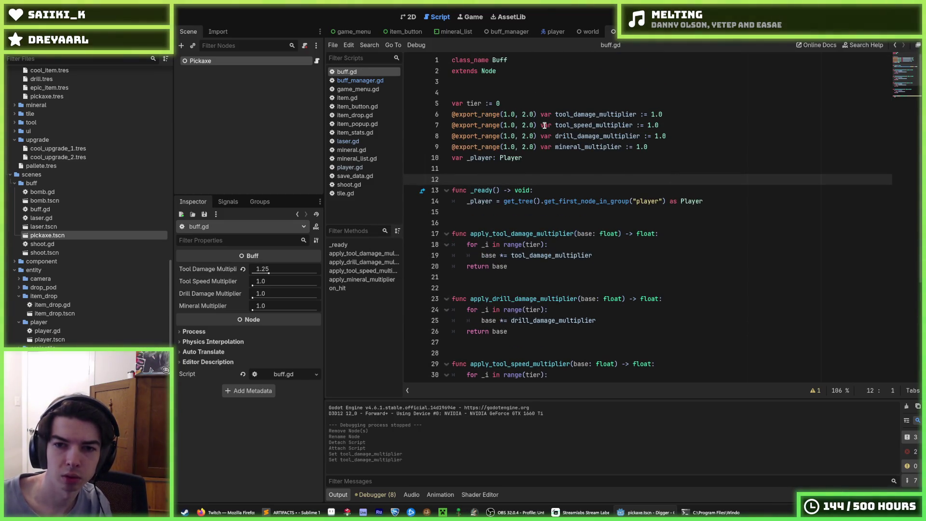
{"action": "key", "text": "ctrl+s"}
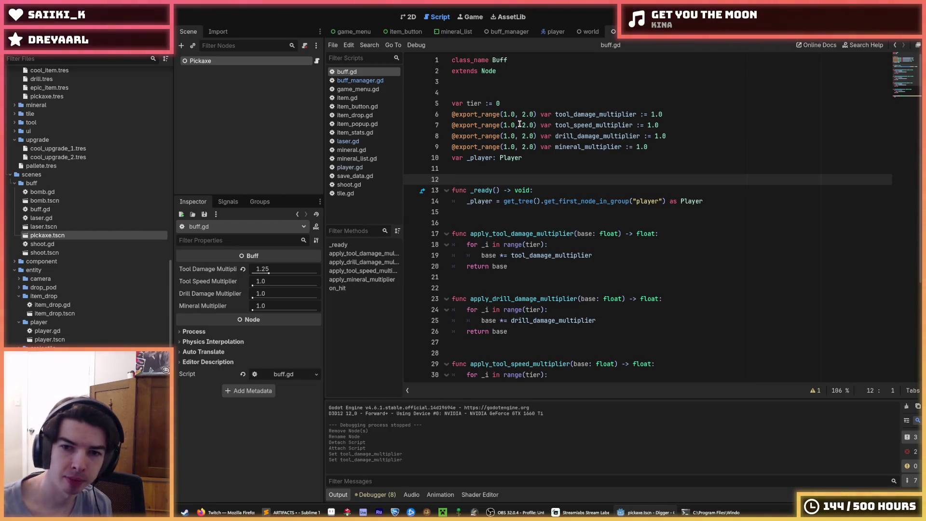
{"action": "left_click", "coordinate": [502, 255]}
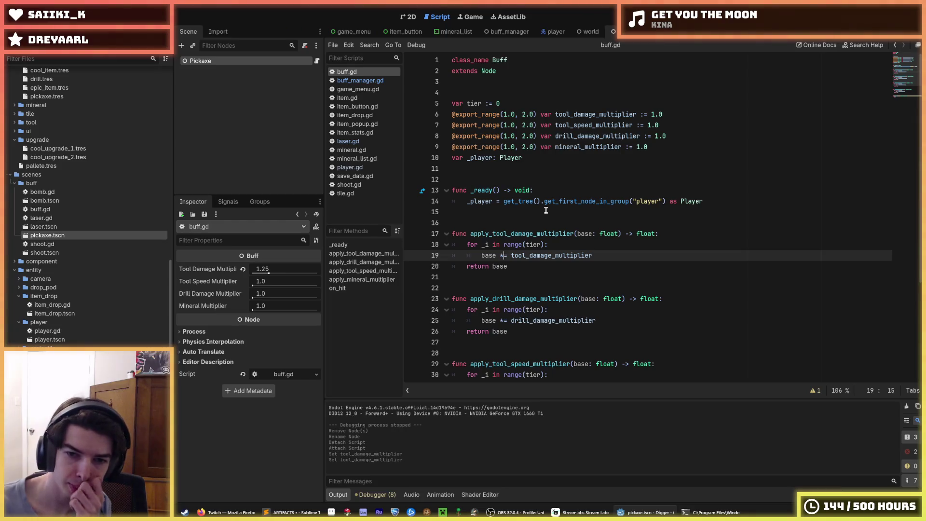
{"action": "key", "text": "Delete"}
{"action": "type", "text": "+"}
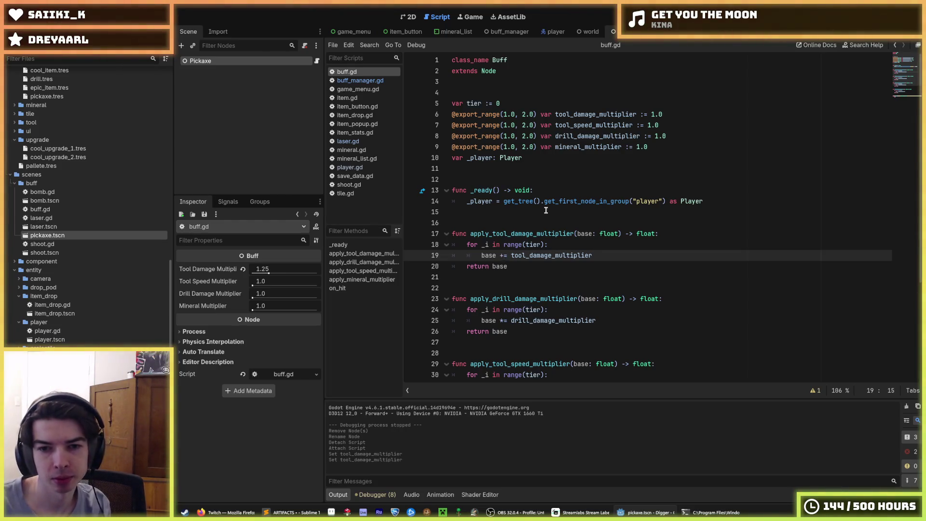
{"action": "key", "text": "Down"}
{"action": "key", "text": "Down"}
{"action": "key", "text": "Down"}
{"action": "key", "text": "BackSpace"}
{"action": "type", "text": "+"}
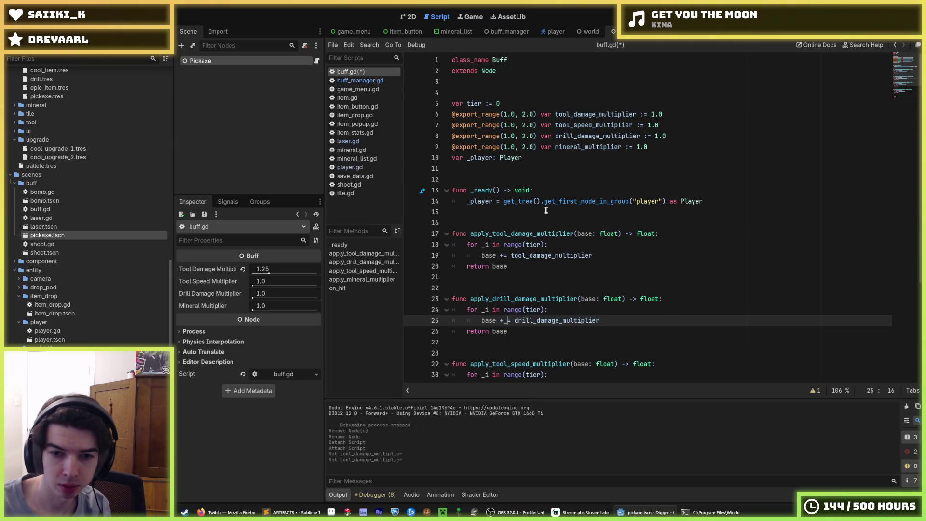
{"action": "scroll", "coordinate": [537, 211], "scroll_direction": "down", "scroll_amount": 3}
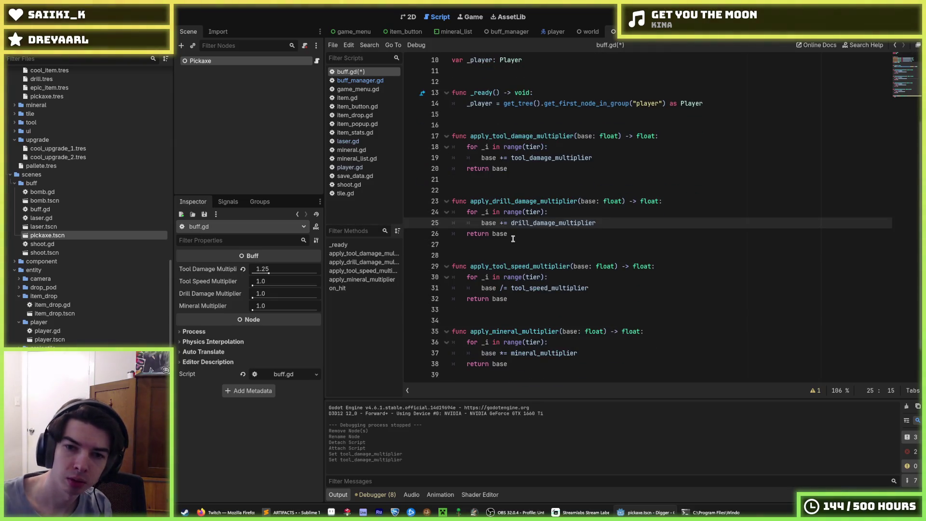
{"action": "left_click", "coordinate": [503, 288]}
{"action": "scroll", "coordinate": [503, 284], "scroll_direction": "down", "scroll_amount": 1}
{"action": "scroll", "coordinate": [539, 229], "scroll_direction": "down", "scroll_amount": 1}
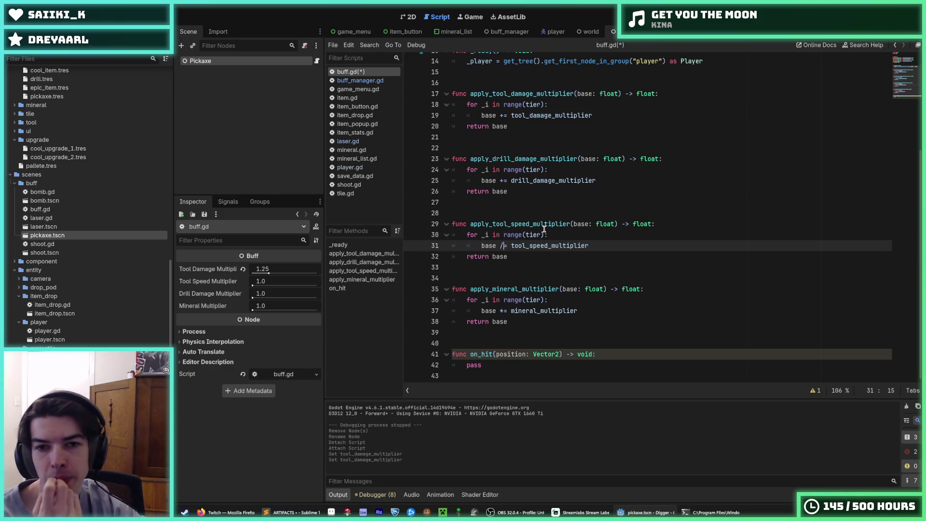
{"action": "key", "text": "Up"}
{"action": "key", "text": "Up"}
{"action": "key", "text": "Up"}
{"action": "key", "text": "BackSpace"}
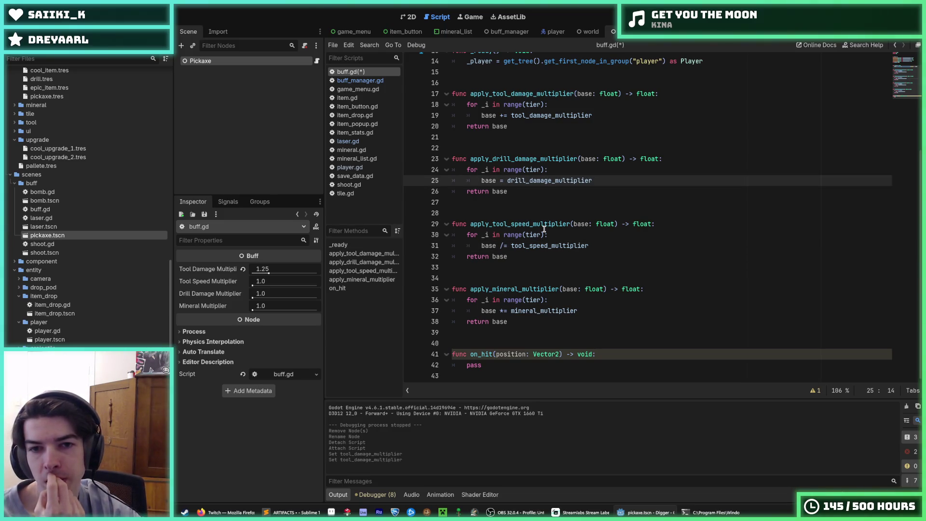
{"action": "type", "text": "*"}
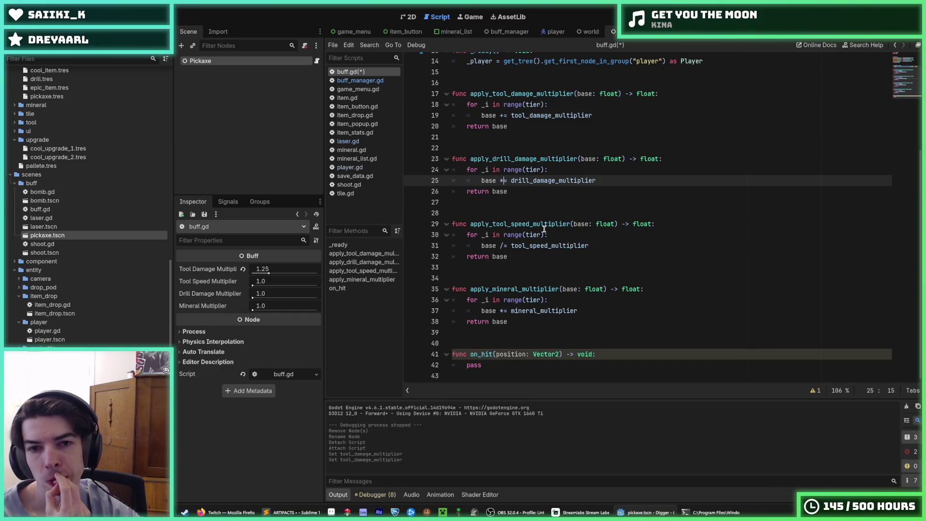
{"action": "key", "text": "Up"}
{"action": "key", "text": "Up"}
{"action": "key", "text": "Up"}
{"action": "key", "text": "BackSpace"}
{"action": "type", "text": "*"}
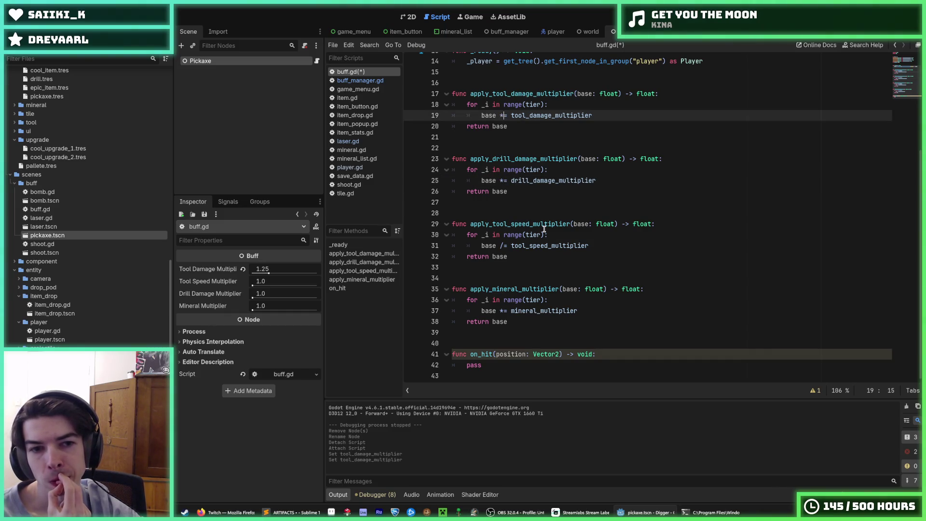
{"action": "key", "text": "ctrl+s"}
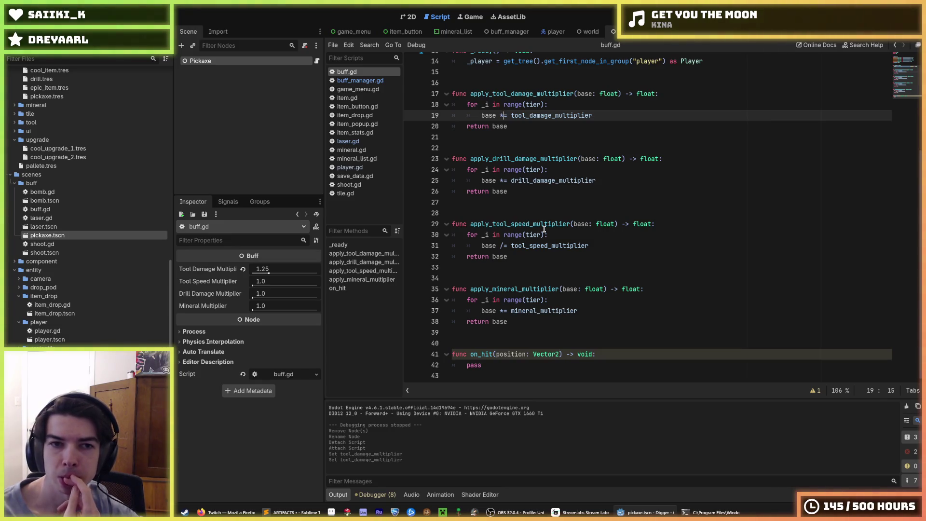
{"action": "key", "text": "ctrl+s"}
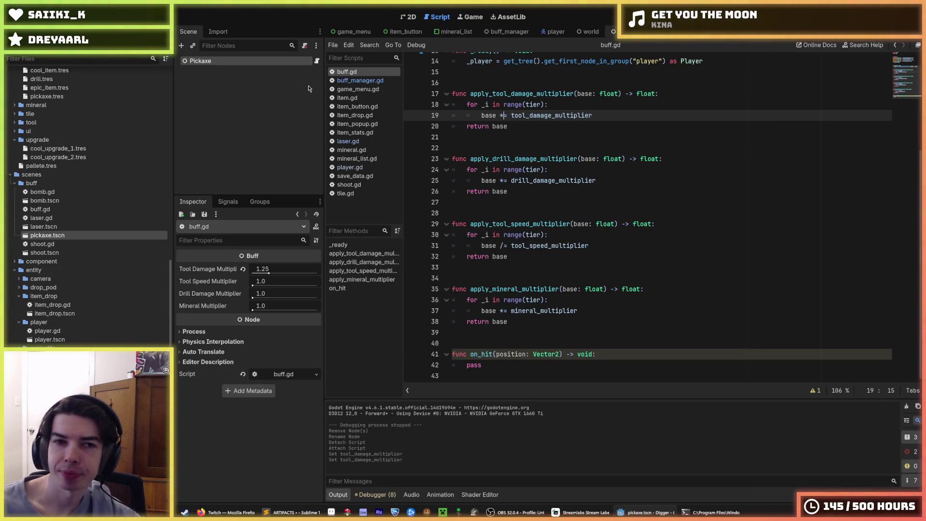
- Show buff_manager.gd and scroll through its add_buff and multiplier functions
{"action": "left_click", "coordinate": [360, 81]}
{"action": "scroll", "coordinate": [540, 175], "scroll_direction": "down", "scroll_amount": 5}
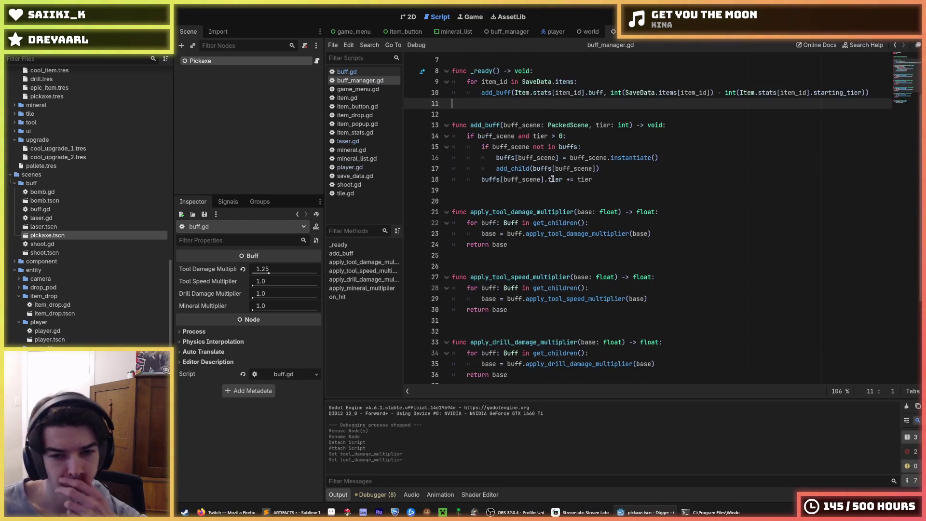
{"action": "scroll", "coordinate": [553, 179], "scroll_direction": "down", "scroll_amount": 1}
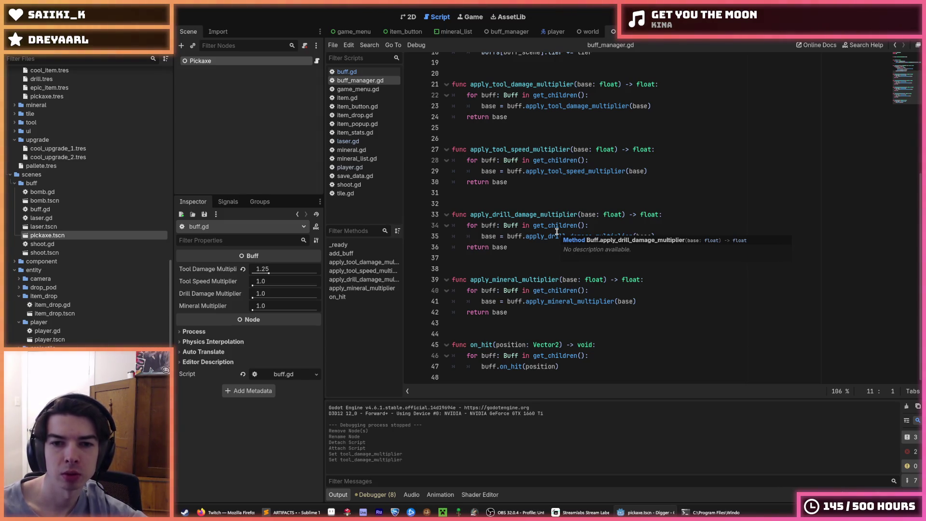
{"action": "scroll", "coordinate": [557, 231], "scroll_direction": "up", "scroll_amount": 6}
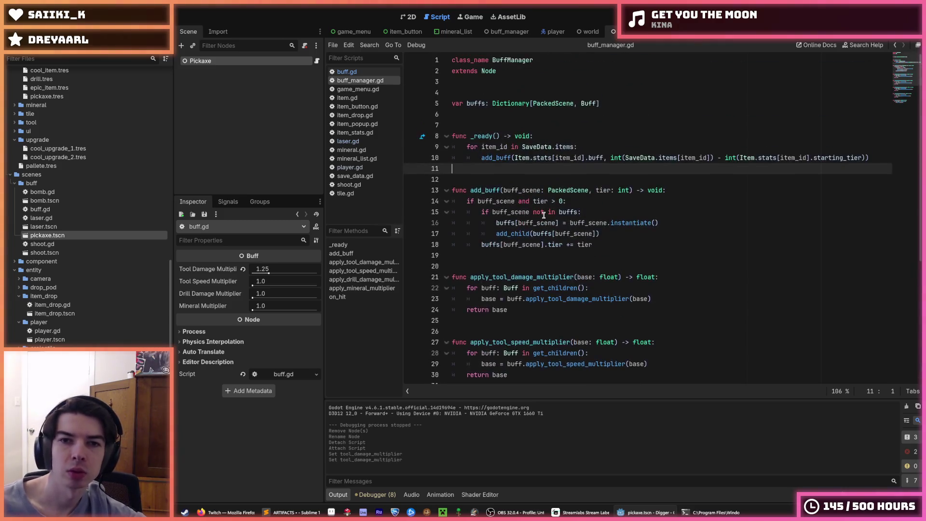
{"action": "scroll", "coordinate": [543, 215], "scroll_direction": "down", "scroll_amount": 2}
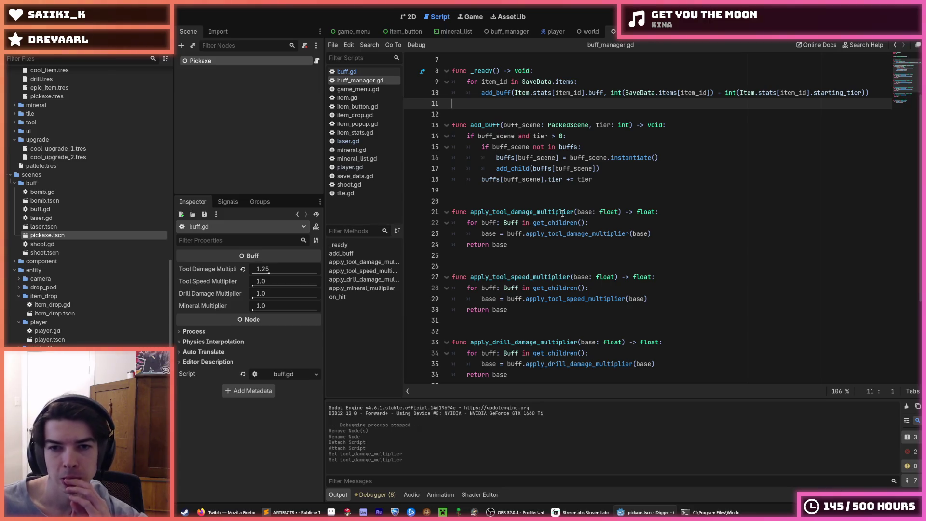
{"action": "scroll", "coordinate": [553, 210], "scroll_direction": "up", "scroll_amount": 2}
{"action": "scroll", "coordinate": [553, 211], "scroll_direction": "down", "scroll_amount": 3}
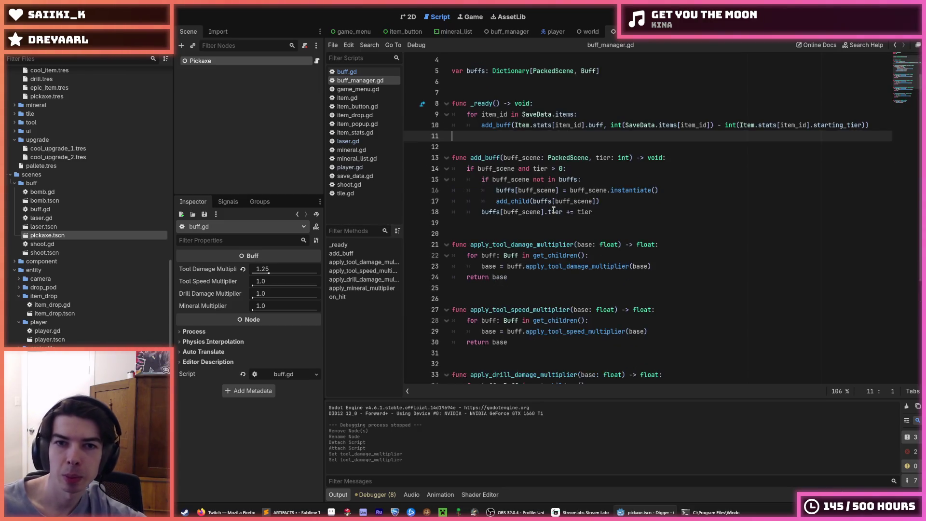
{"action": "scroll", "coordinate": [553, 210], "scroll_direction": "up", "scroll_amount": 3}
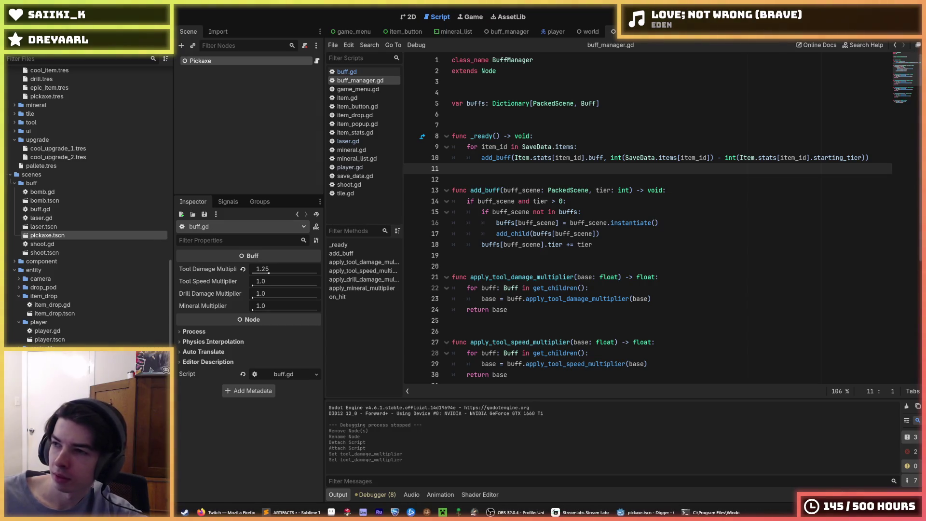
- Inspect the add_child call and tier increment on lines 17–18 of buff_manager.gd, then switch to buff.gd
{"action": "left_click", "coordinate": [597, 232]}
{"action": "left_click", "coordinate": [616, 240]}
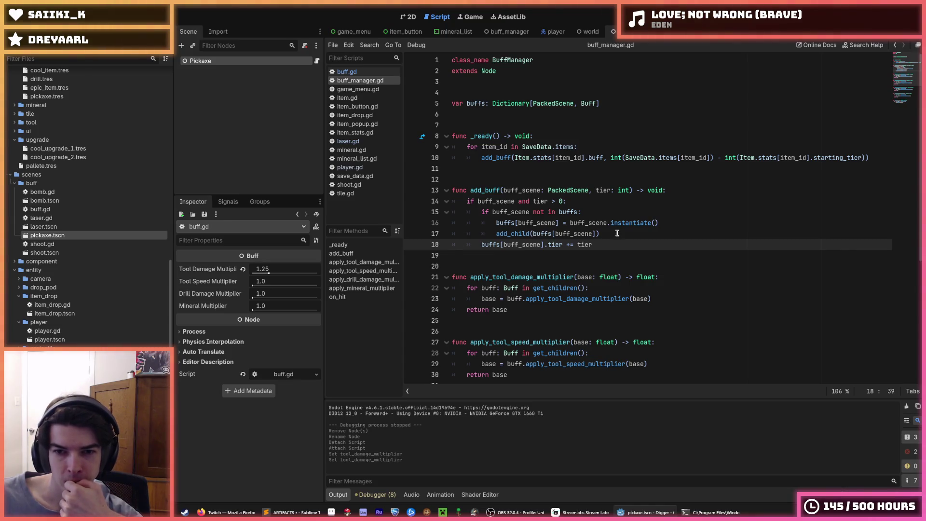
{"action": "left_click", "coordinate": [617, 233]}
{"action": "left_click", "coordinate": [616, 239]}
{"action": "left_click", "coordinate": [612, 233]}
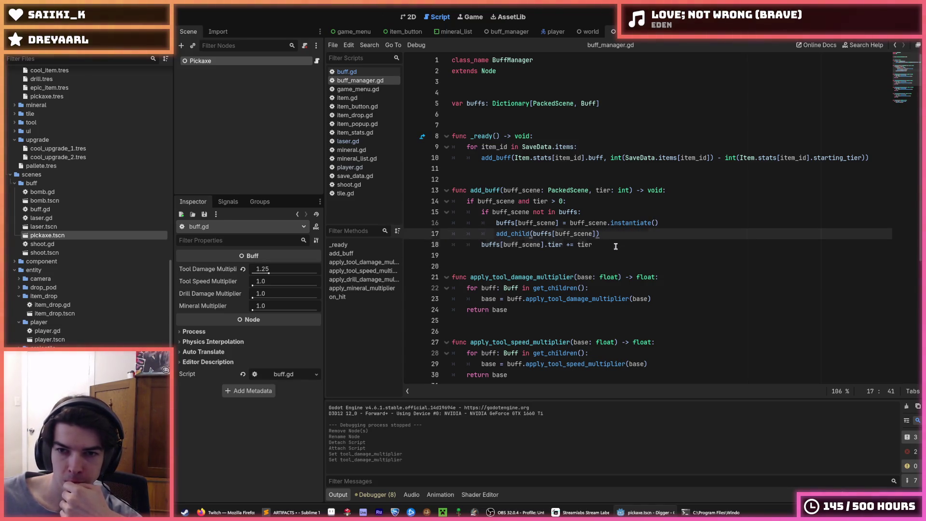
{"action": "left_click", "coordinate": [615, 247]}
{"action": "left_click", "coordinate": [611, 235]}
{"action": "left_click", "coordinate": [612, 244]}
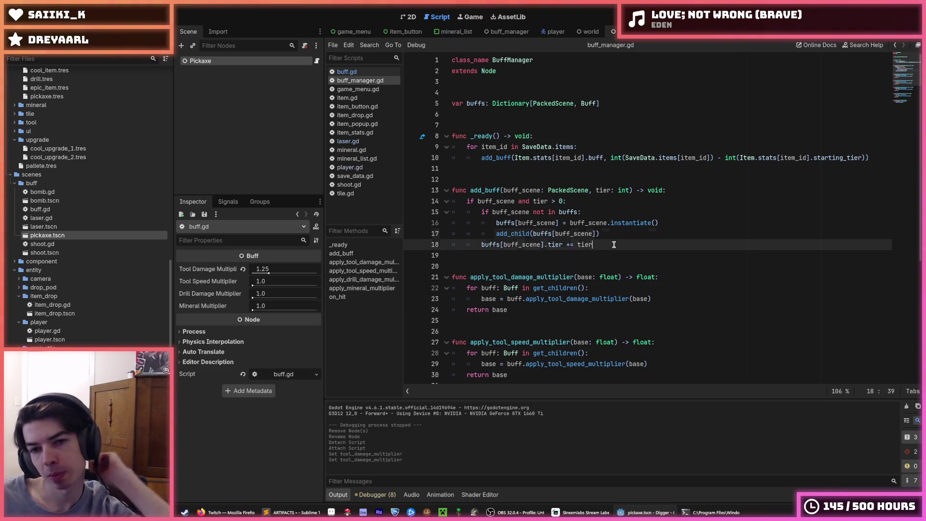
{"action": "left_click", "coordinate": [608, 236]}
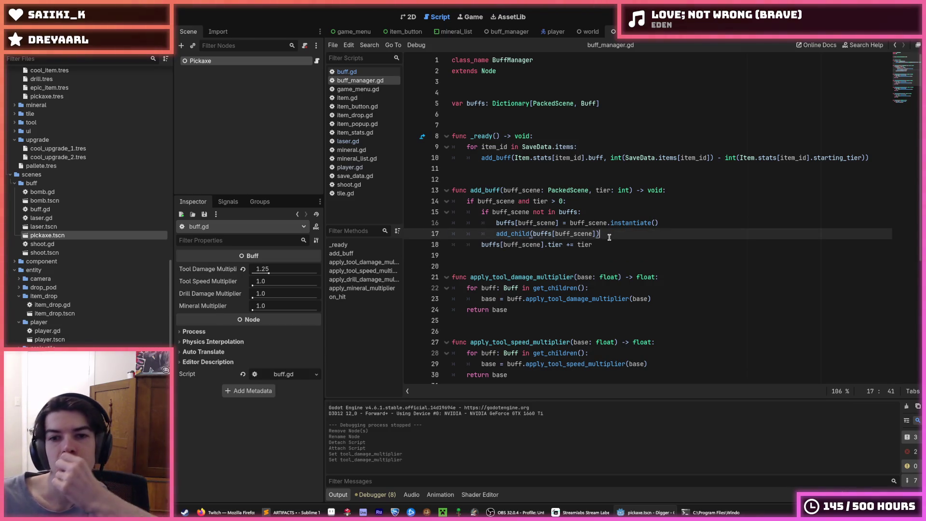
{"action": "left_click", "coordinate": [609, 245]}
{"action": "left_click", "coordinate": [360, 74]}
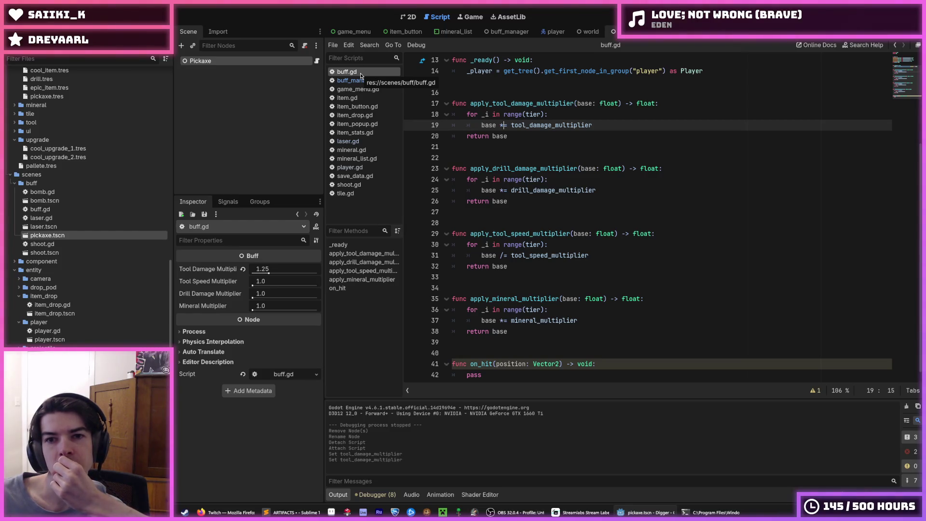
- Remove the stray space after tier in buff.gd's line 18 range(tier) loop and save
{"action": "scroll", "coordinate": [541, 230], "scroll_direction": "up", "scroll_amount": 4}
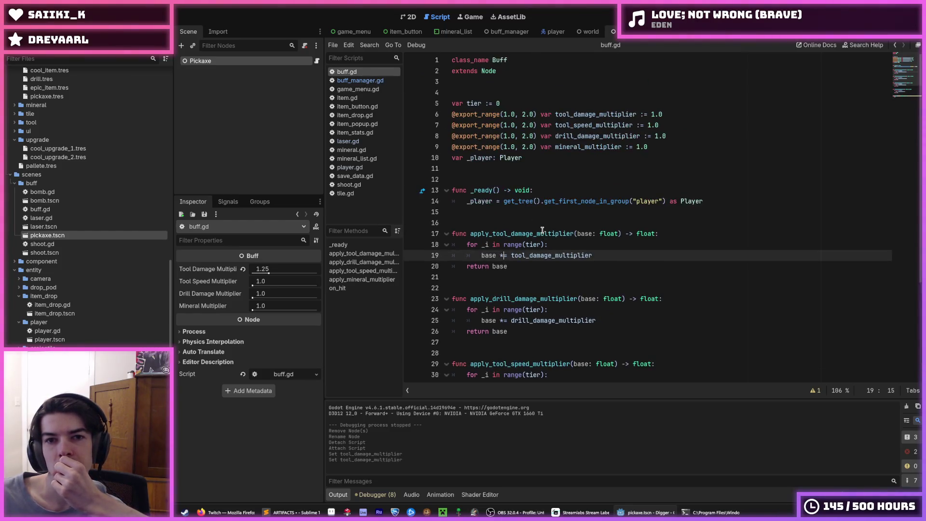
{"action": "left_click", "coordinate": [503, 104]}
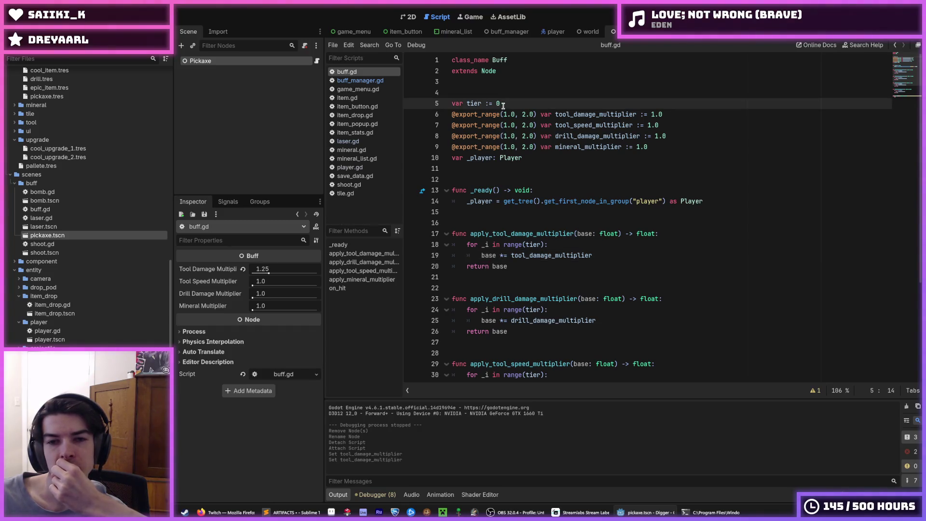
{"action": "left_click", "coordinate": [540, 246]}
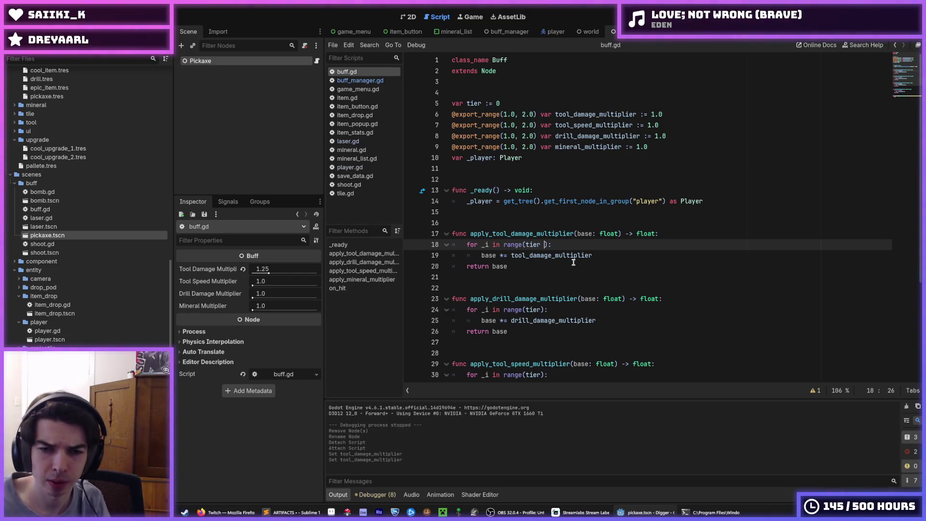
{"action": "key", "text": "BackSpace"}
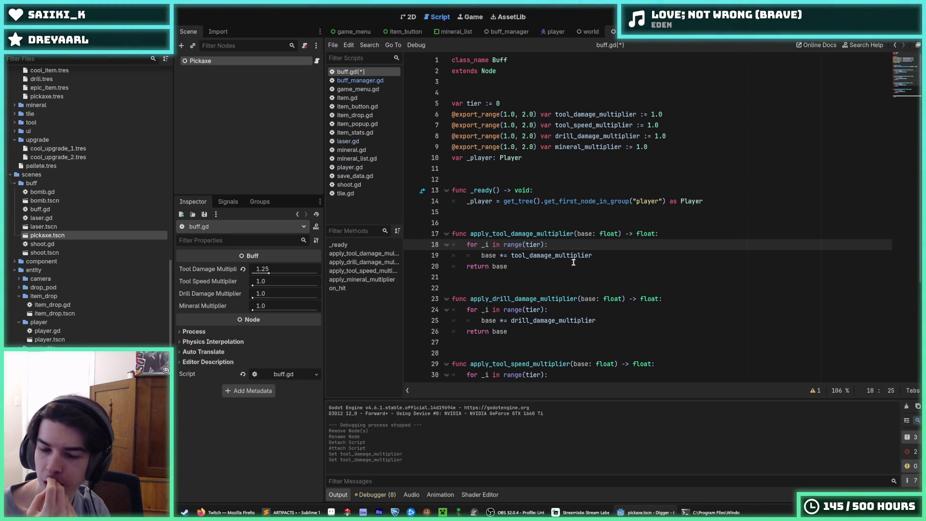
{"action": "key", "text": "ctrl+s"}
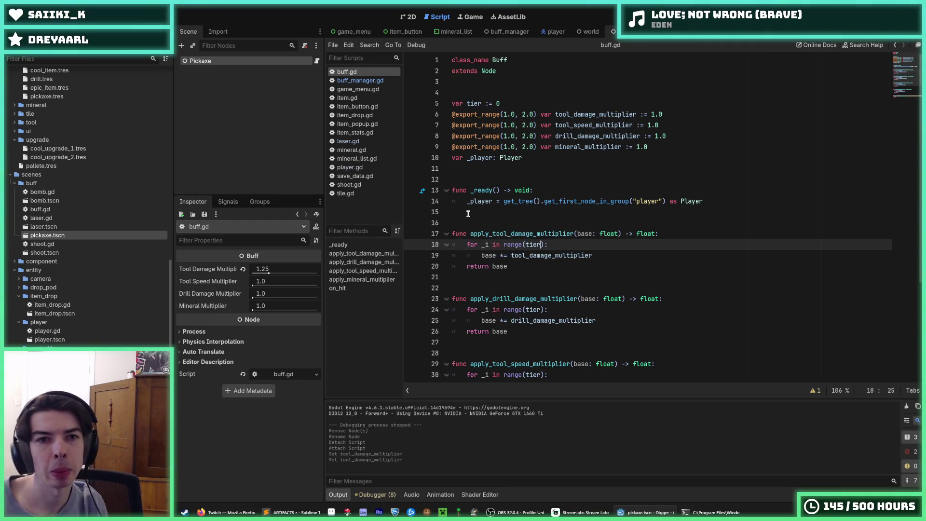
- Switch to buff_manager.gd and inspect the line that adds each saved item's buff
{"action": "scroll", "coordinate": [477, 207], "scroll_direction": "down", "scroll_amount": 4}
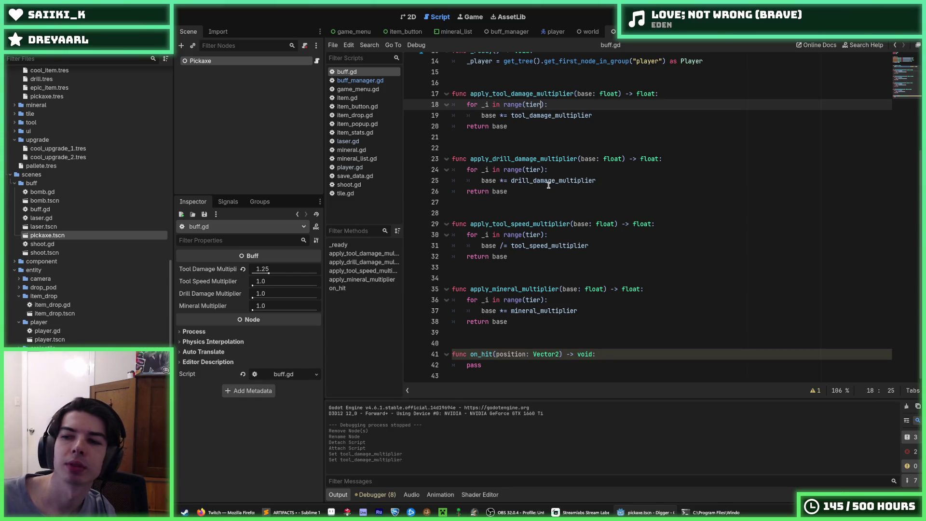
{"action": "scroll", "coordinate": [549, 189], "scroll_direction": "up", "scroll_amount": 3}
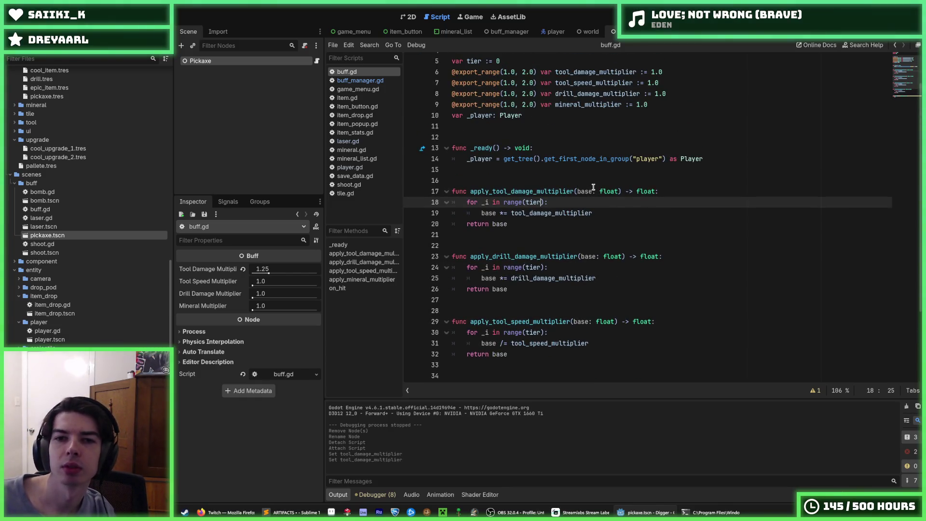
{"action": "scroll", "coordinate": [593, 187], "scroll_direction": "down", "scroll_amount": 3}
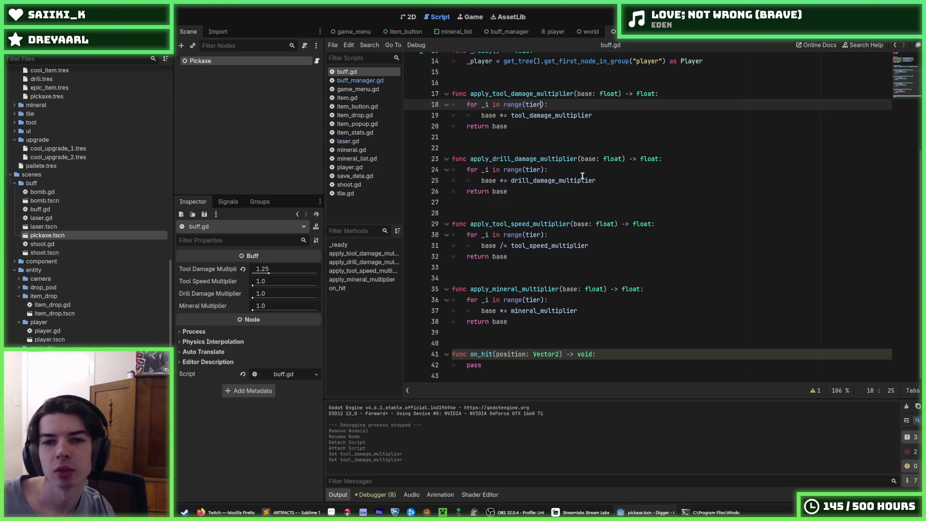
{"action": "scroll", "coordinate": [577, 183], "scroll_direction": "up", "scroll_amount": 2}
{"action": "scroll", "coordinate": [578, 183], "scroll_direction": "down", "scroll_amount": 2}
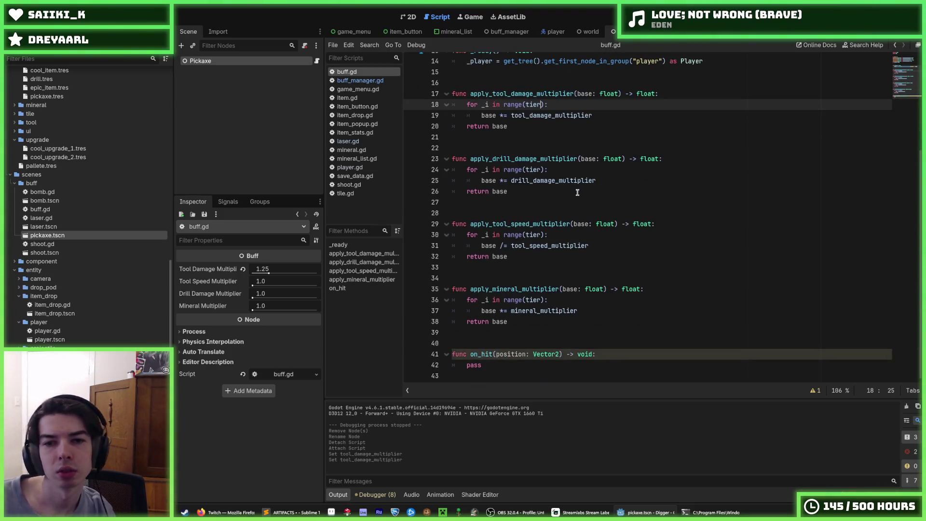
{"action": "left_click", "coordinate": [360, 80]}
{"action": "left_click", "coordinate": [588, 157]}
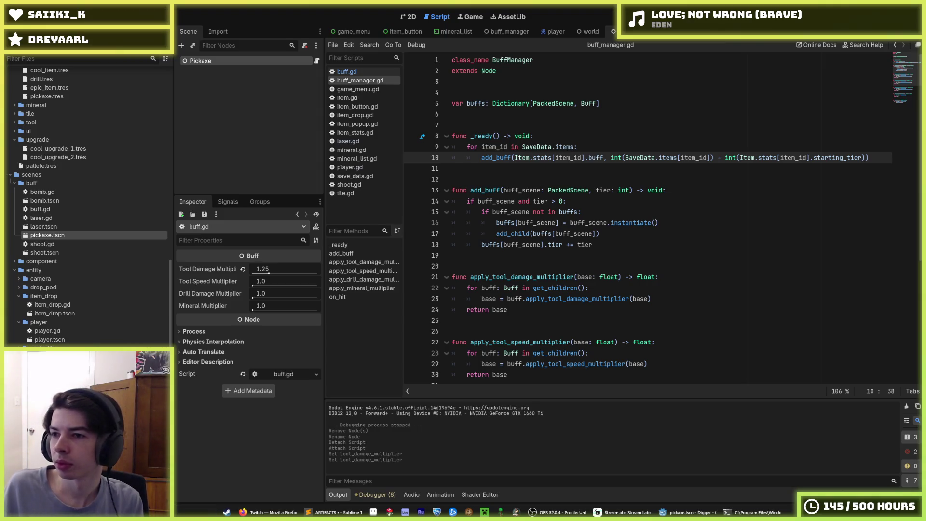
- Check apply_drill_damage_multiplier below _ready in buff_manager.gd, then return to buff.gd
{"action": "left_click", "coordinate": [613, 135]}
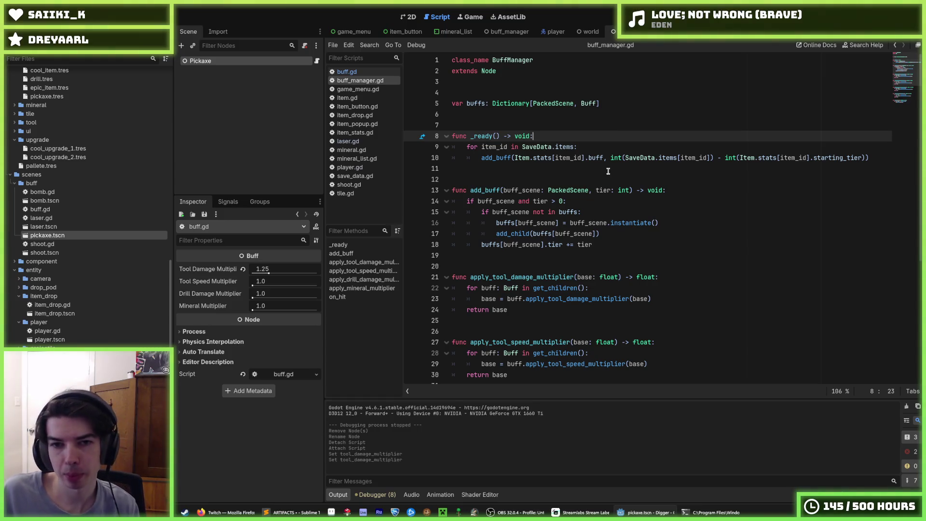
{"action": "left_click", "coordinate": [648, 168]}
{"action": "scroll", "coordinate": [642, 171], "scroll_direction": "down", "scroll_amount": 6}
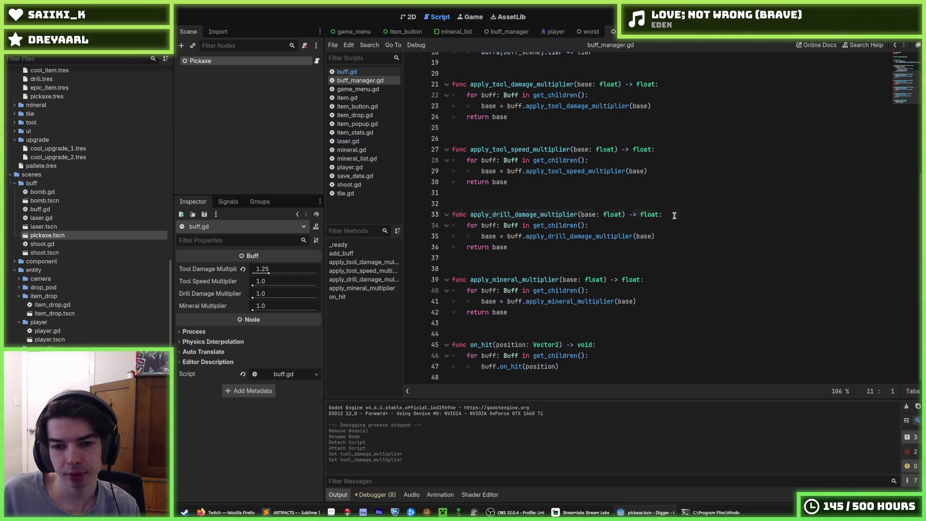
{"action": "left_click", "coordinate": [675, 215]}
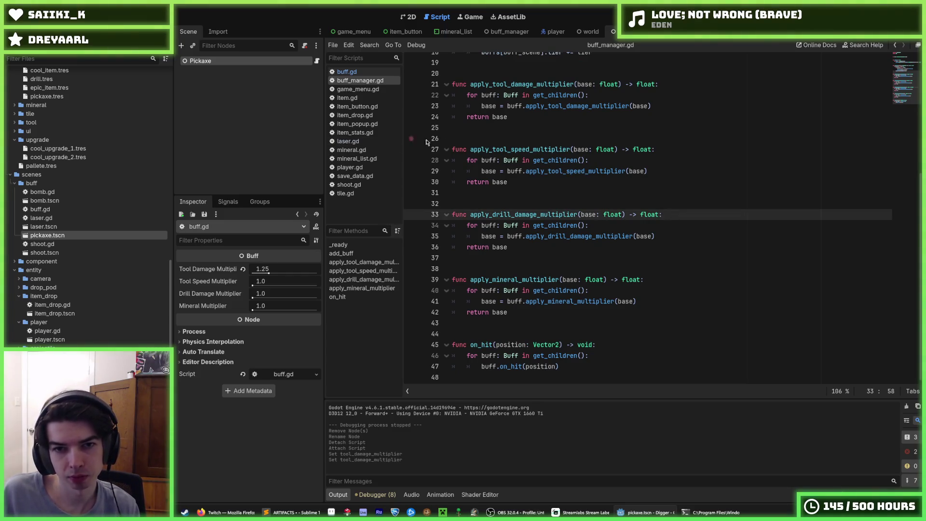
{"action": "scroll", "coordinate": [428, 142], "scroll_direction": "up", "scroll_amount": 6}
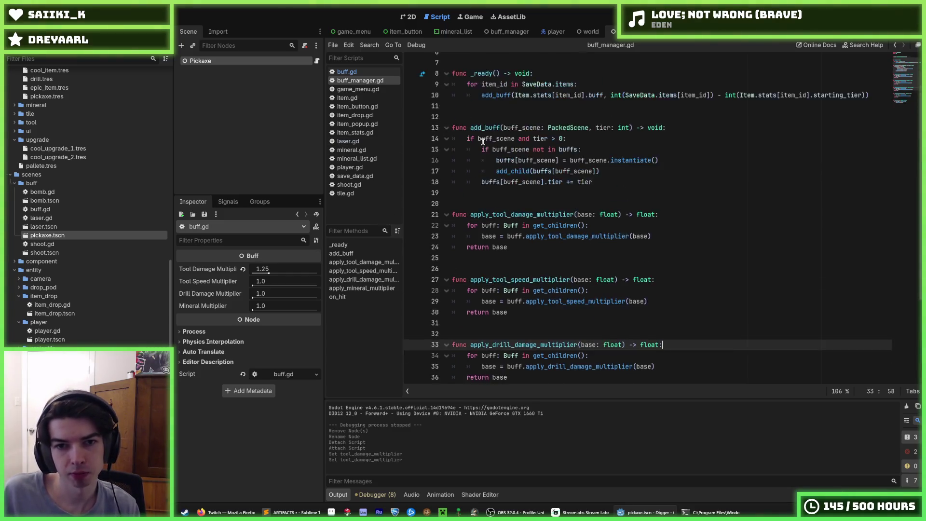
{"action": "left_click", "coordinate": [349, 75]}
{"action": "scroll", "coordinate": [120, 216], "scroll_direction": "down", "scroll_amount": 3}
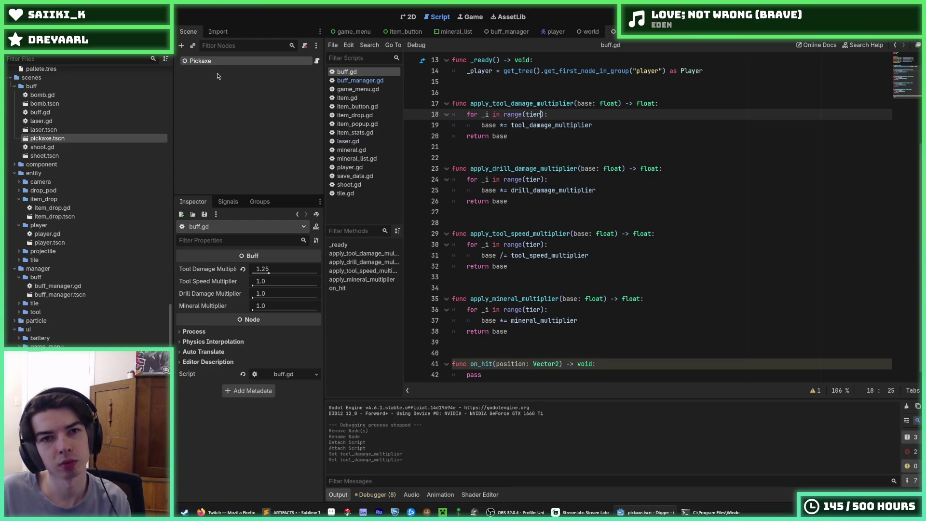
- Save the scripts, then set the pickaxe buff's Tool Damage Multiplier to 1.5 and save
{"action": "key", "text": "ctrl+s"}
{"action": "key", "text": "ctrl+F1"}
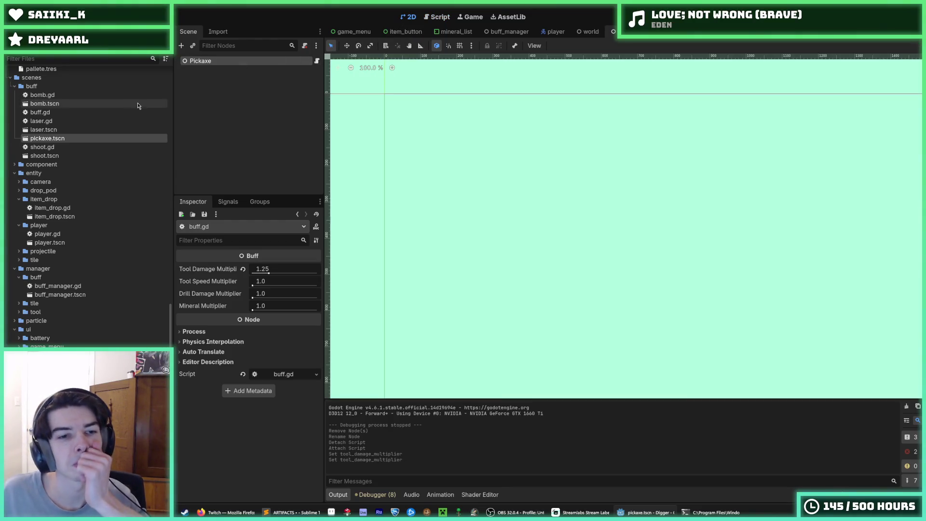
{"action": "left_click", "coordinate": [279, 268]}
{"action": "type", "text": "1.5"}
{"action": "key", "text": "Return"}
{"action": "key", "text": "ctrl+s"}
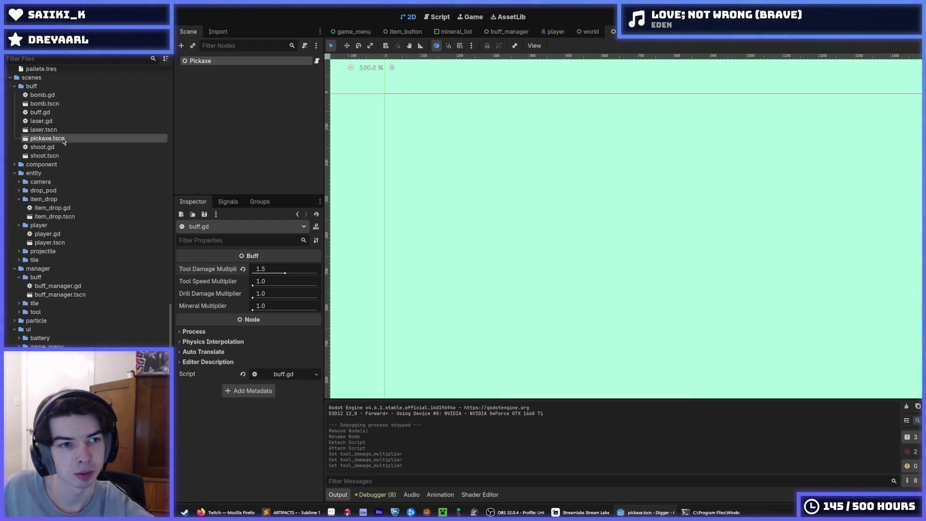
- Duplicate pickaxe.tscn as drill.tscn
{"action": "key", "text": "ctrl+d"}
{"action": "type", "text": "drill"}
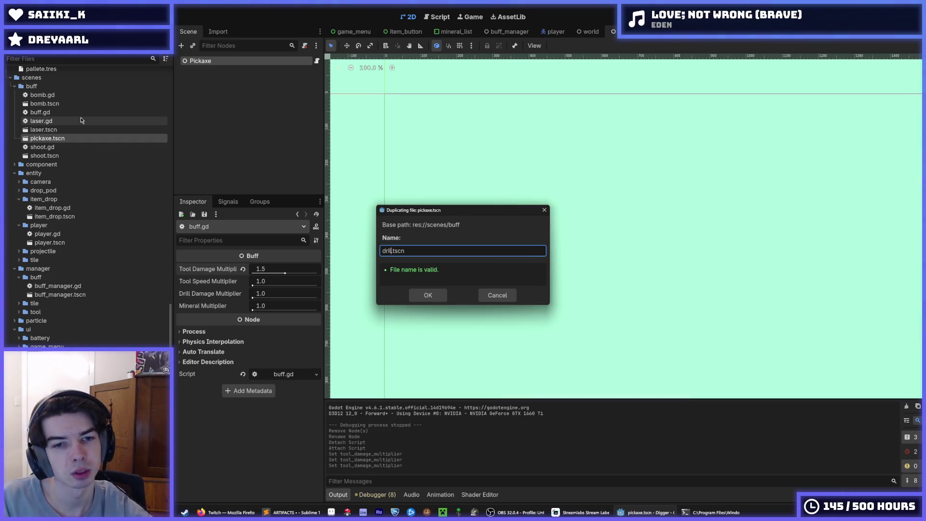
{"action": "key", "text": "Return"}
{"action": "left_click", "coordinate": [272, 270]}
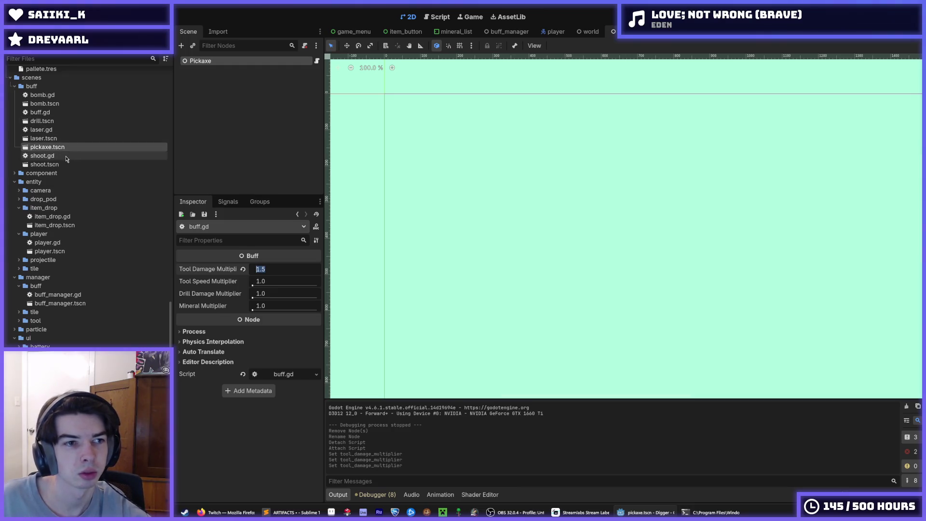
- Open drill.tscn and select its root Pickaxe node
{"action": "left_click", "coordinate": [58, 123]}
{"action": "double_click", "coordinate": [58, 124]}
{"action": "left_click", "coordinate": [219, 61]}
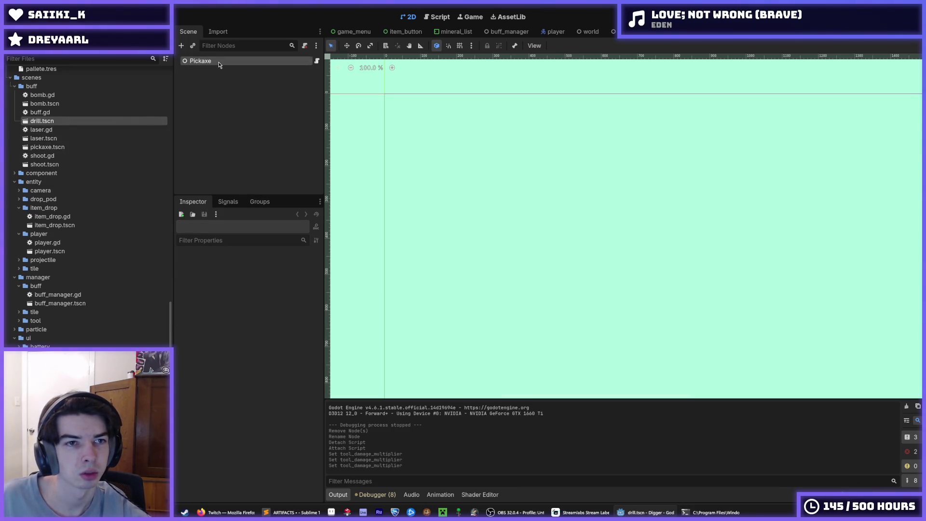
- Rename the drill scene's root node to Drill
{"action": "left_click", "coordinate": [218, 62]}
{"action": "type", "text": "Drill"}
{"action": "key", "text": "Return"}
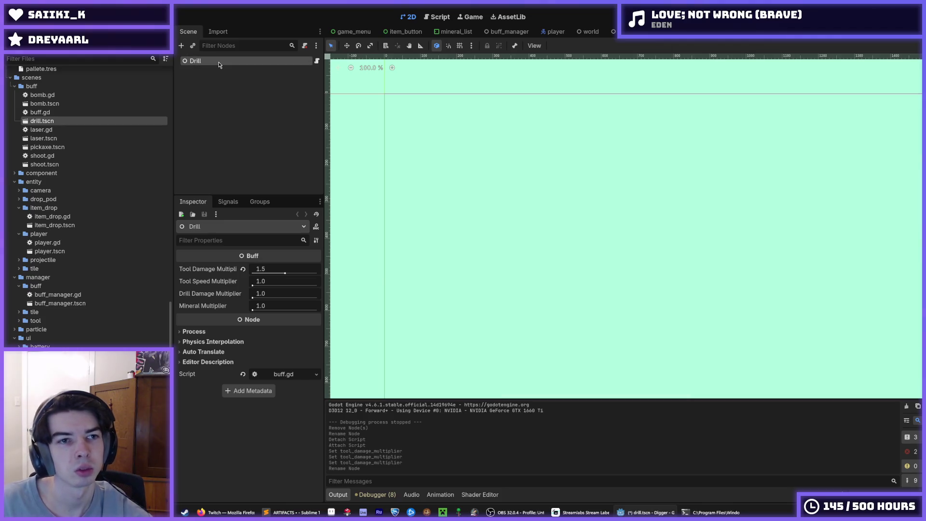
- Revert Tool Damage Multiplier to 1.0, set Drill Damage Multiplier to 1.5, and save
{"action": "left_click", "coordinate": [243, 269]}
{"action": "left_click_drag", "start_coordinate": [268, 296], "coordinate": [271, 292]}
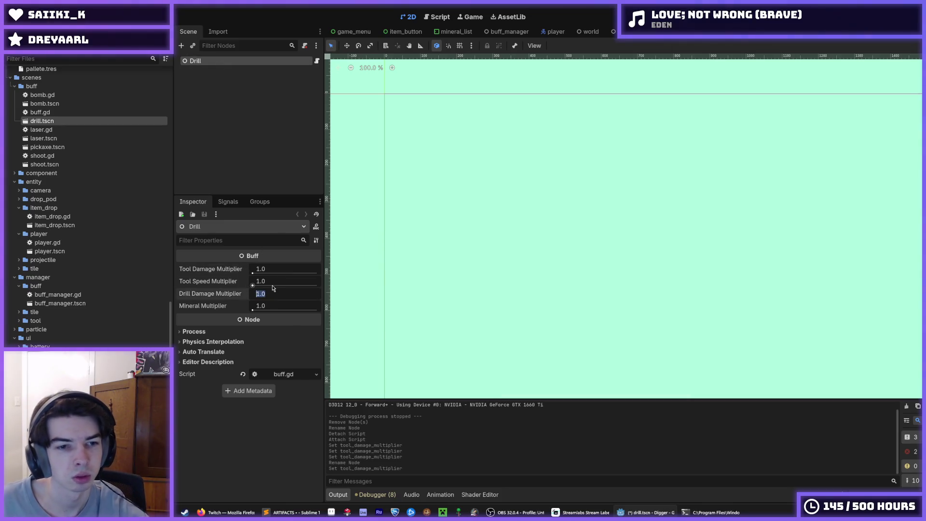
{"action": "type", "text": "1.5"}
{"action": "key", "text": "ctrl+s"}
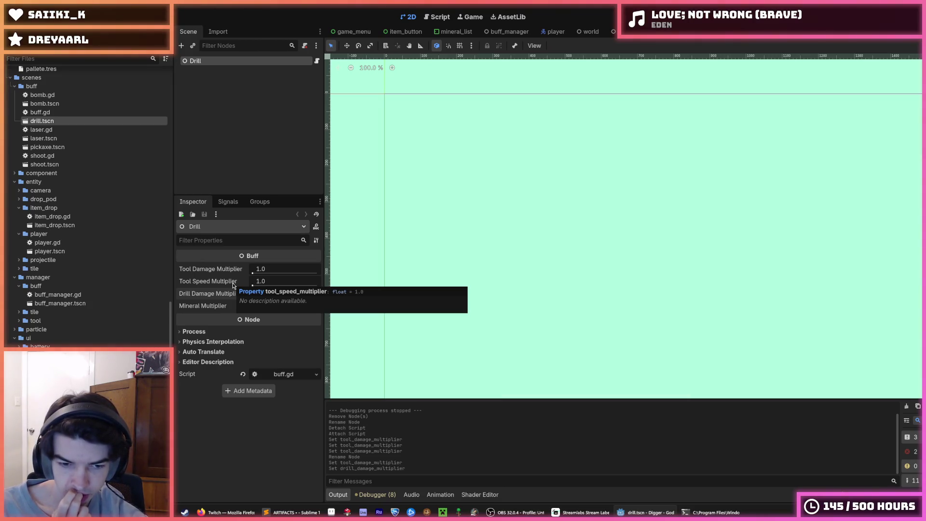
{"action": "key", "text": "ctrl+s"}
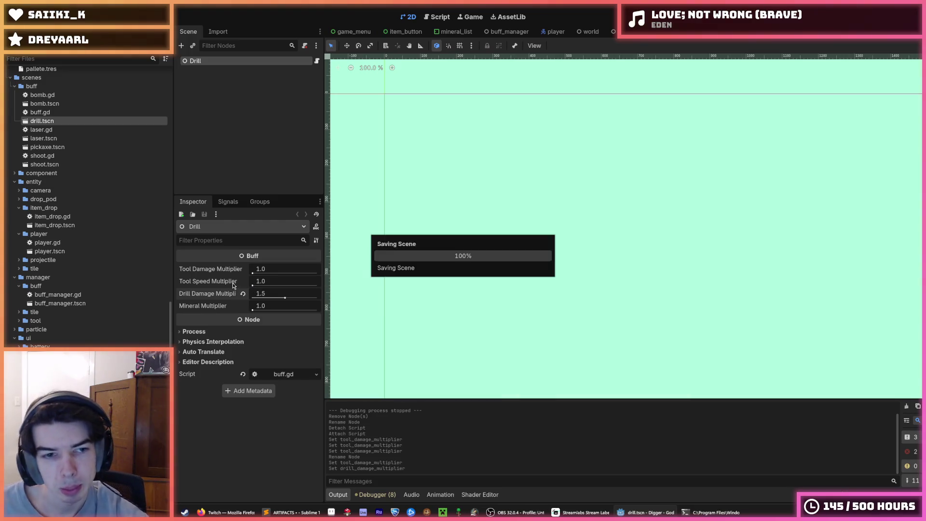
{"action": "key", "text": "ctrl+s"}
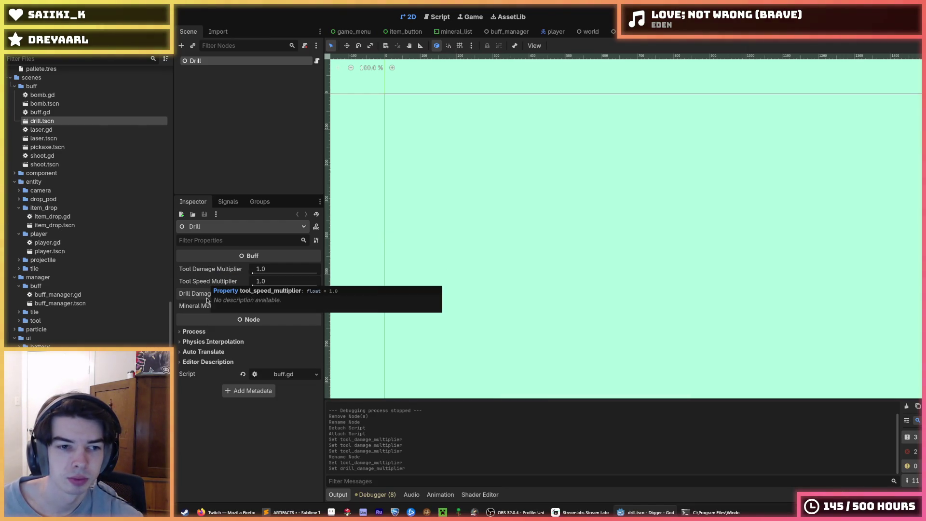
{"action": "left_click", "coordinate": [77, 120]}
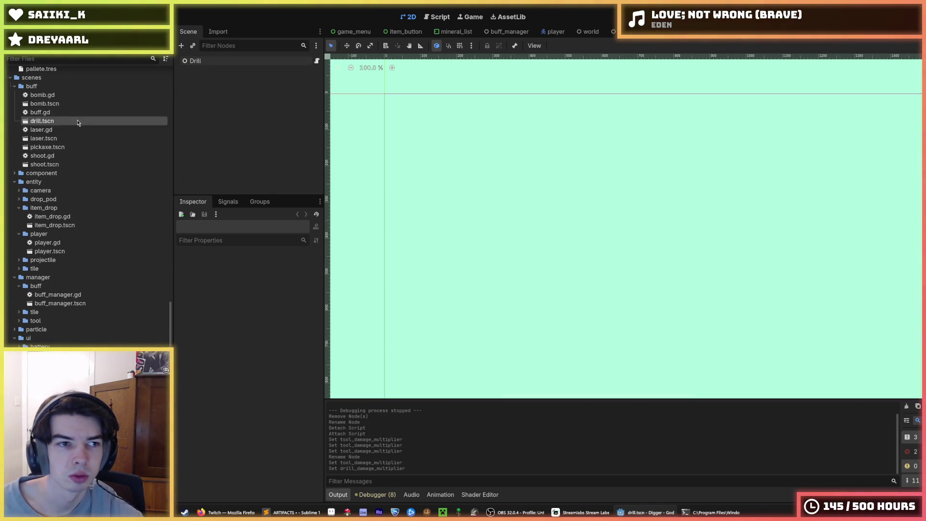
- Save the scene and open the drill item resource, checking its empty Buff slot
{"action": "key", "text": "ctrl+s"}
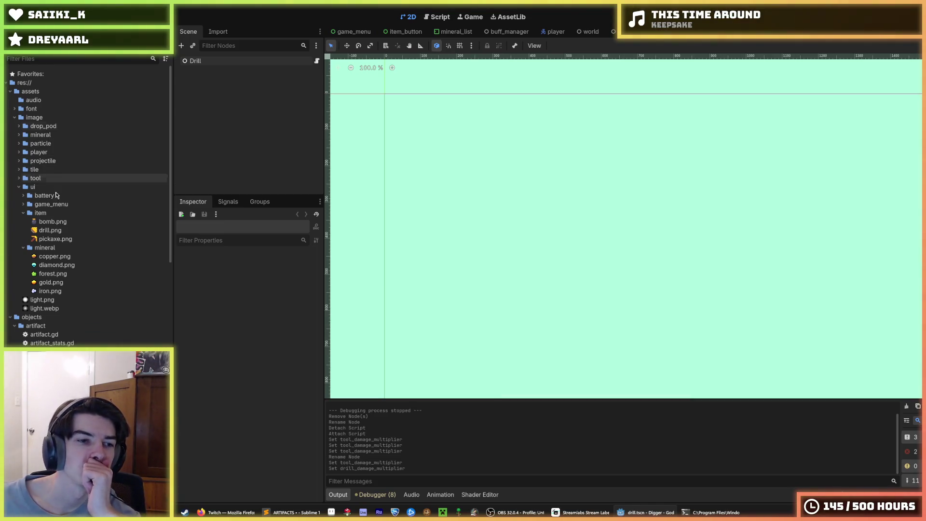
{"action": "scroll", "coordinate": [74, 302], "scroll_direction": "down", "scroll_amount": 10}
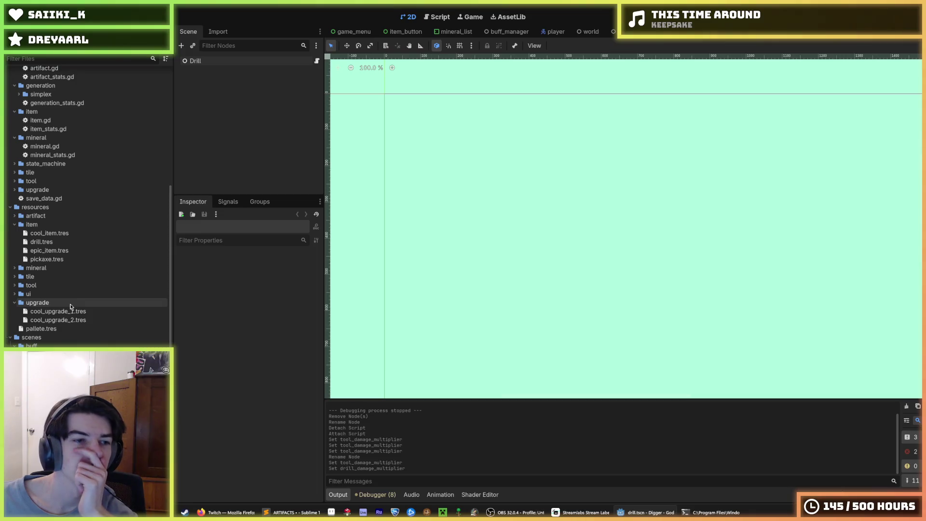
{"action": "left_click", "coordinate": [48, 243]}
{"action": "left_click", "coordinate": [273, 395]}
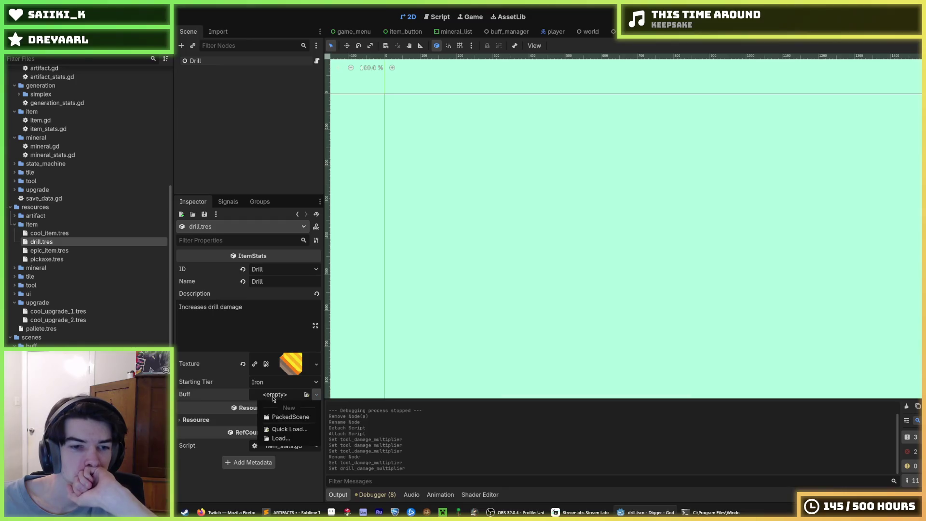
{"action": "scroll", "coordinate": [57, 344], "scroll_direction": "down", "scroll_amount": 10}
{"action": "scroll", "coordinate": [57, 338], "scroll_direction": "up", "scroll_amount": 4}
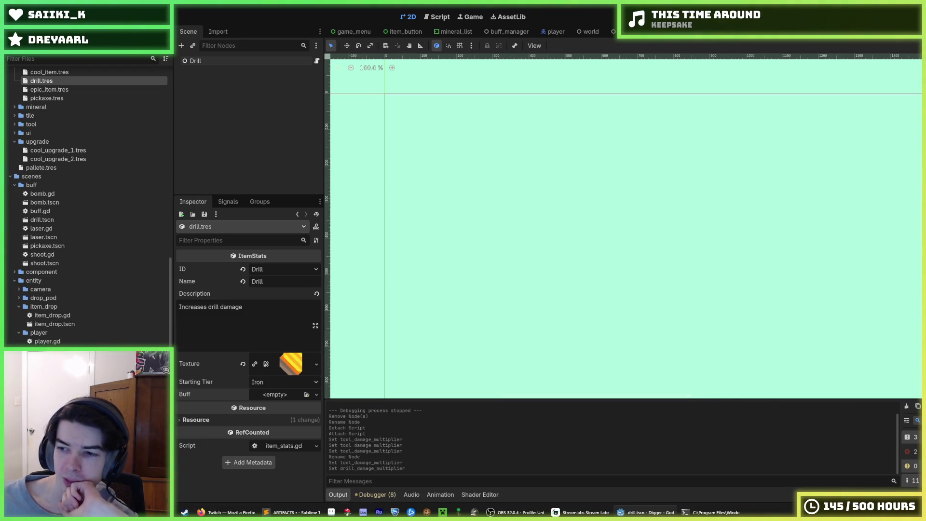
- Assign drill.tscn as the drill item's Buff and save
{"action": "key", "text": "alt+Tab"}
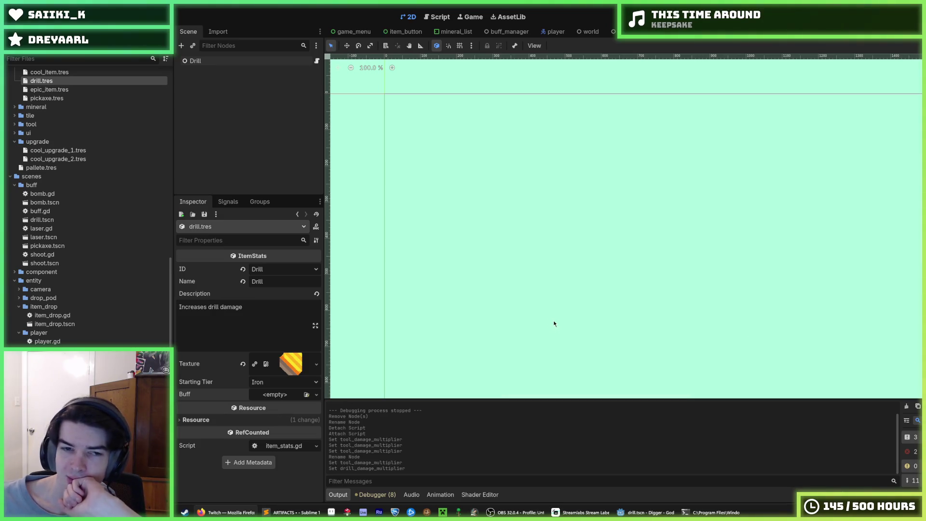
{"action": "left_click", "coordinate": [278, 312]}
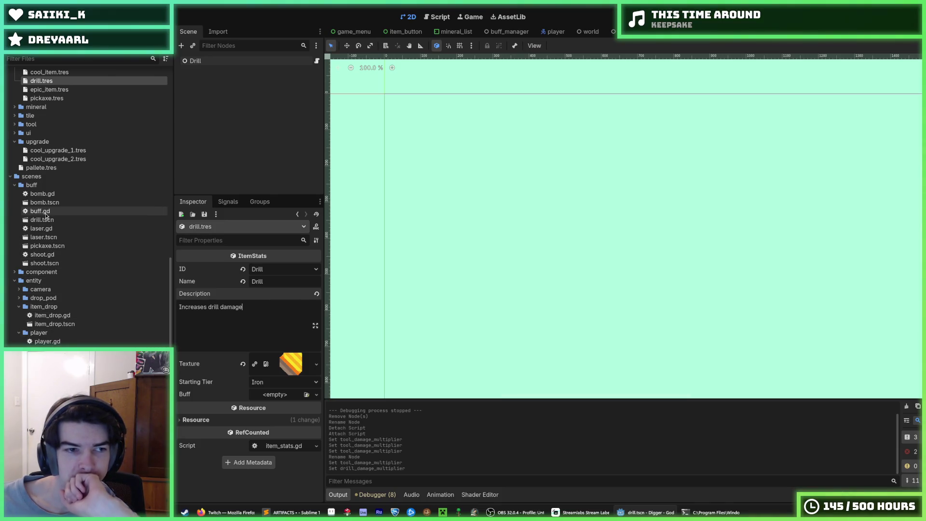
{"action": "left_click", "coordinate": [46, 213]}
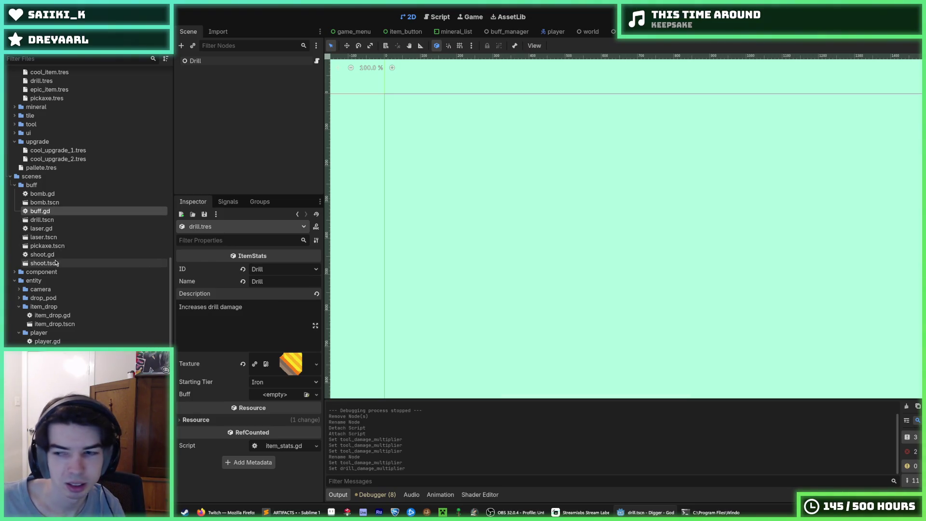
{"action": "left_click", "coordinate": [48, 203]}
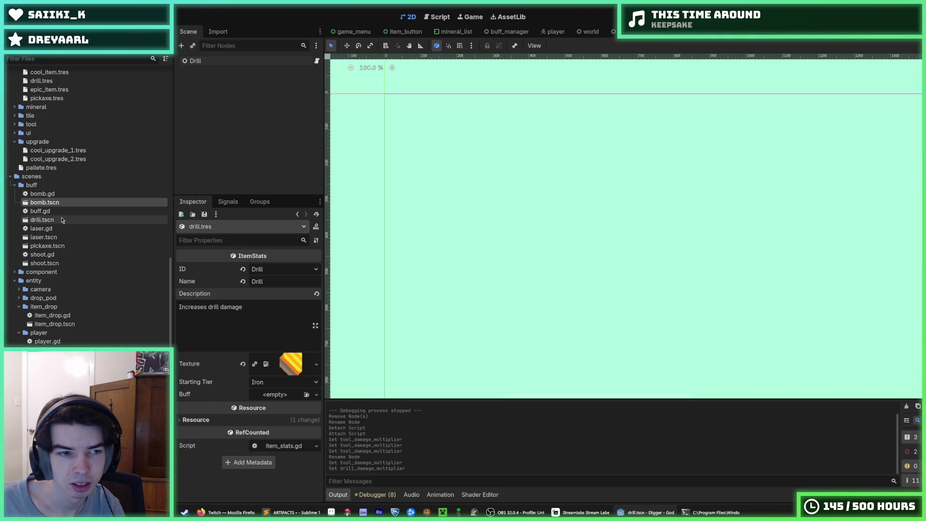
{"action": "left_click_drag", "start_coordinate": [62, 220], "coordinate": [269, 388]}
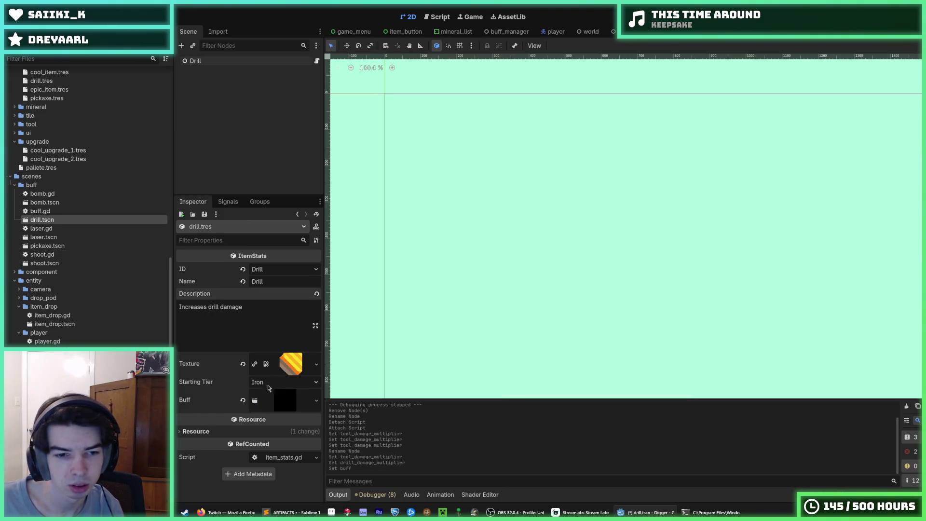
{"action": "key", "text": "ctrl+s"}
- Set the drill item's starting tier to None and save
{"action": "left_click", "coordinate": [259, 379]}
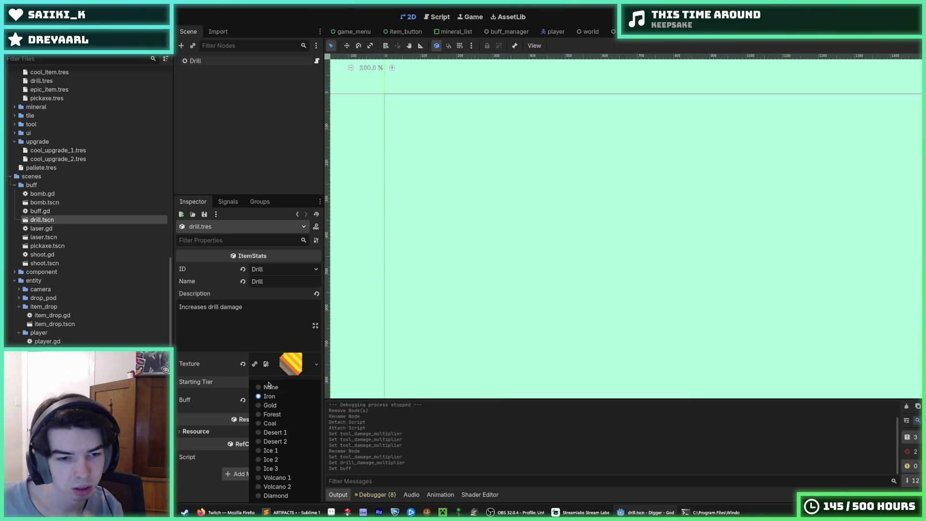
{"action": "left_click", "coordinate": [269, 388]}
{"action": "key", "text": "ctrl+s"}
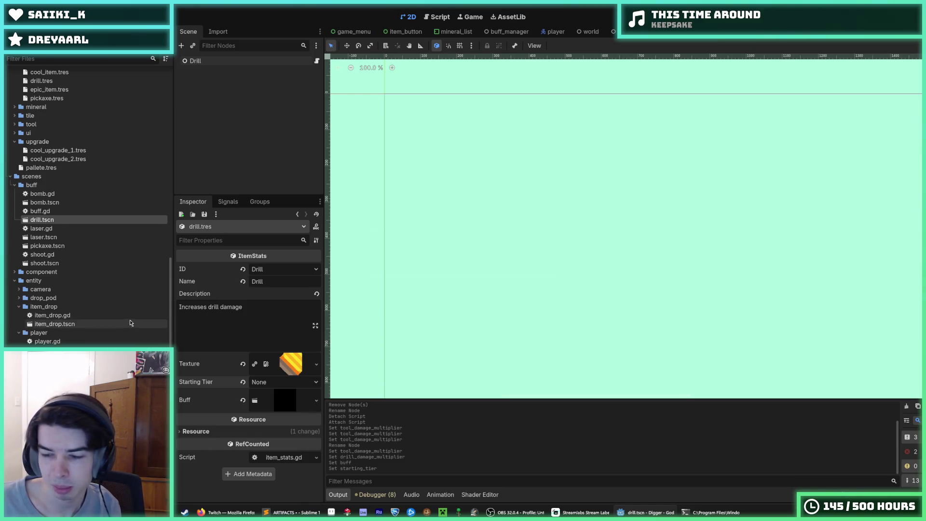
- Load resources/item/pickaxe.tres into the Inspector for editing
{"action": "scroll", "coordinate": [80, 314], "scroll_direction": "down", "scroll_amount": 5}
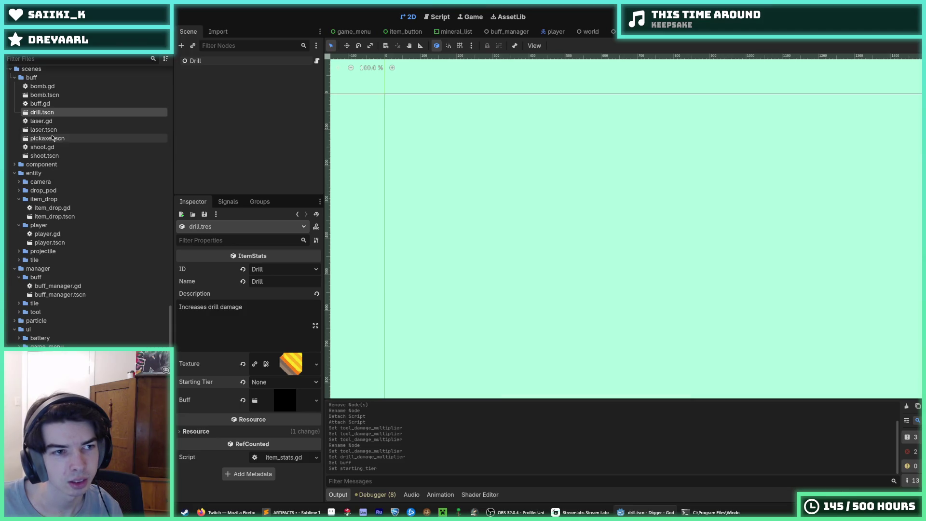
{"action": "scroll", "coordinate": [96, 203], "scroll_direction": "up", "scroll_amount": 10}
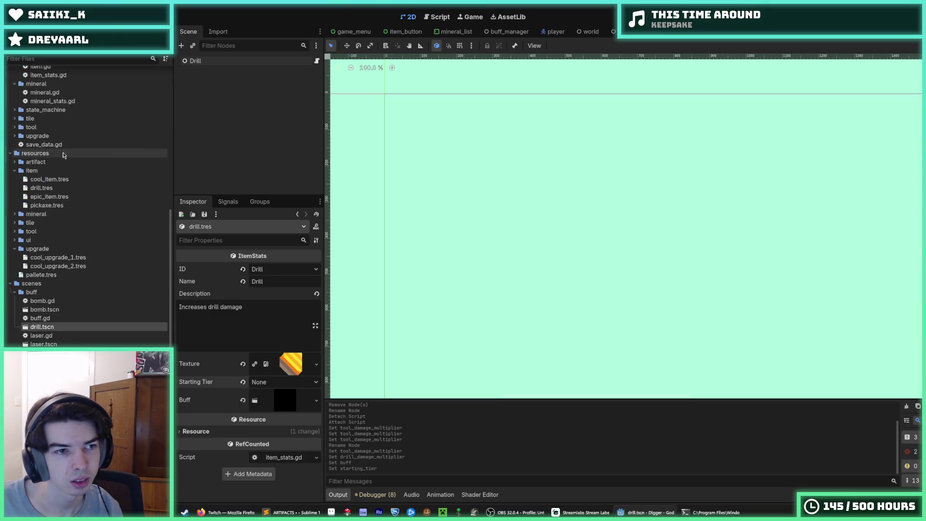
{"action": "scroll", "coordinate": [113, 242], "scroll_direction": "down", "scroll_amount": 2}
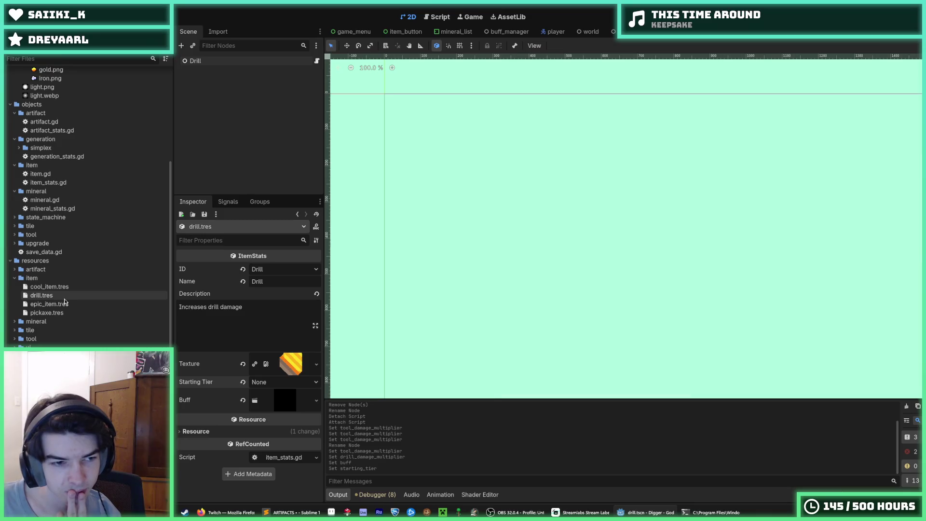
{"action": "left_click", "coordinate": [47, 312]}
{"action": "scroll", "coordinate": [57, 290], "scroll_direction": "down", "scroll_amount": 8}
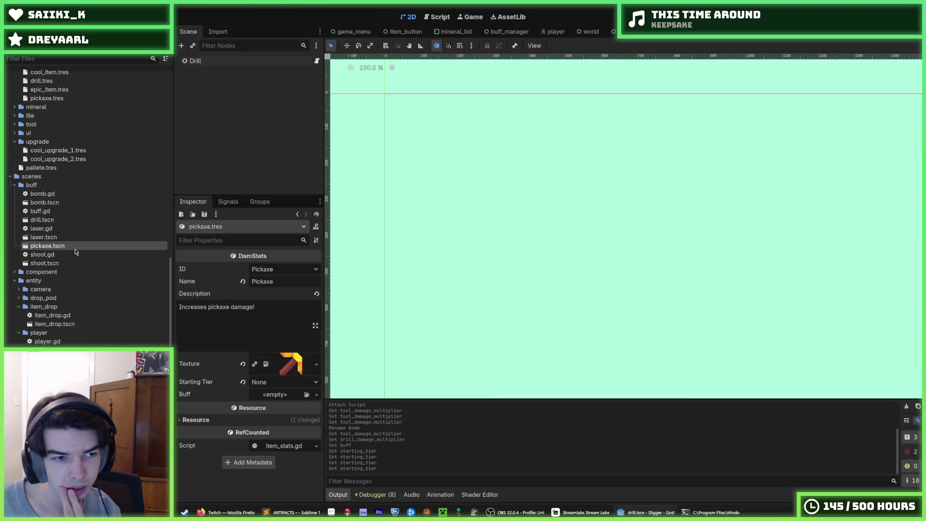
- Assign pickaxe.tscn as the Pickaxe item's Buff, save, and run the game with F5
{"action": "left_click_drag", "start_coordinate": [48, 246], "coordinate": [289, 399]}
{"action": "key", "text": "ctrl+s"}
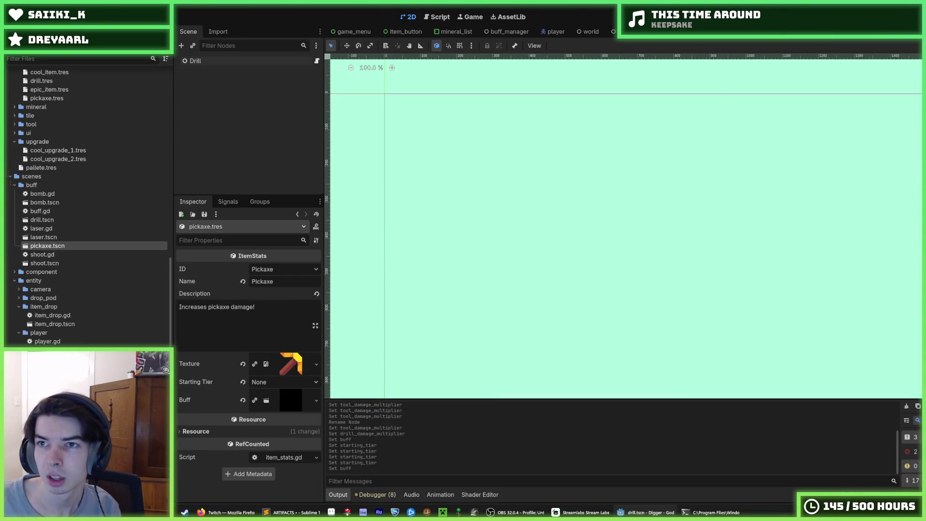
{"action": "key", "text": "F5"}
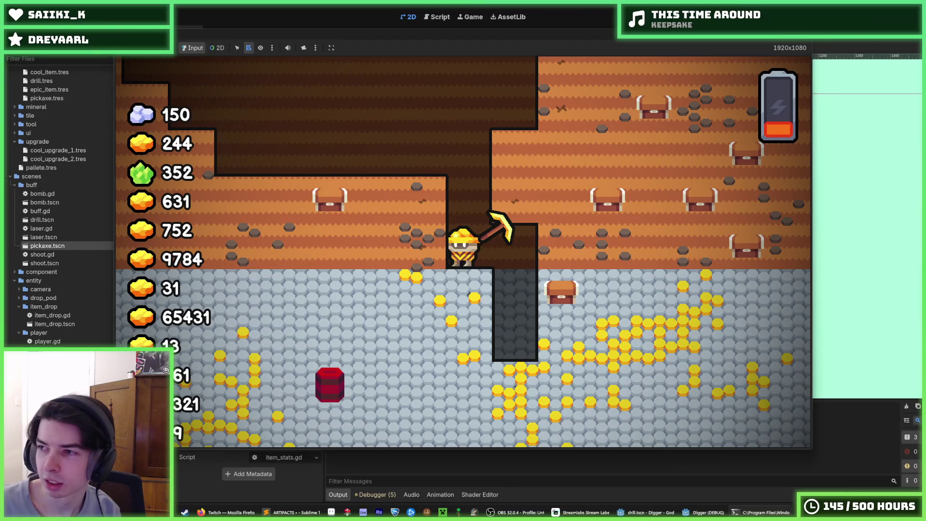
- Move the terminal window aside and return to the game window
{"action": "left_click", "coordinate": [761, 512]}
{"action": "left_click_drag", "start_coordinate": [322, 106], "coordinate": [531, 137]}
{"action": "key", "text": "alt+Tab"}
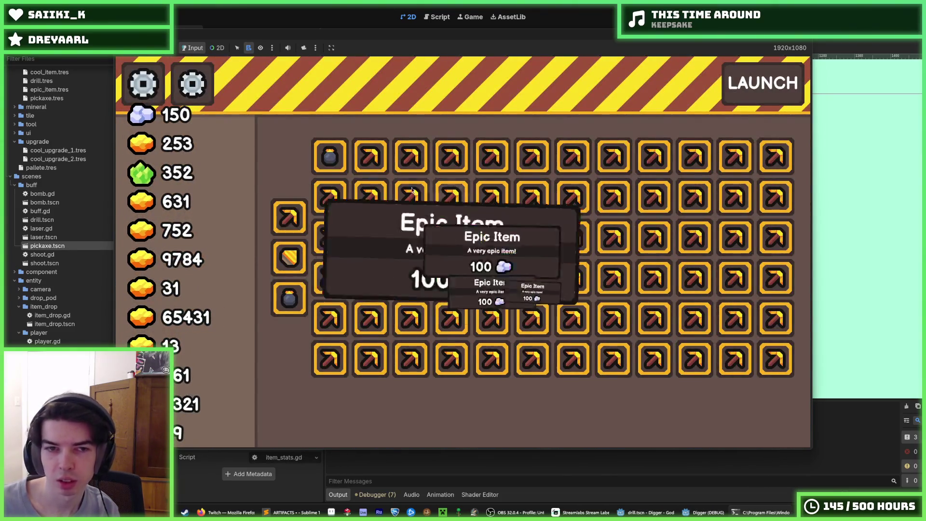
- Buy the Pickaxe upgrade six times with crystals and gold
{"action": "mouse_move", "coordinate": [338, 150]}
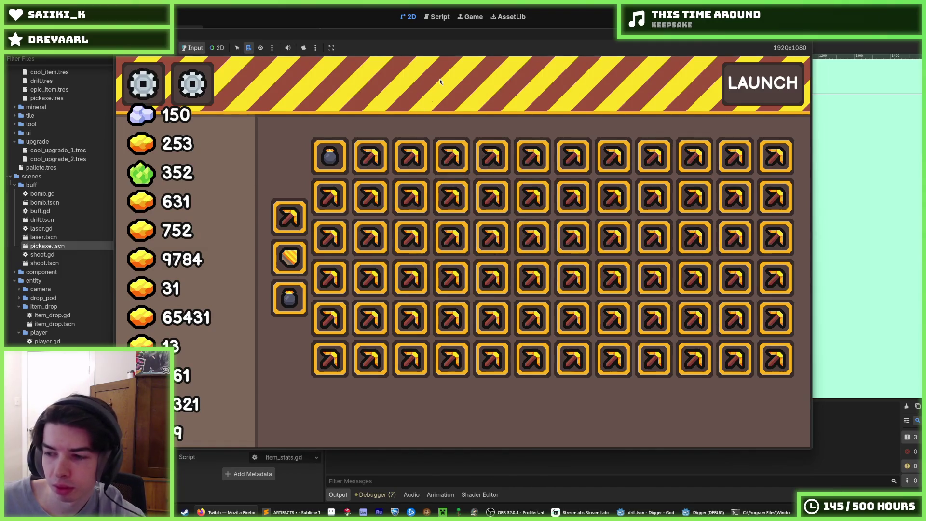
{"action": "left_click", "coordinate": [296, 232]}
{"action": "mouse_move", "coordinate": [304, 272]}
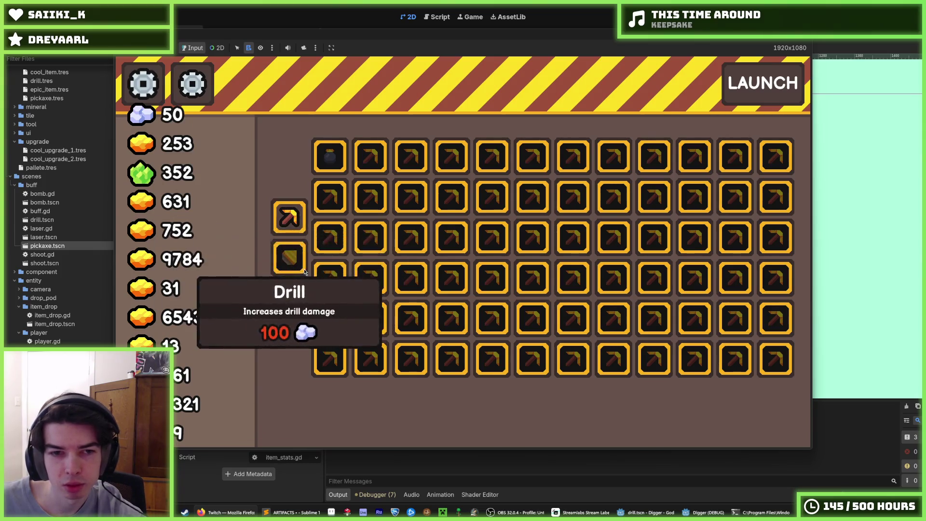
{"action": "left_click", "coordinate": [297, 233]}
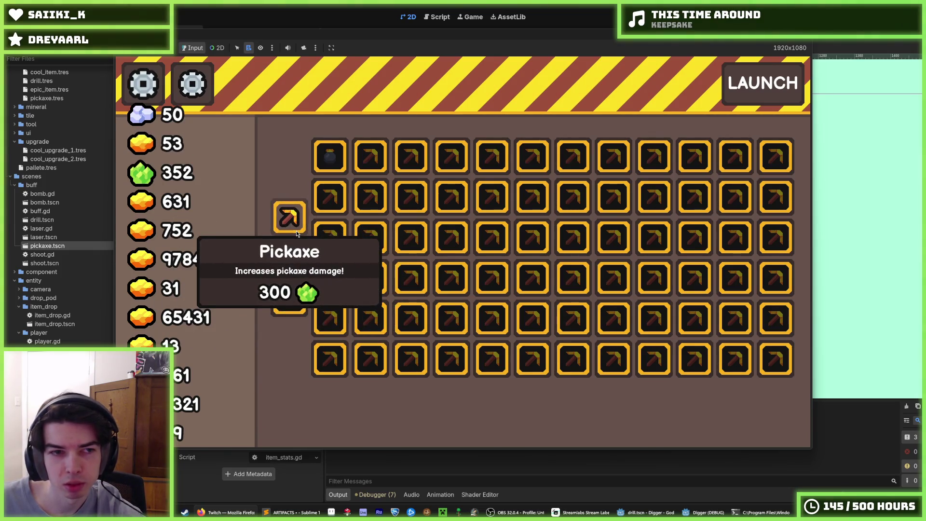
{"action": "left_click", "coordinate": [297, 233]}
{"action": "left_click", "coordinate": [296, 233]}
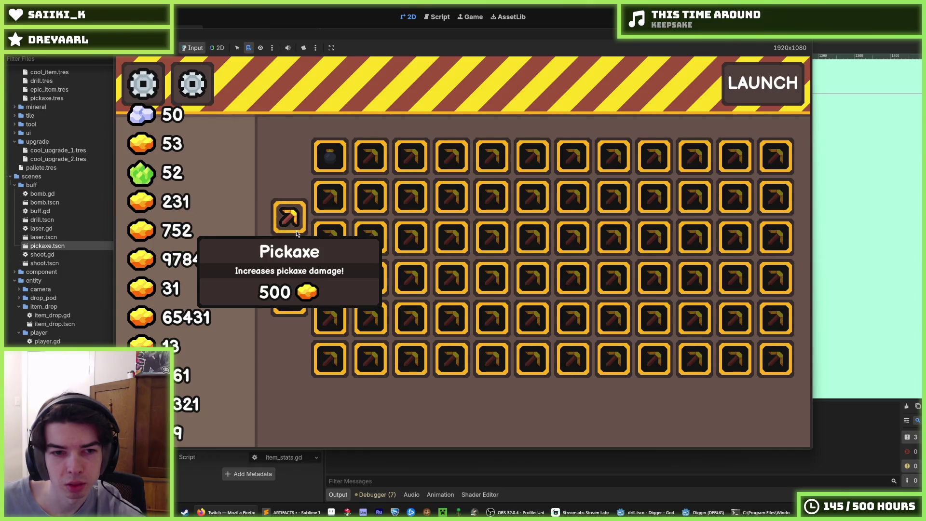
{"action": "left_click", "coordinate": [297, 233]}
{"action": "left_click", "coordinate": [297, 234]}
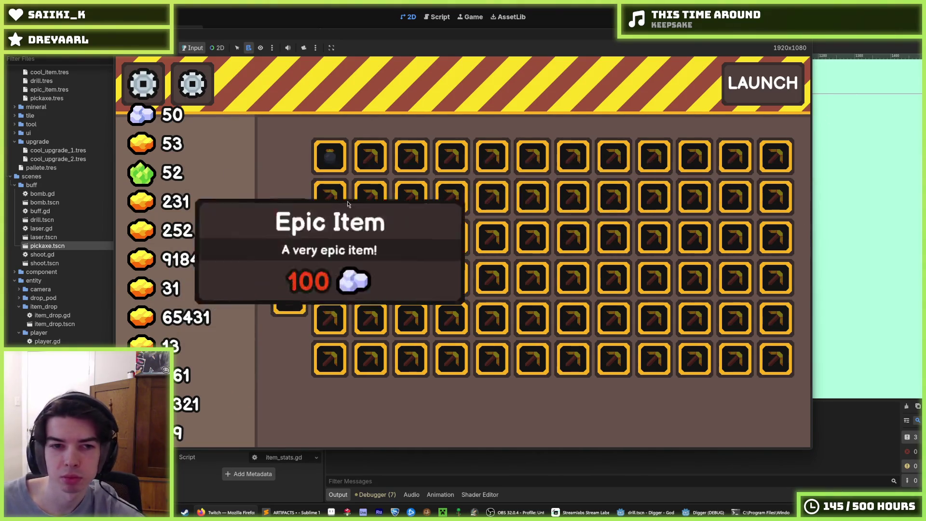
- Launch a dig with the upgrades, then stop the game and save the scene
{"action": "left_click", "coordinate": [777, 81]}
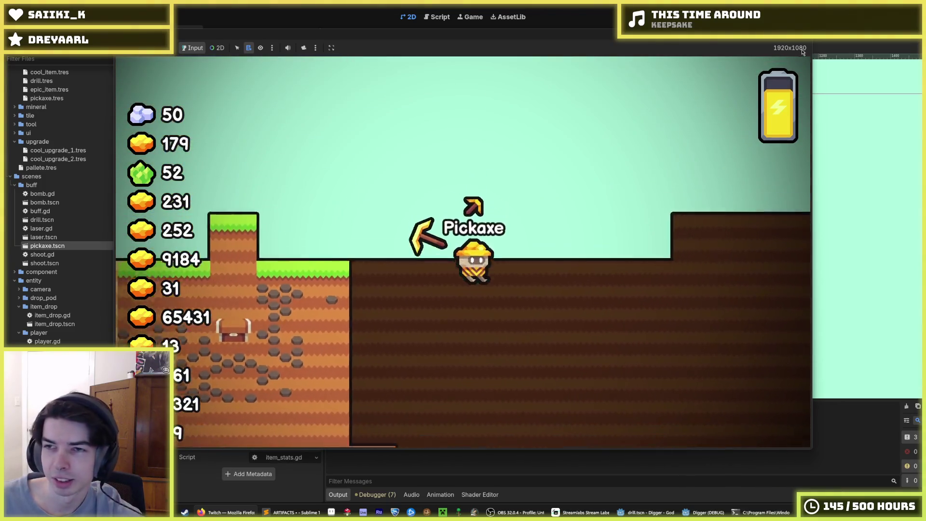
{"action": "key", "text": "F8"}
{"action": "key", "text": "ctrl+s"}
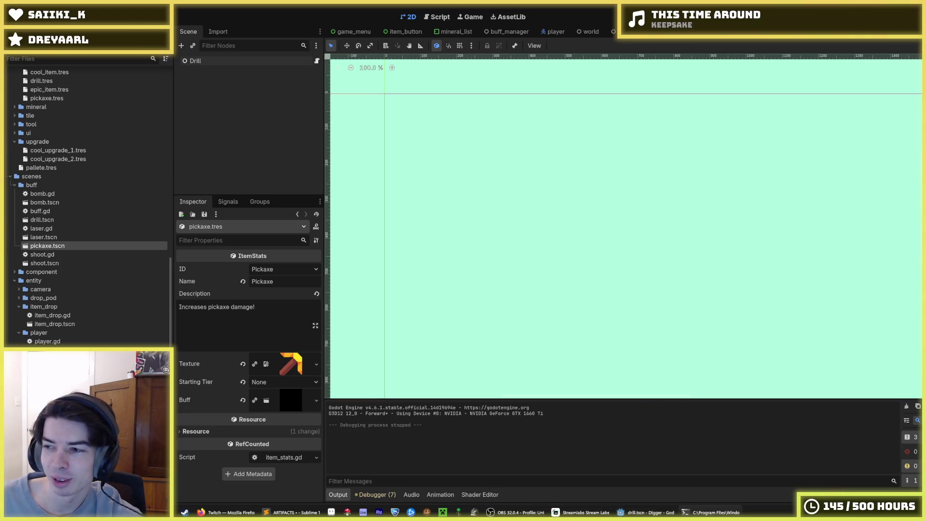
{"action": "key", "text": "alt+Tab"}
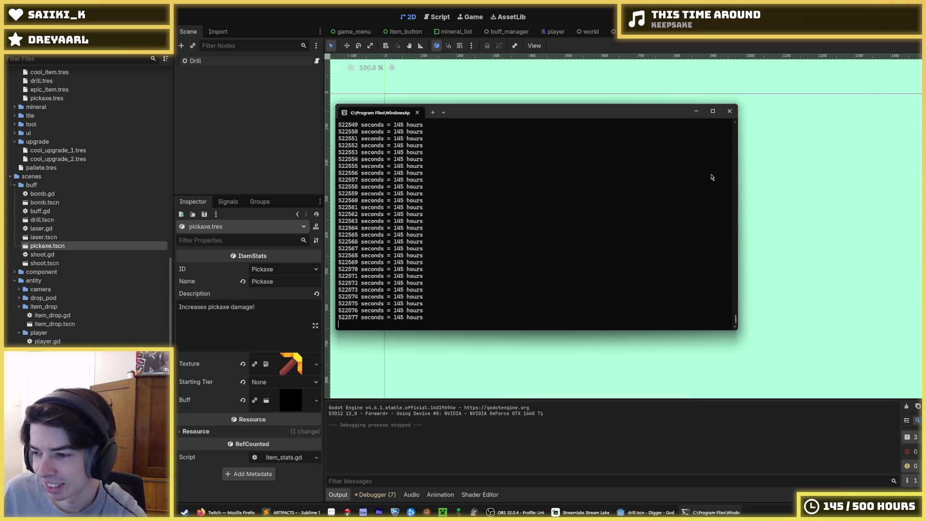
{"action": "left_click_drag", "start_coordinate": [641, 116], "coordinate": [652, 120]}
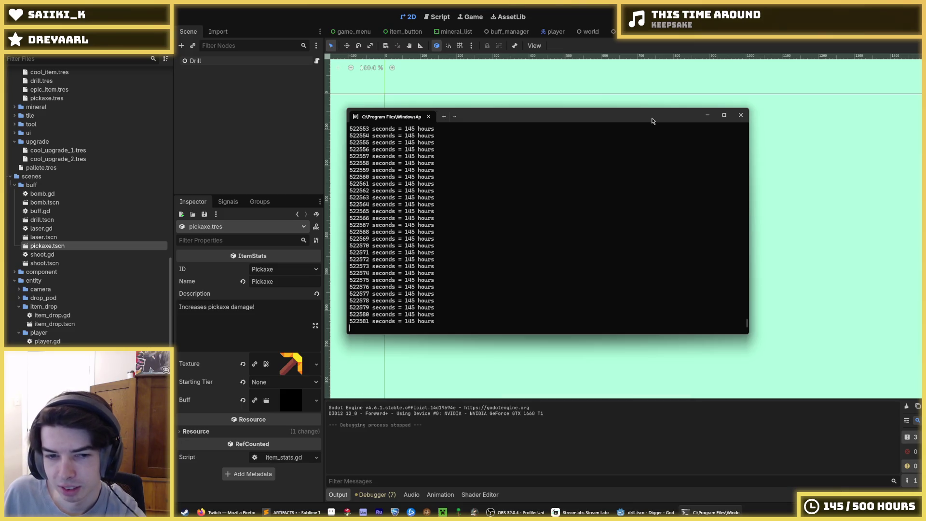
{"action": "left_click_drag", "start_coordinate": [653, 120], "coordinate": [925, 114]}
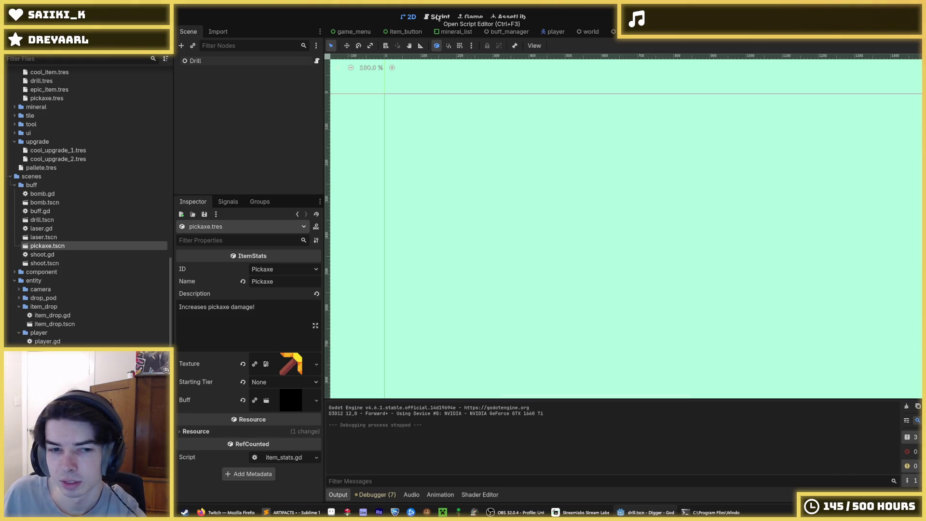
- Switch to the Script editor and look over the end of line 38
{"action": "left_click", "coordinate": [437, 18]}
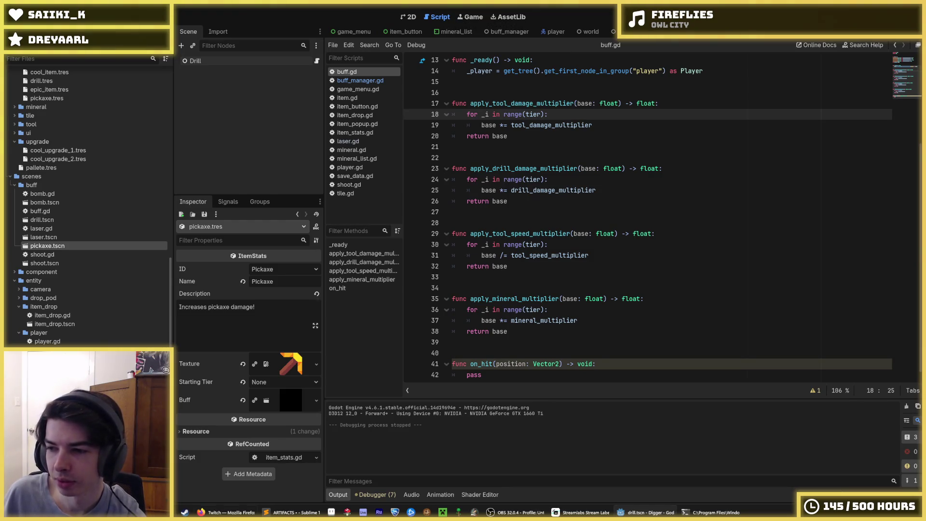
{"action": "key", "text": "alt+Tab"}
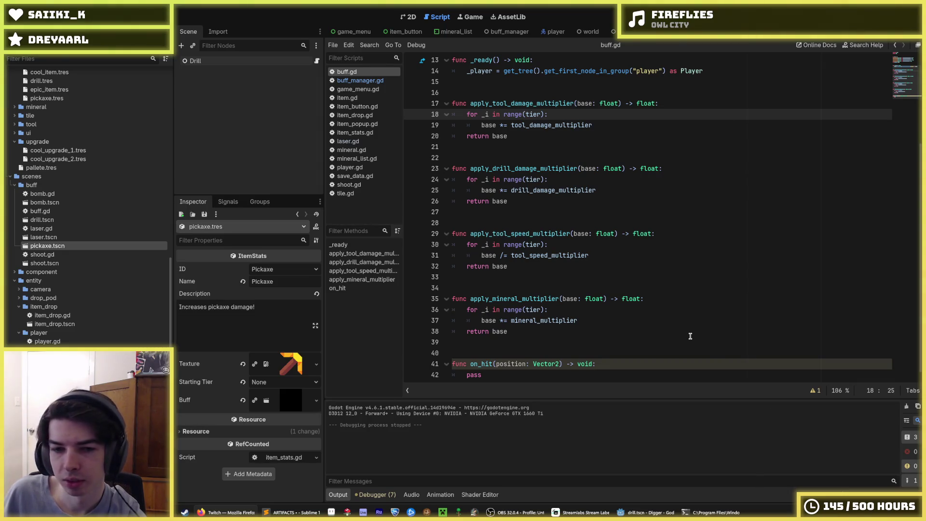
{"action": "left_click", "coordinate": [690, 333]}
{"action": "scroll", "coordinate": [547, 316], "scroll_direction": "down", "scroll_amount": 1}
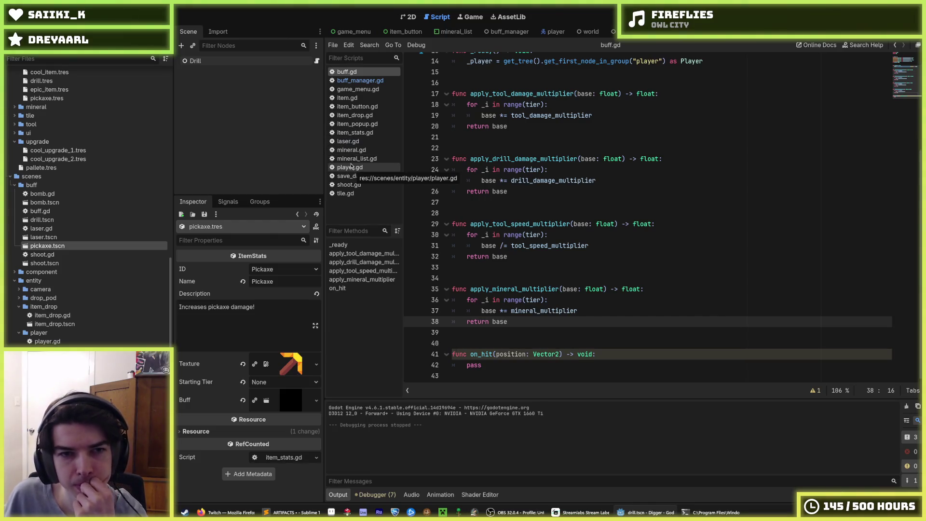
- Open buff_manager.gd and inspect its buff setup around lines 11 and 12
{"action": "left_click", "coordinate": [358, 83]}
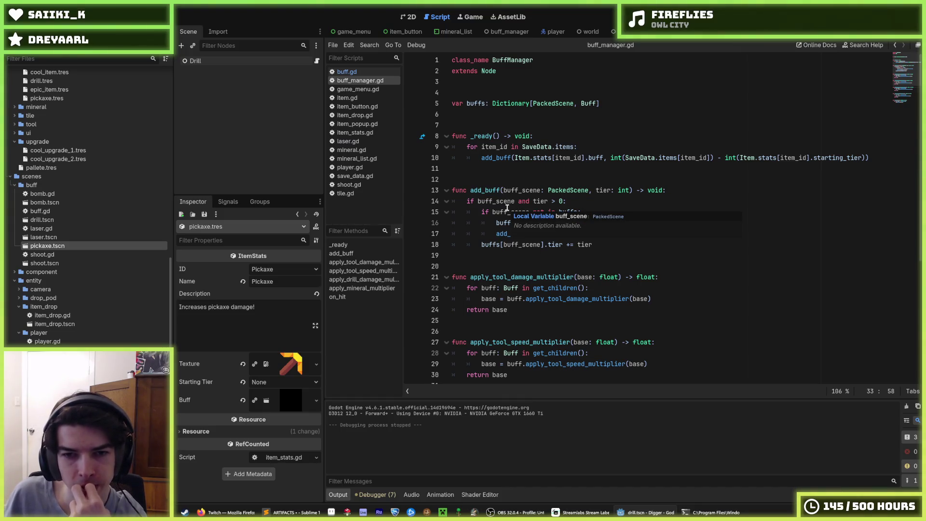
{"action": "left_click", "coordinate": [488, 169]}
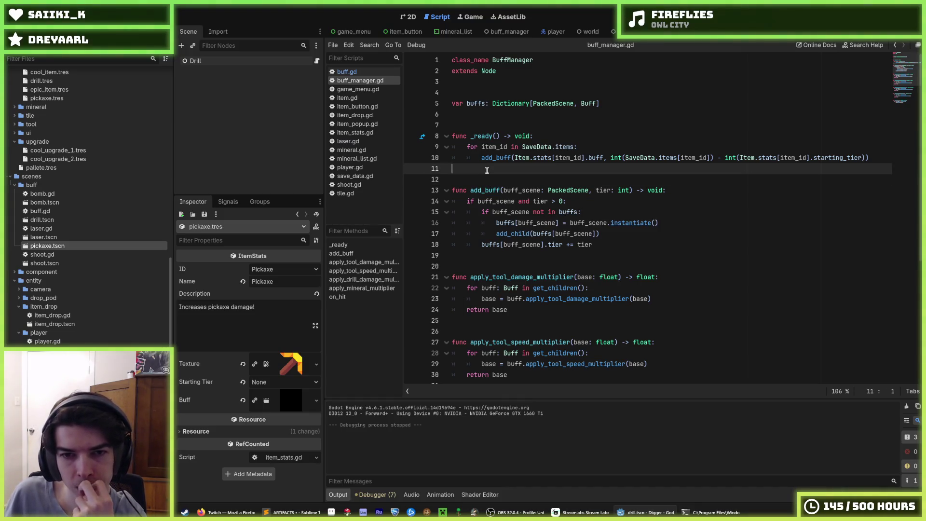
{"action": "left_click", "coordinate": [480, 180]}
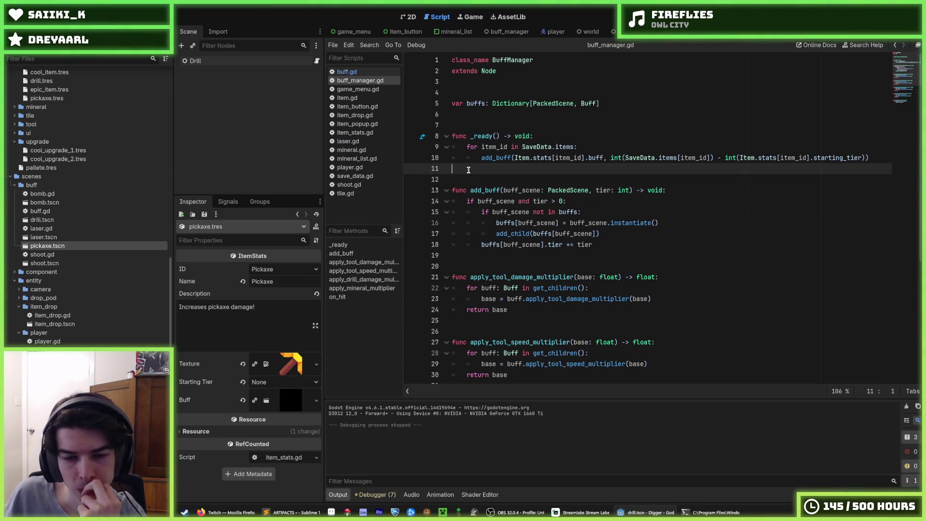
{"action": "left_click", "coordinate": [465, 169]}
{"action": "left_click", "coordinate": [462, 180]}
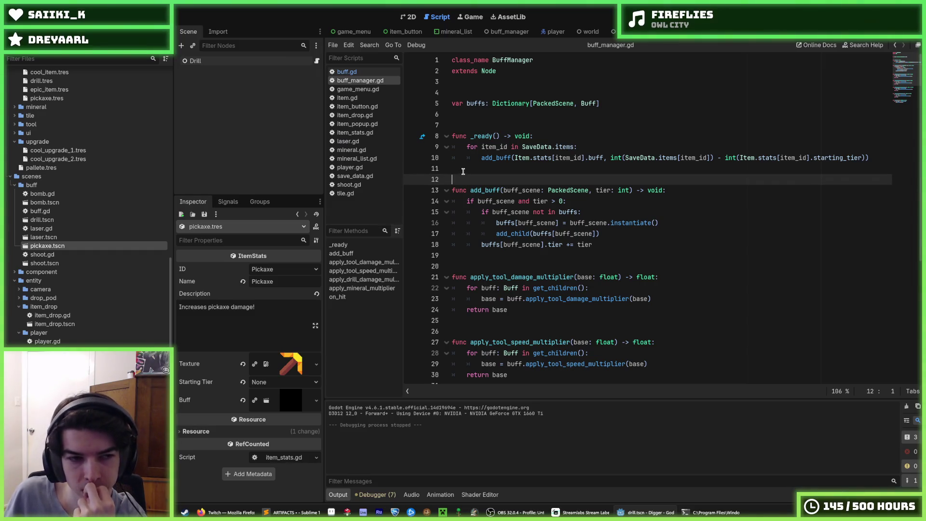
{"action": "left_click", "coordinate": [462, 171]}
{"action": "left_click", "coordinate": [464, 178]}
{"action": "left_click", "coordinate": [464, 170]}
{"action": "left_click", "coordinate": [466, 177]}
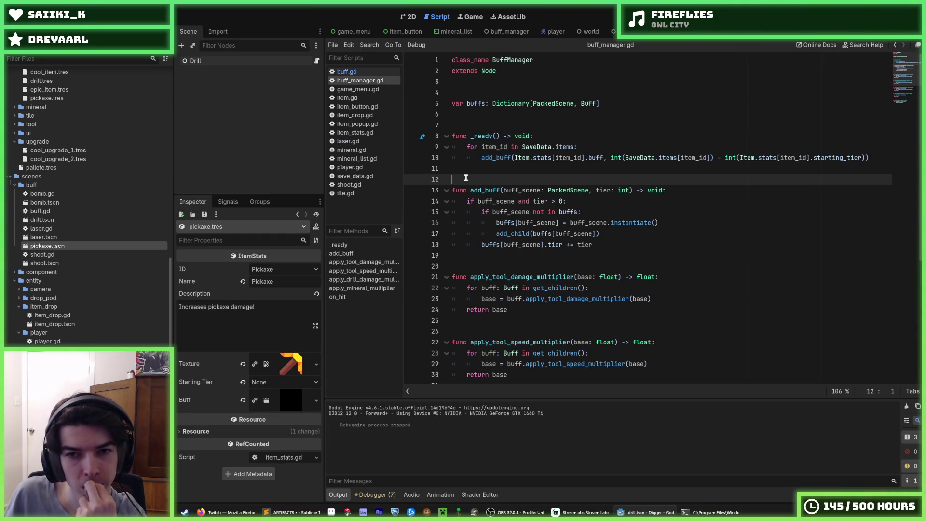
{"action": "left_click", "coordinate": [466, 169]}
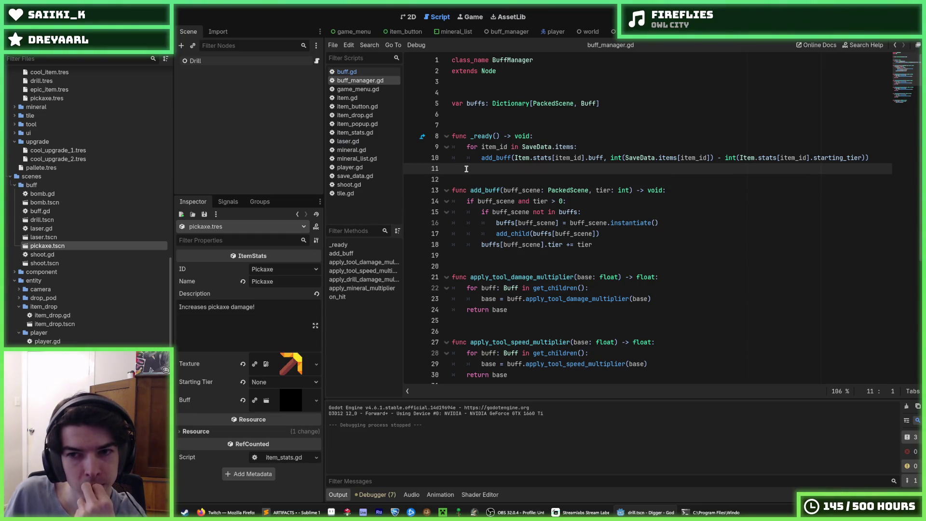
{"action": "left_click", "coordinate": [464, 181]}
{"action": "left_click", "coordinate": [465, 172]}
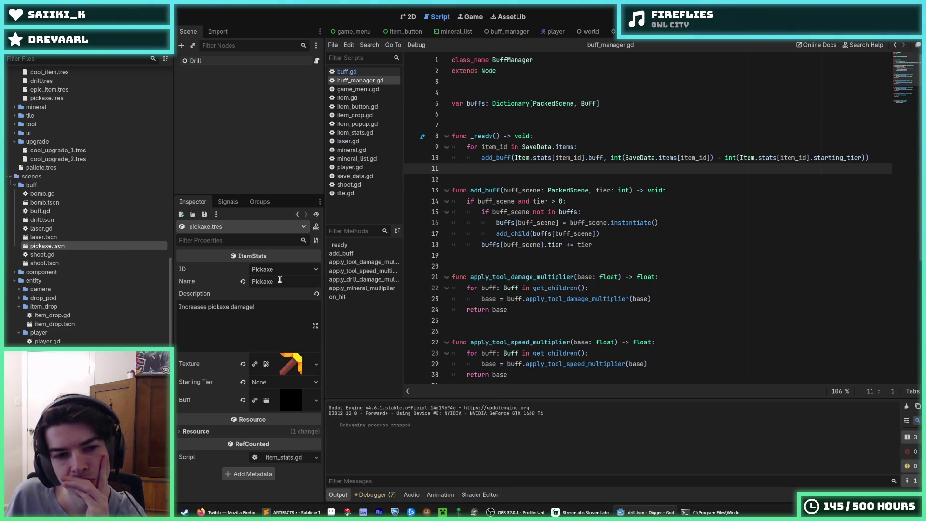
- Check the available item IDs, keeping Pickaxe, and review the return base line 24
{"action": "left_click", "coordinate": [276, 270]}
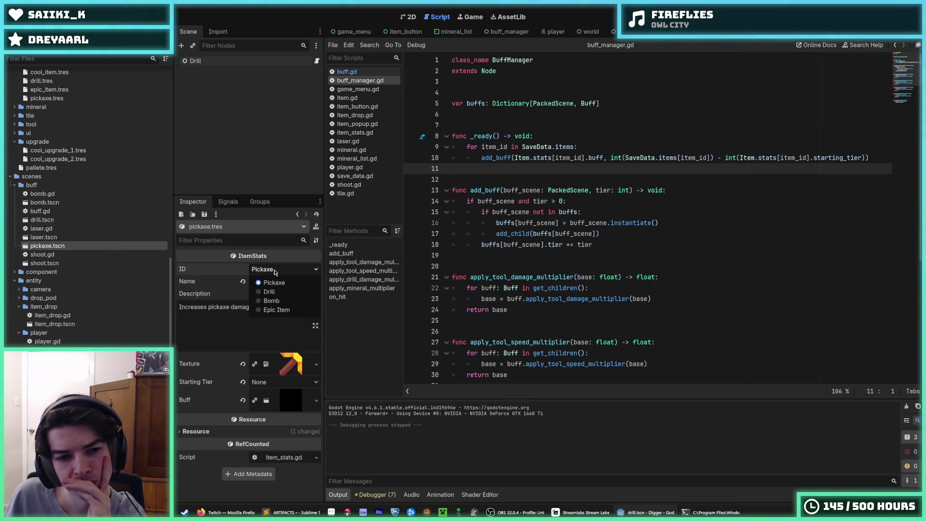
{"action": "left_click", "coordinate": [274, 272]}
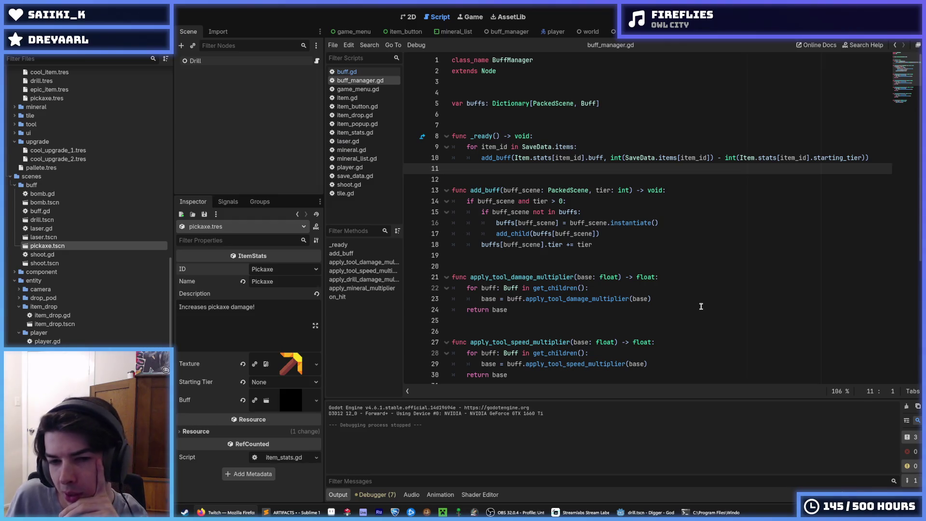
{"action": "left_click", "coordinate": [700, 309]}
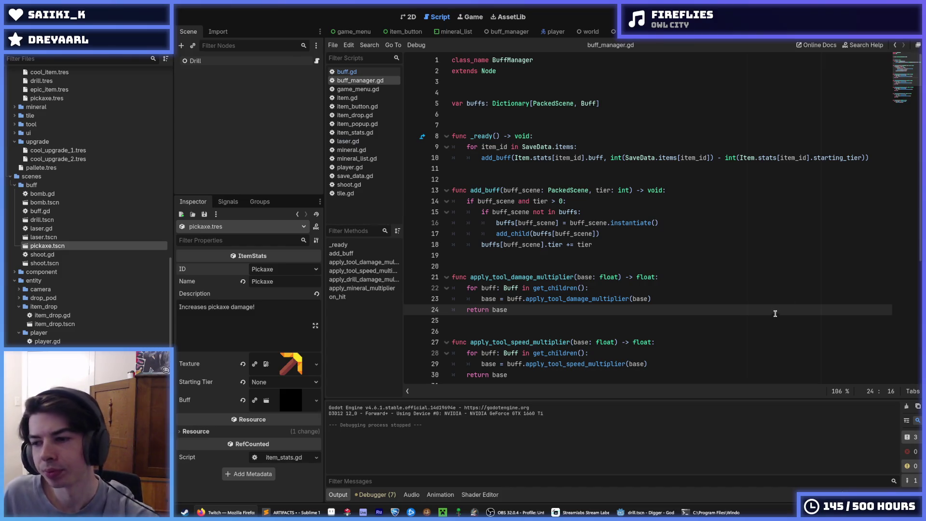
{"action": "left_click", "coordinate": [589, 298]}
{"action": "left_click", "coordinate": [589, 306]}
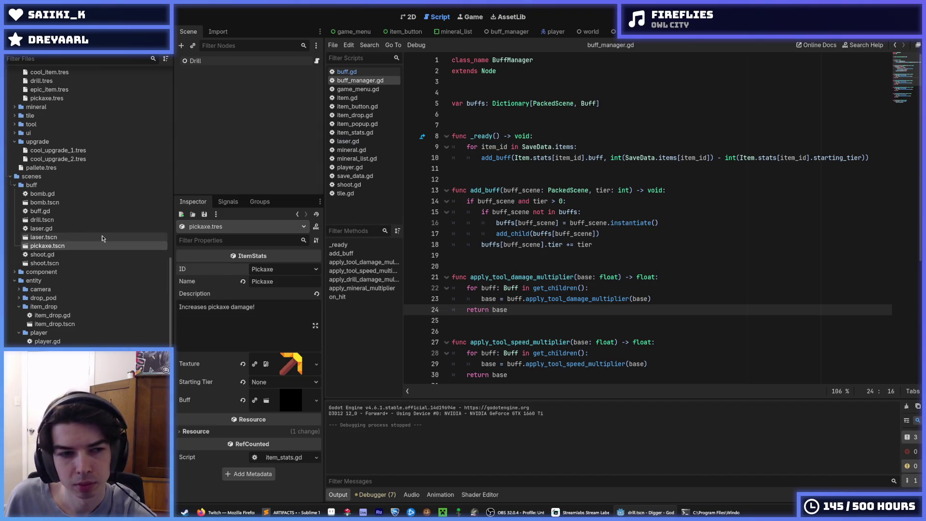
- Open drop_pod.gd from the scenes/entity/drop_pod folder in FileSystem
{"action": "scroll", "coordinate": [61, 236], "scroll_direction": "up", "scroll_amount": 3}
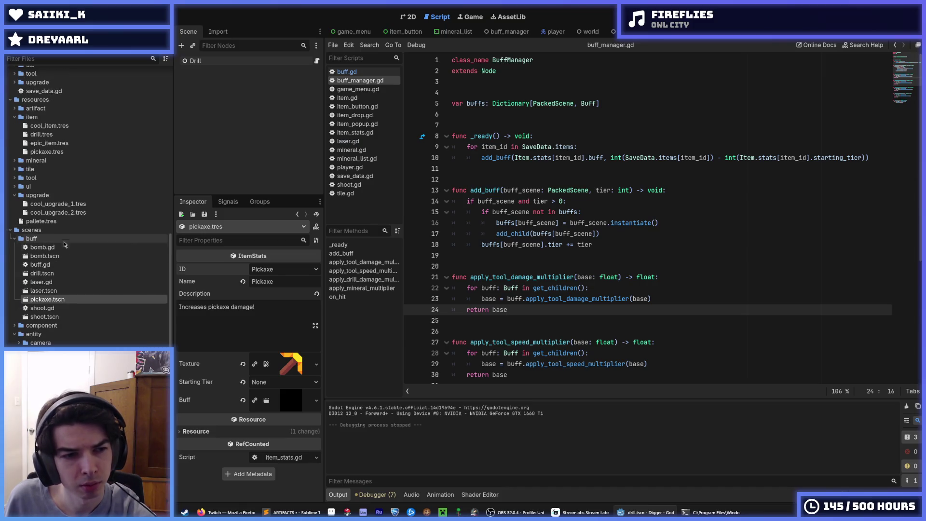
{"action": "scroll", "coordinate": [63, 270], "scroll_direction": "up", "scroll_amount": 5}
{"action": "scroll", "coordinate": [64, 277], "scroll_direction": "up", "scroll_amount": 10}
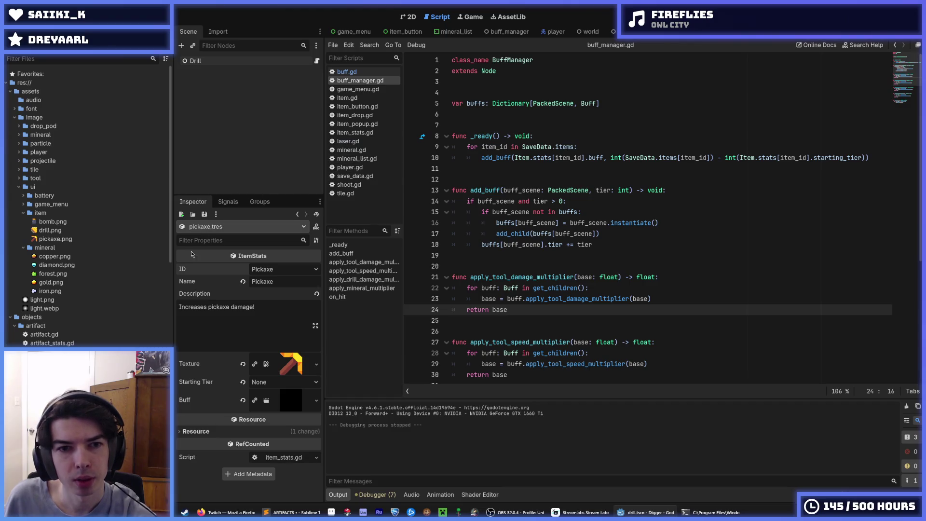
{"action": "scroll", "coordinate": [47, 274], "scroll_direction": "down", "scroll_amount": 15}
{"action": "scroll", "coordinate": [48, 273], "scroll_direction": "down", "scroll_amount": 2}
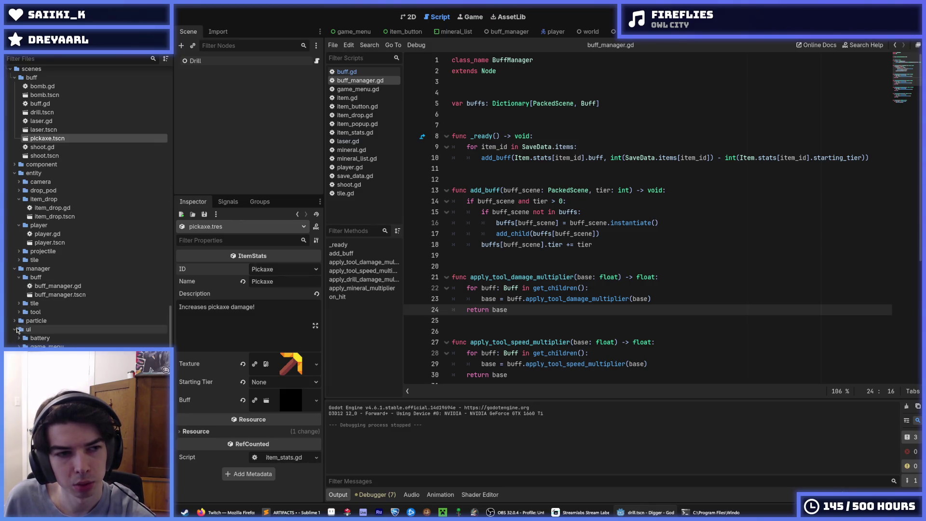
{"action": "scroll", "coordinate": [19, 332], "scroll_direction": "up", "scroll_amount": 4}
{"action": "left_click", "coordinate": [18, 298]}
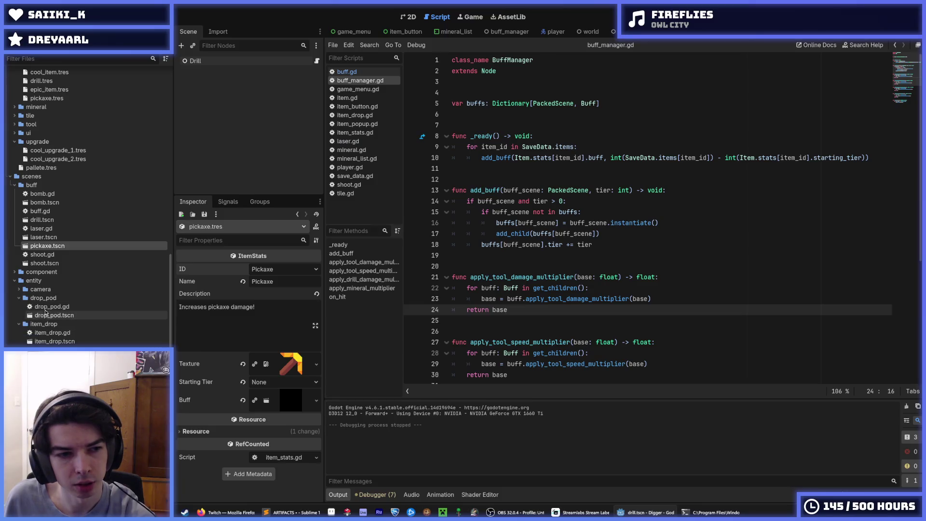
{"action": "double_click", "coordinate": [52, 306]}
- Review the drop pod's constants and its player and grounded variables
{"action": "left_click", "coordinate": [605, 251]}
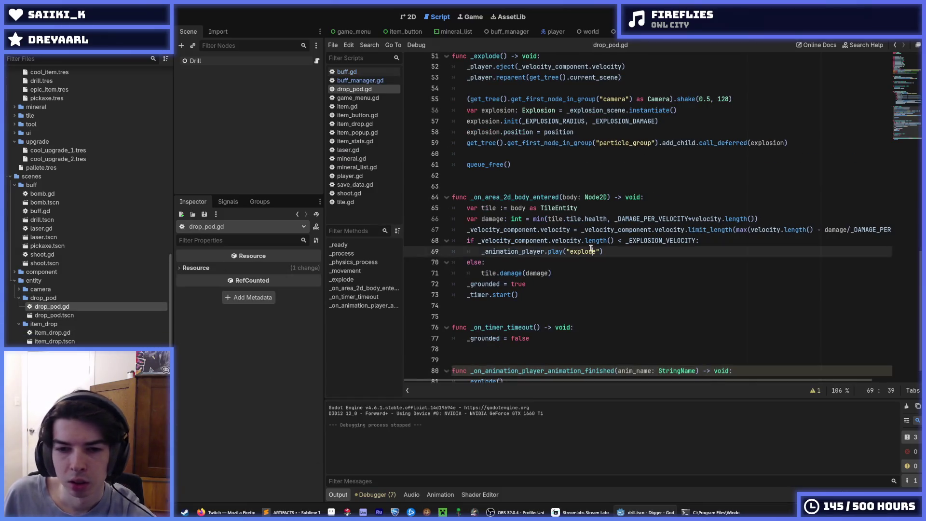
{"action": "scroll", "coordinate": [578, 247], "scroll_direction": "up", "scroll_amount": 10}
{"action": "scroll", "coordinate": [578, 247], "scroll_direction": "up", "scroll_amount": 5}
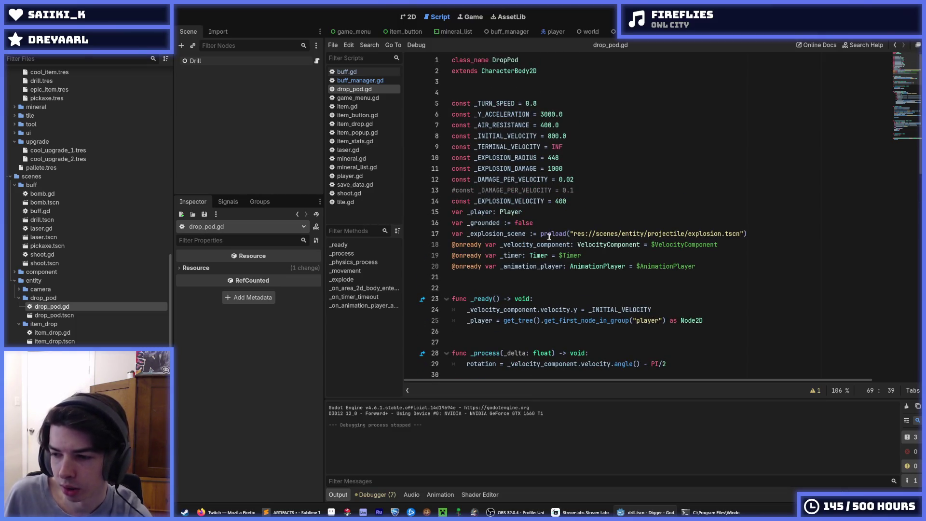
{"action": "left_click", "coordinate": [574, 226]}
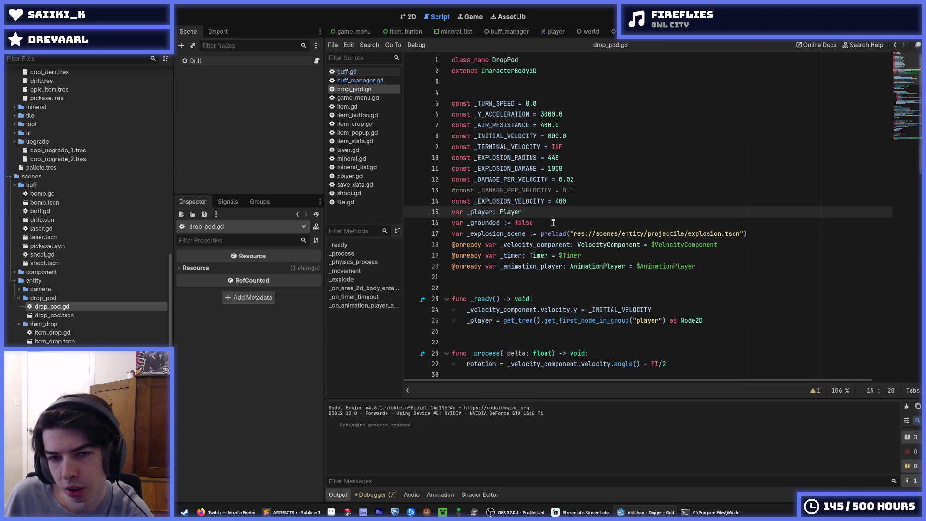
{"action": "left_click", "coordinate": [542, 212]}
{"action": "left_click", "coordinate": [546, 223]}
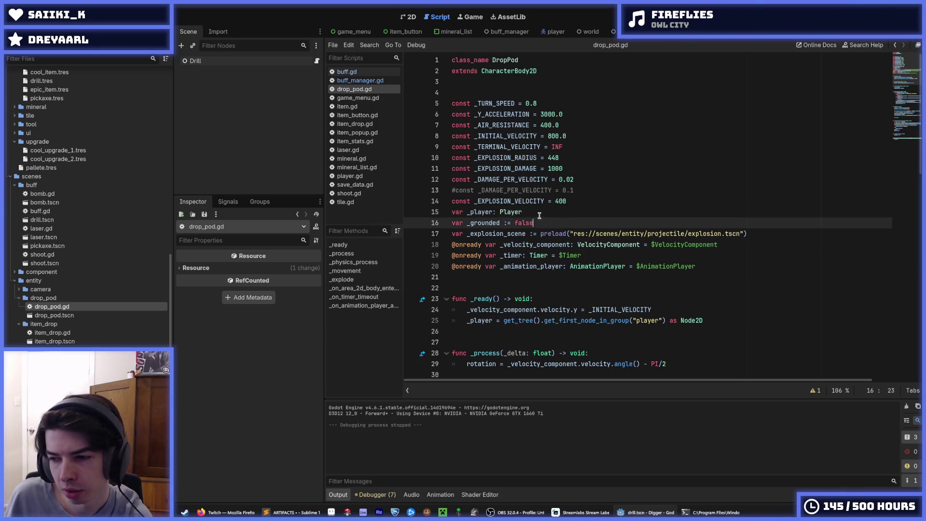
{"action": "left_click", "coordinate": [539, 214]}
{"action": "left_click", "coordinate": [540, 223]}
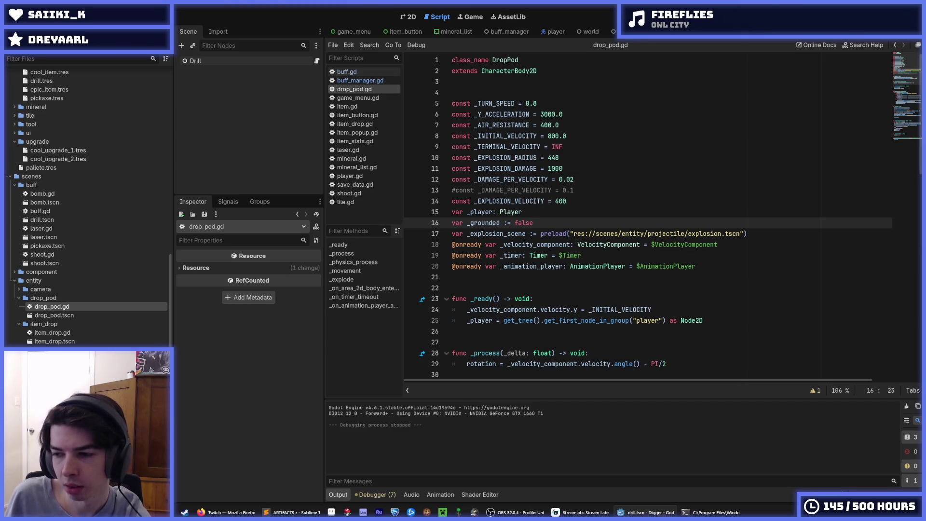
{"action": "key", "text": "alt+Tab"}
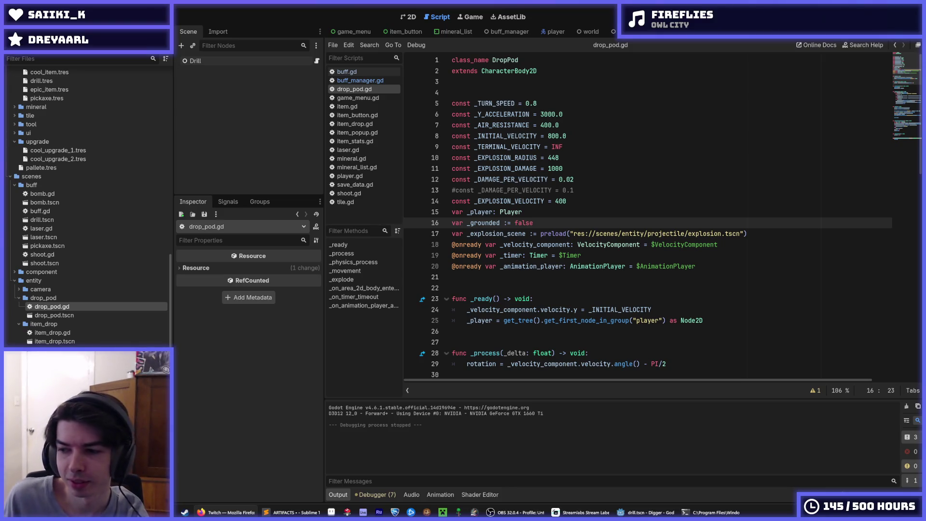
{"action": "left_click", "coordinate": [649, 286]}
{"action": "left_click", "coordinate": [635, 276]}
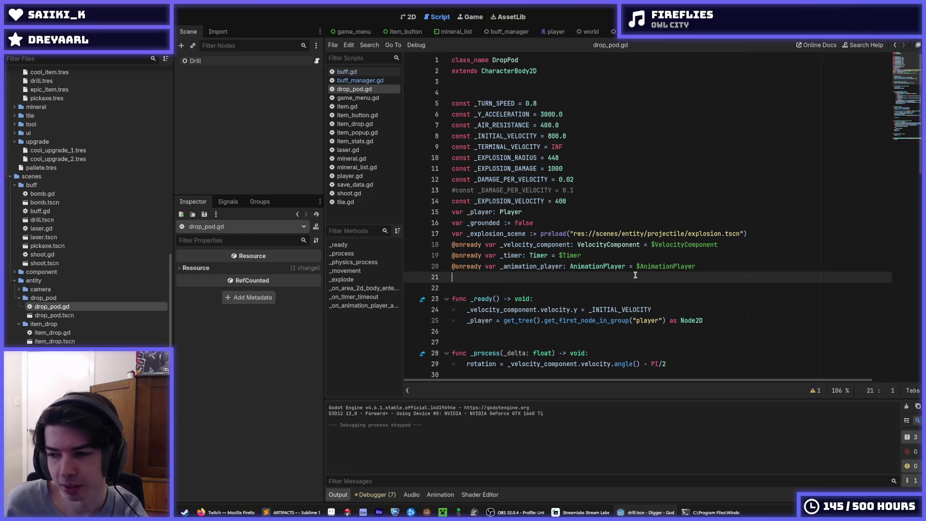
{"action": "left_click", "coordinate": [578, 286]}
{"action": "left_click", "coordinate": [565, 275]}
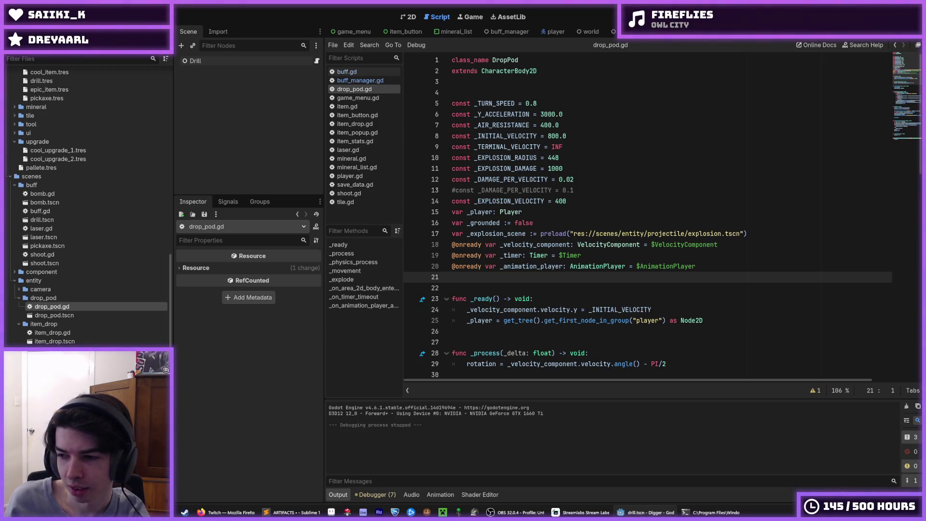
{"action": "key", "text": "alt+Tab"}
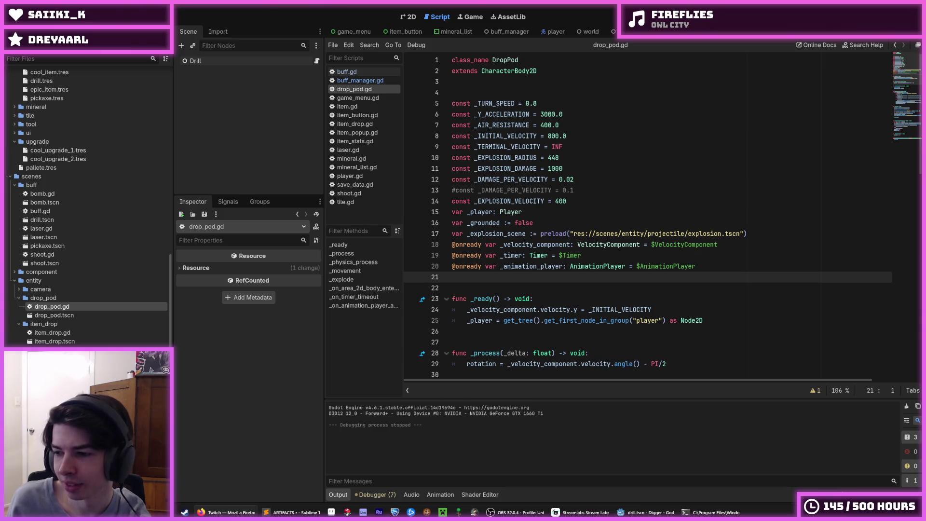
{"action": "left_click", "coordinate": [533, 277]}
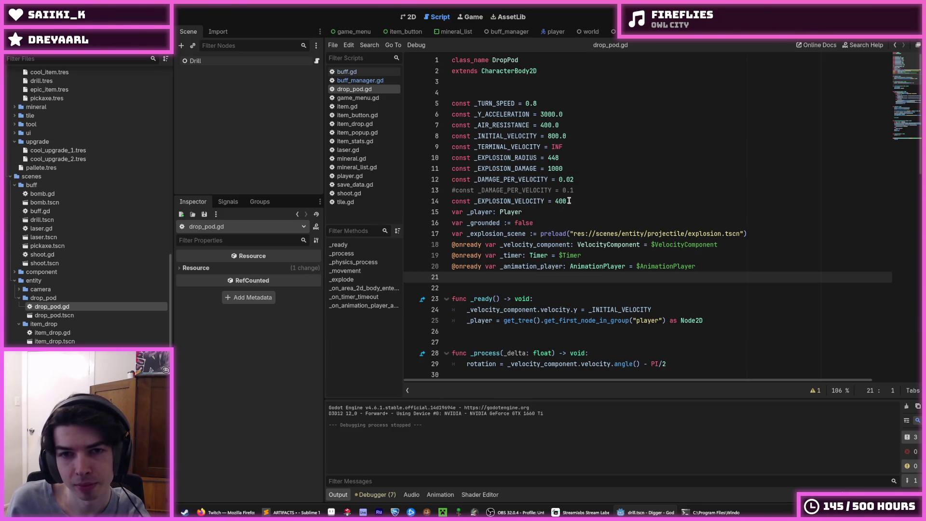
{"action": "double_click", "coordinate": [501, 105]}
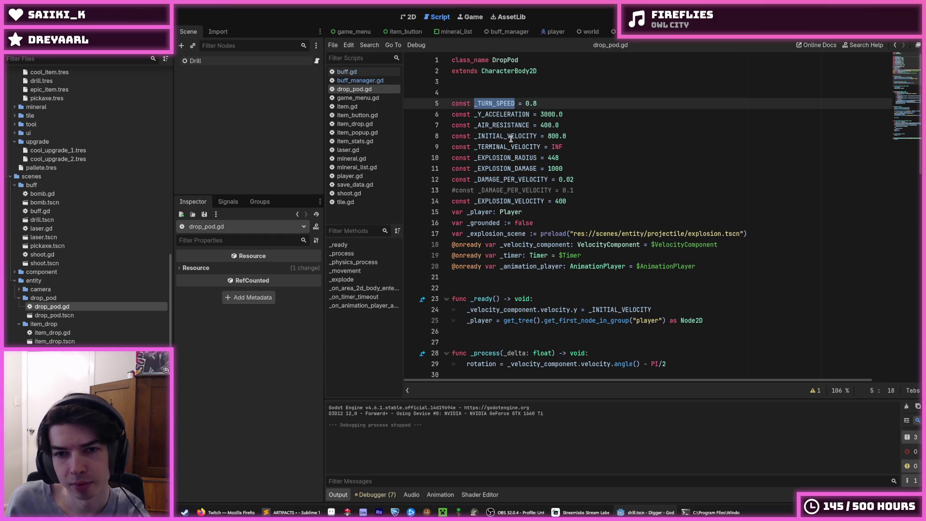
{"action": "left_click", "coordinate": [507, 179]}
{"action": "double_click", "coordinate": [509, 178]}
{"action": "right_click", "coordinate": [509, 178]}
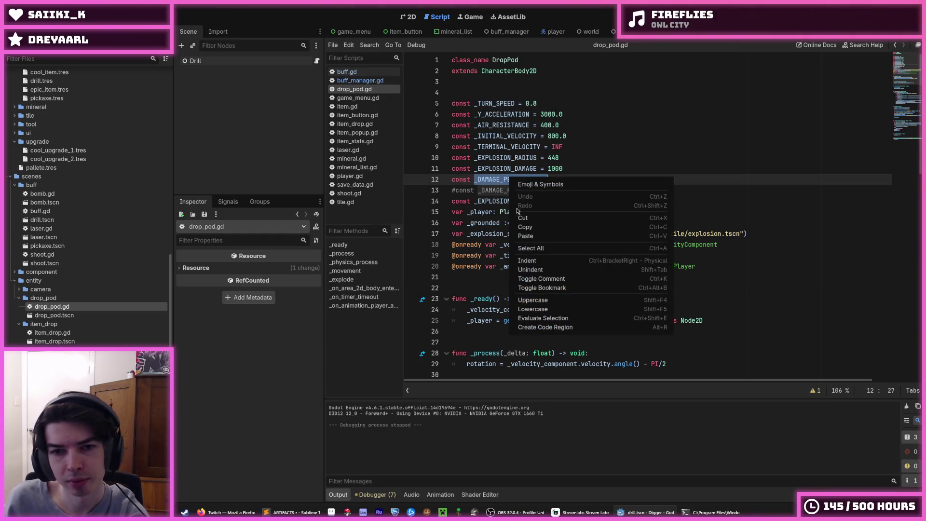
{"action": "left_click", "coordinate": [525, 209]}
{"action": "scroll", "coordinate": [531, 195], "scroll_direction": "down", "scroll_amount": 2}
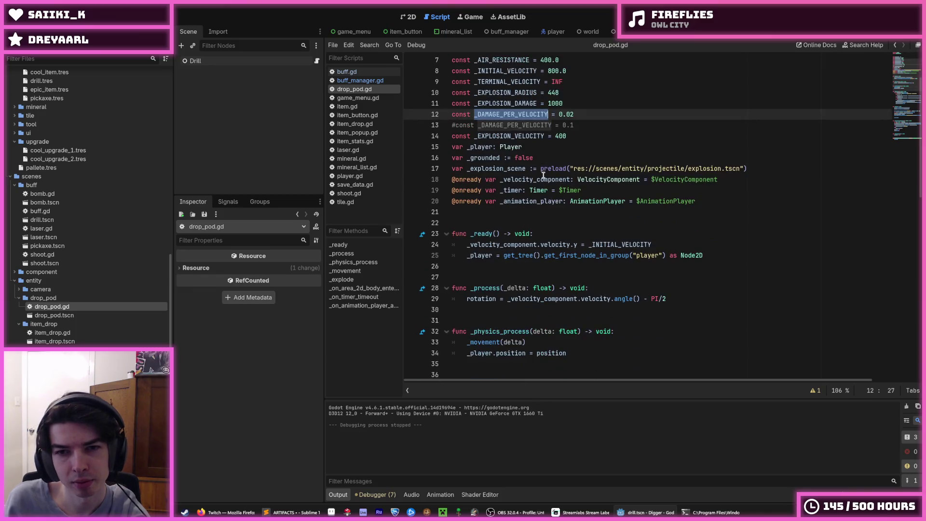
{"action": "scroll", "coordinate": [543, 175], "scroll_direction": "down", "scroll_amount": 11}
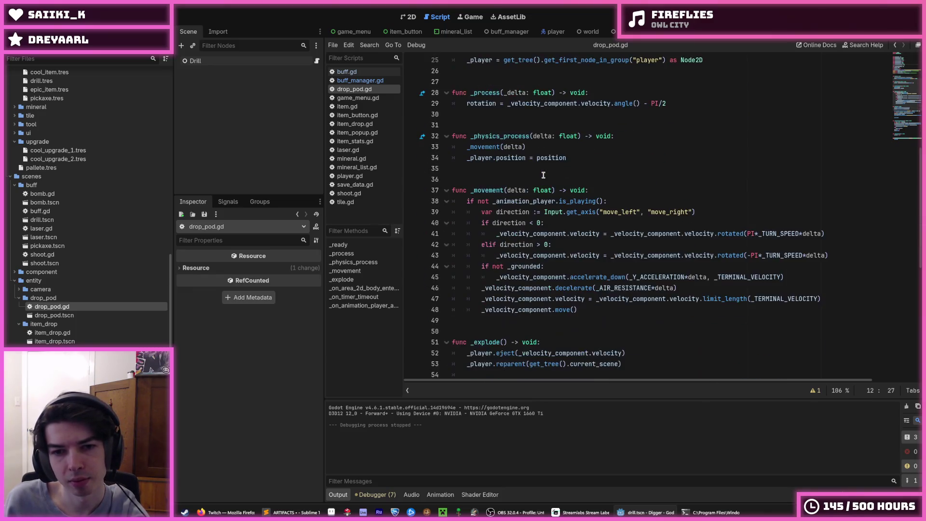
{"action": "left_click", "coordinate": [542, 177]}
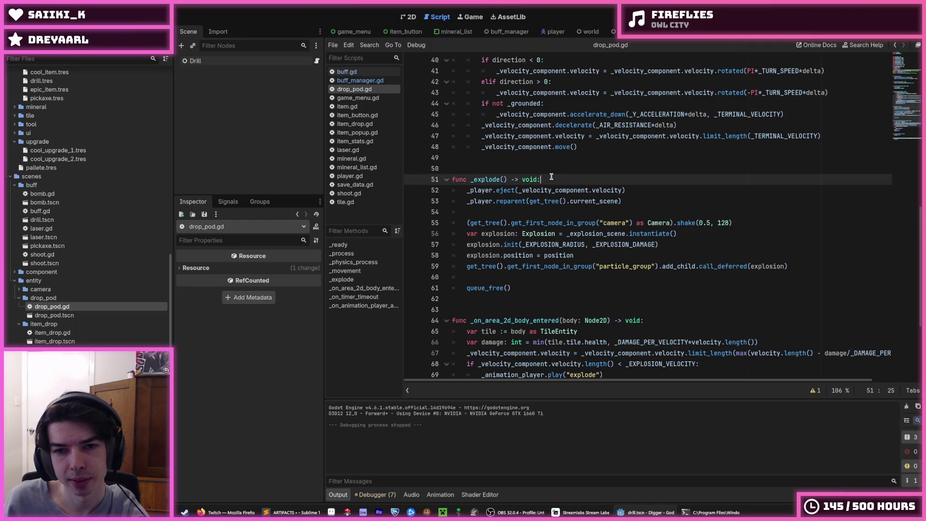
{"action": "scroll", "coordinate": [574, 174], "scroll_direction": "down", "scroll_amount": 1}
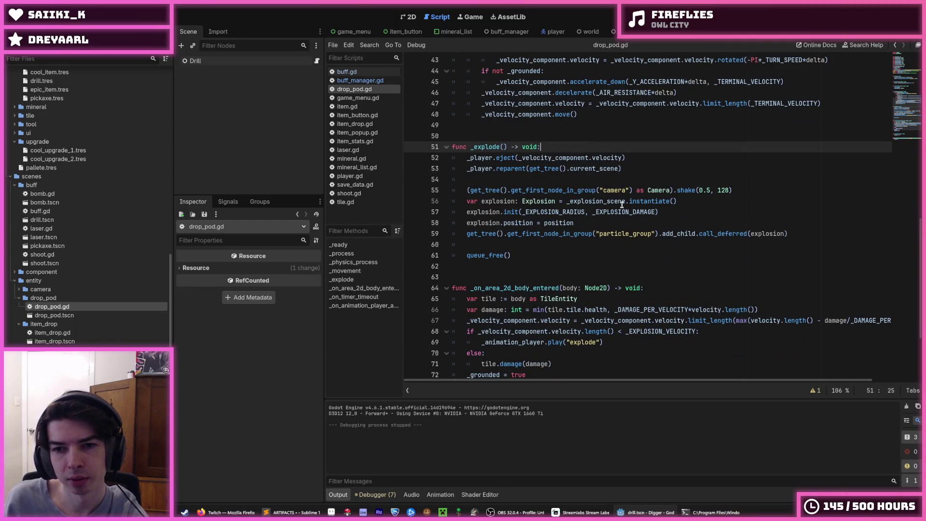
{"action": "mouse_move", "coordinate": [622, 206]}
{"action": "scroll", "coordinate": [609, 187], "scroll_direction": "down", "scroll_amount": 3}
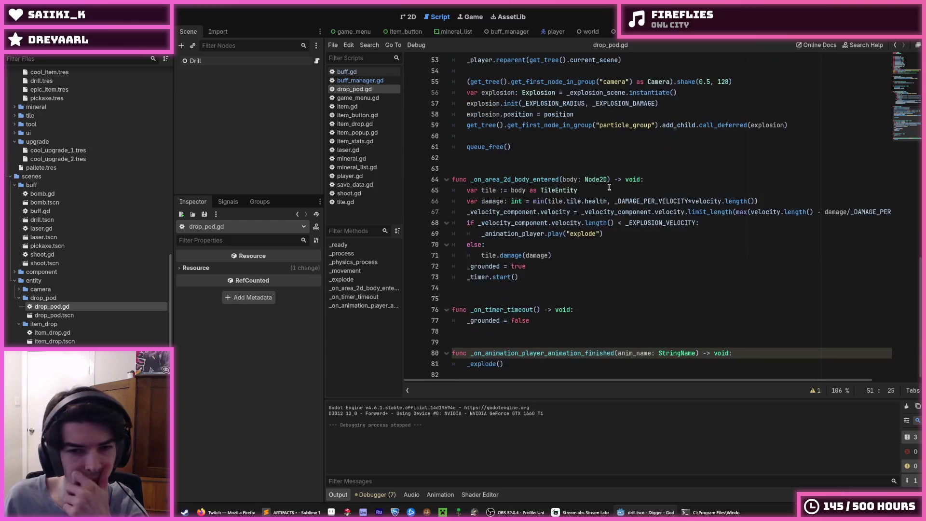
{"action": "left_click", "coordinate": [788, 197]}
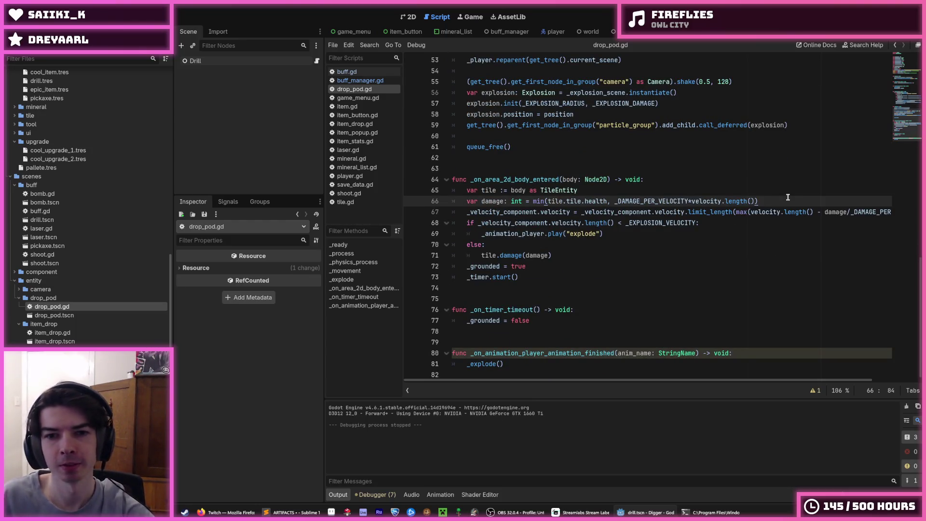
- Start 'var damage_per_velocity :=' on a new line 66, then bring the Steam store page forward
{"action": "key", "text": "Up"}
{"action": "key", "text": "Return"}
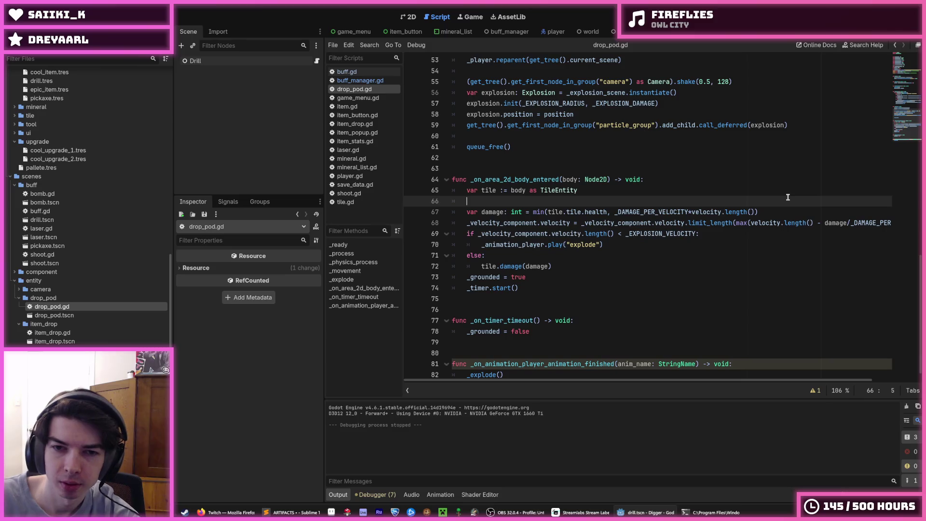
{"action": "type", "text": "var"}
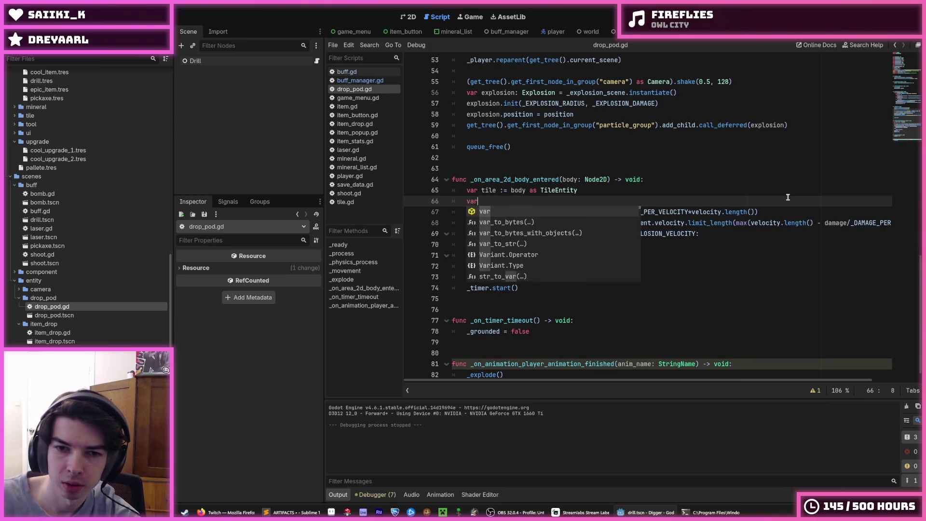
{"action": "type", "text": " damage_per"}
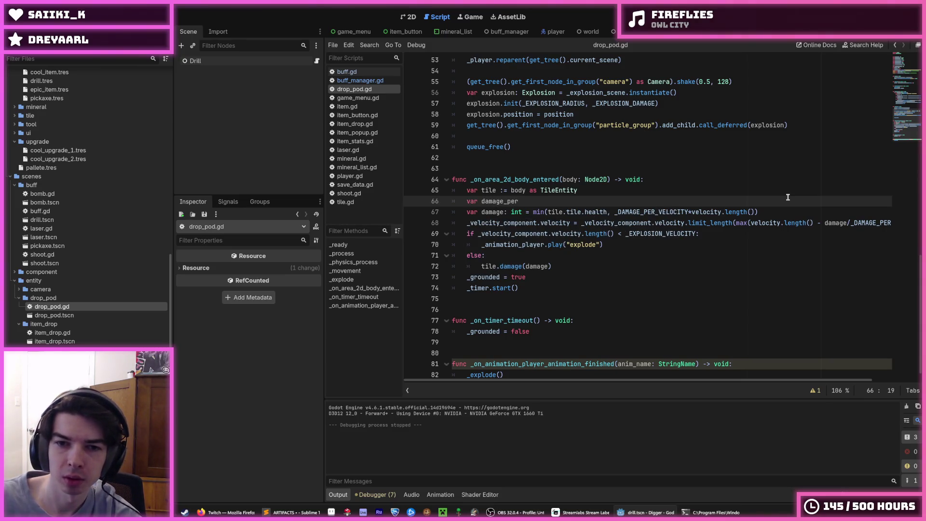
{"action": "type", "text": "_velocity :"}
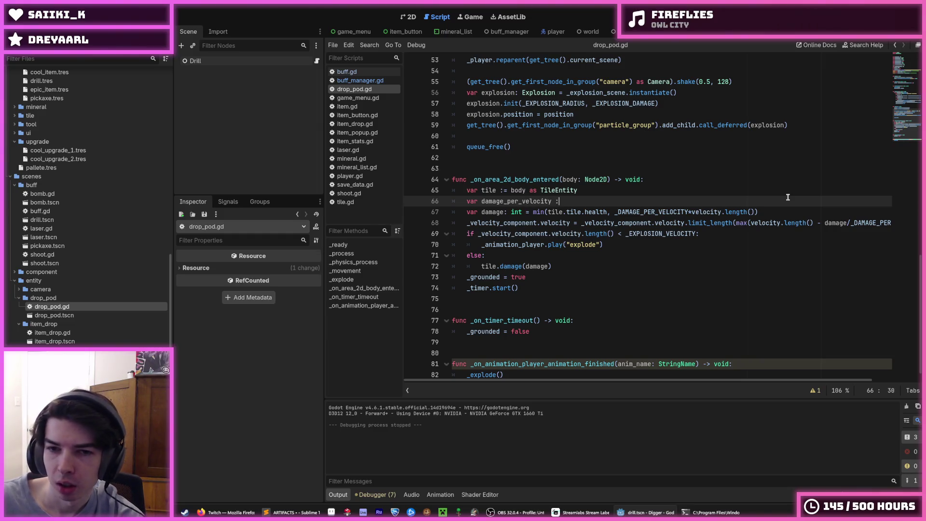
{"action": "type", "text": "="}
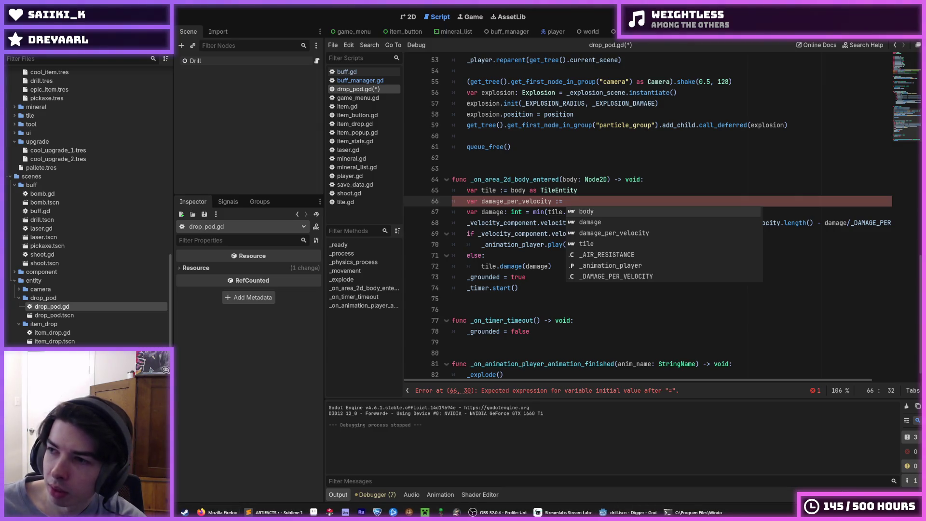
{"action": "mouse_move", "coordinate": [916, 145]}
{"action": "left_mouse_down"}
{"action": "mouse_move", "coordinate": [699, 145]}
{"action": "mouse_move", "coordinate": [603, 48]}
{"action": "mouse_move", "coordinate": [585, 4]}
{"action": "left_mouse_up"}
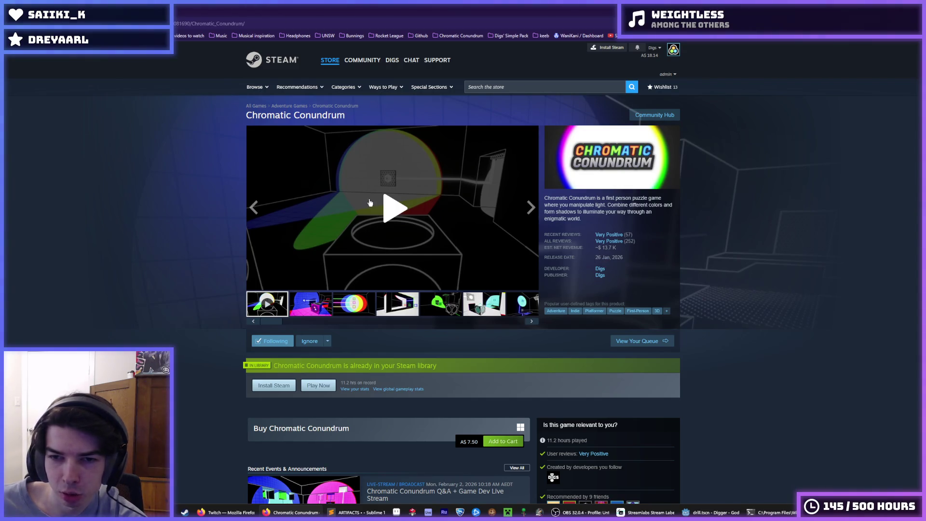
- Play and pause the Chromatic Conundrum trailer, then close the store page
{"action": "left_click", "coordinate": [377, 206]}
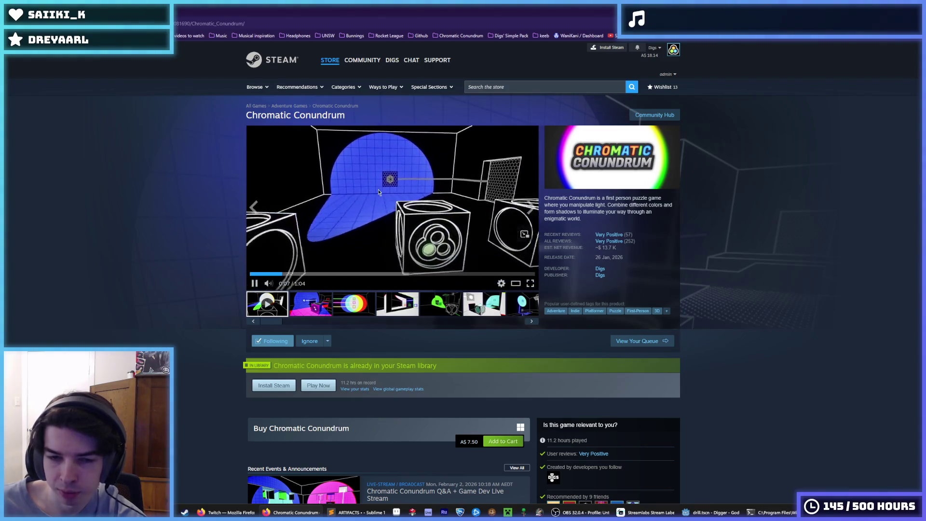
{"action": "left_click", "coordinate": [373, 213]}
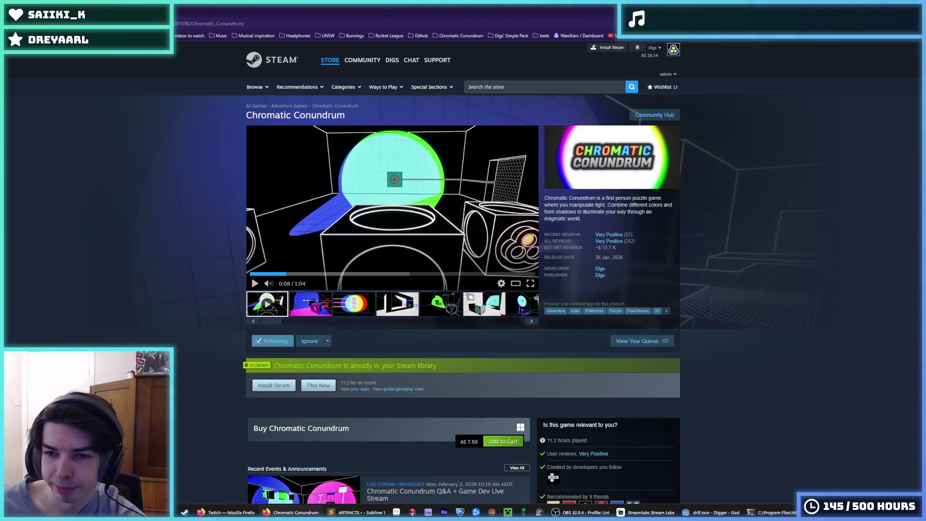
{"action": "key", "text": "ctrl+w"}
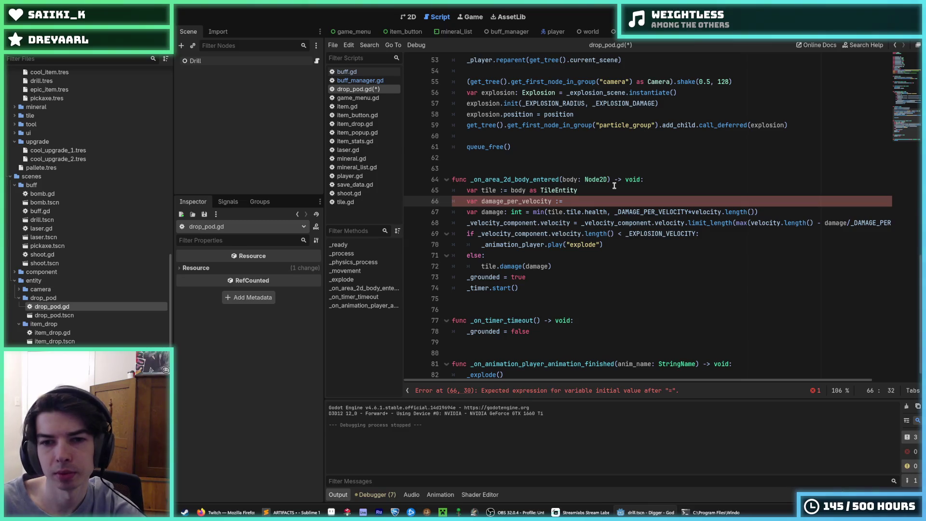
- Make line 66 read damage_per_velocity := _DAMAGE_PER_VELOCITY* and save drop_pod.gd
{"action": "type", "text": "_DAMAGE_PE"}
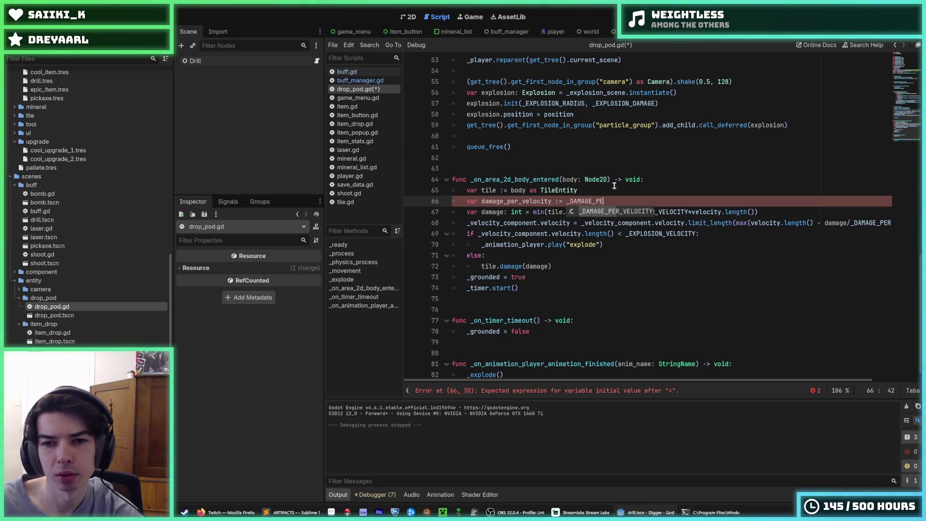
{"action": "type", "text": "R_"}
{"action": "key", "text": "Return"}
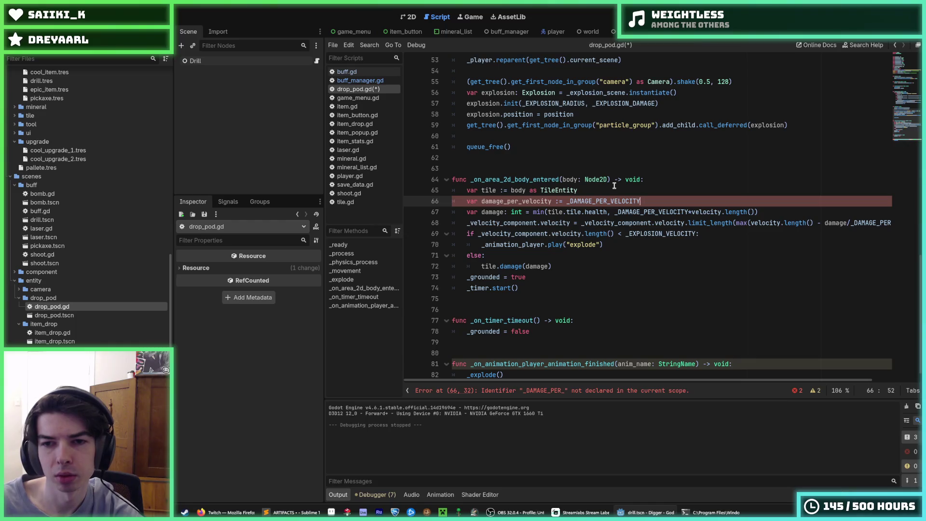
{"action": "type", "text": "*"}
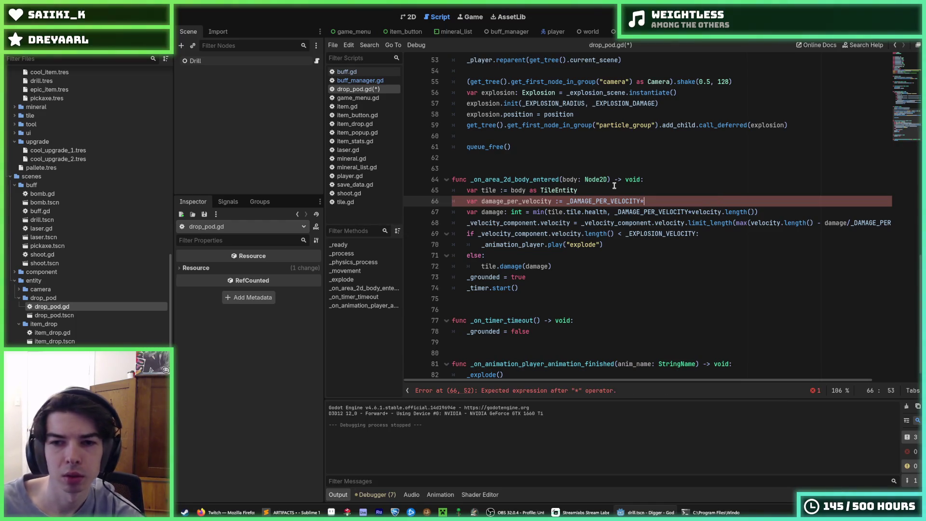
{"action": "key", "text": "ctrl+s"}
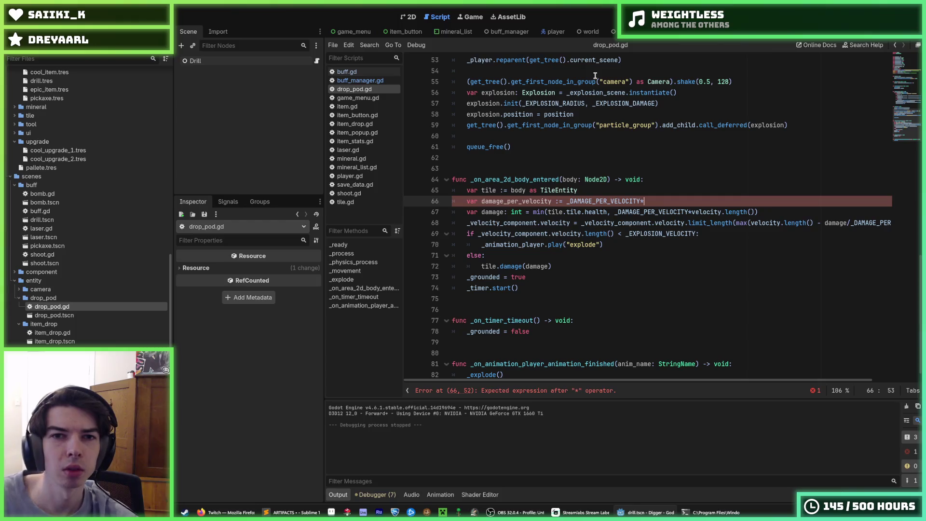
{"action": "scroll", "coordinate": [72, 260], "scroll_direction": "down", "scroll_amount": 5}
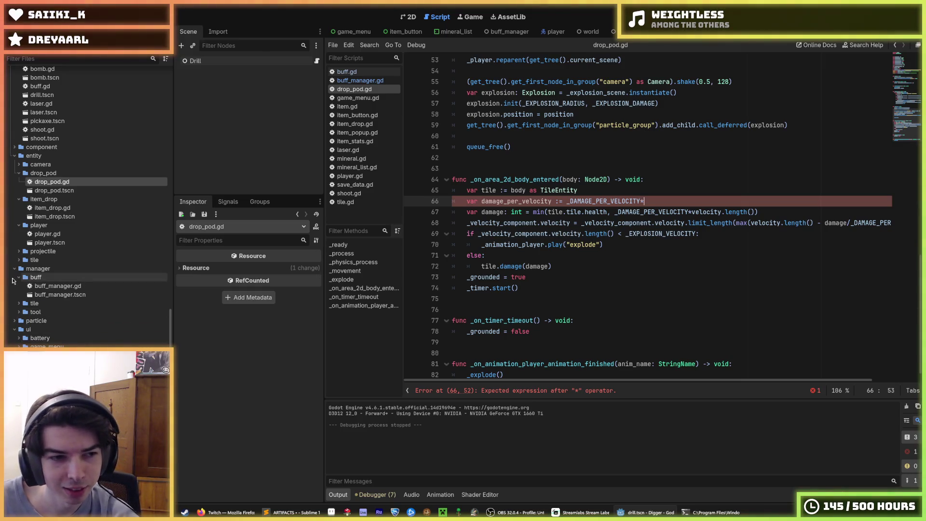
{"action": "left_click", "coordinate": [18, 313]}
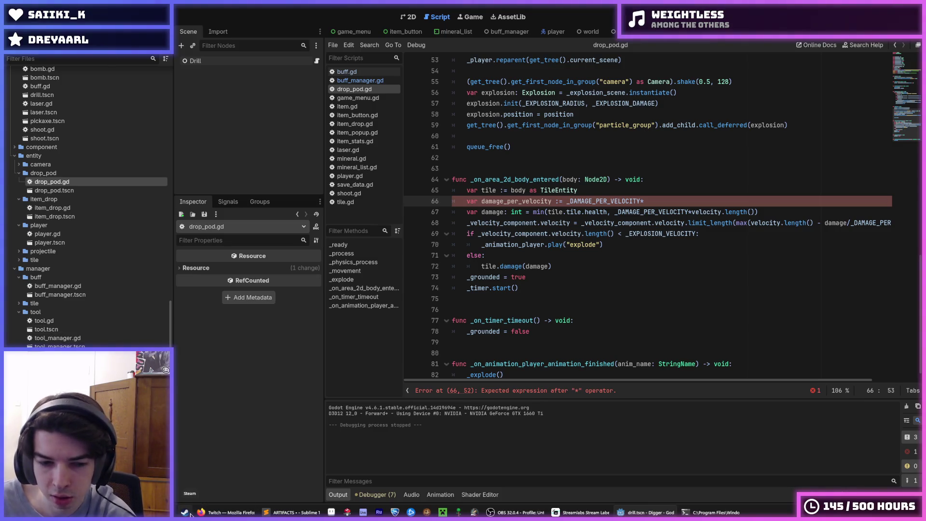
- Inspect buff_manager.gd and buff_manager.tscn, and revisit _DAMAGE_PER_VELOCITY on line 66
{"action": "left_click", "coordinate": [58, 286]}
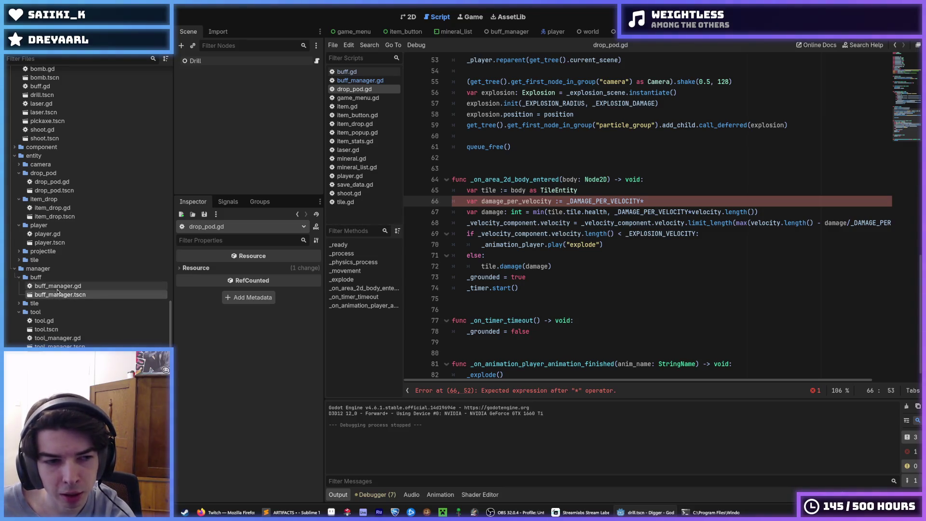
{"action": "left_click", "coordinate": [55, 295]}
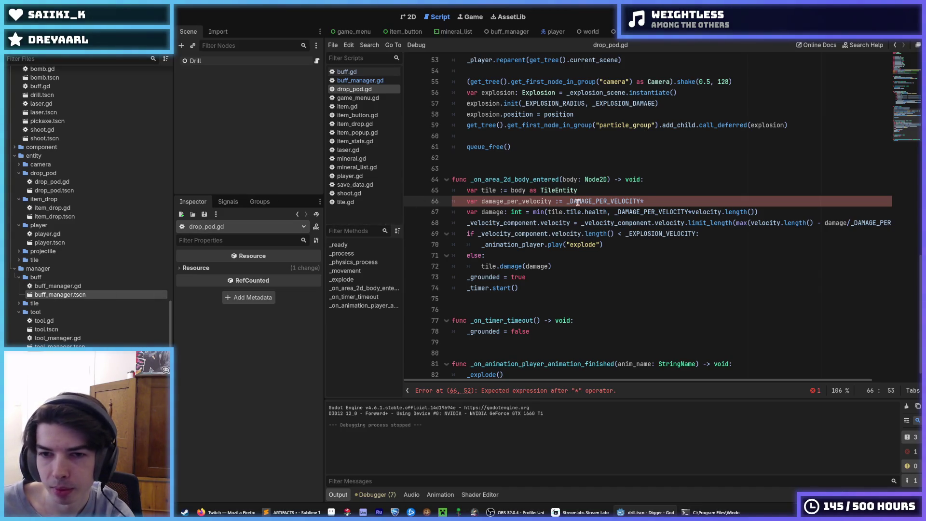
{"action": "left_click", "coordinate": [648, 203]}
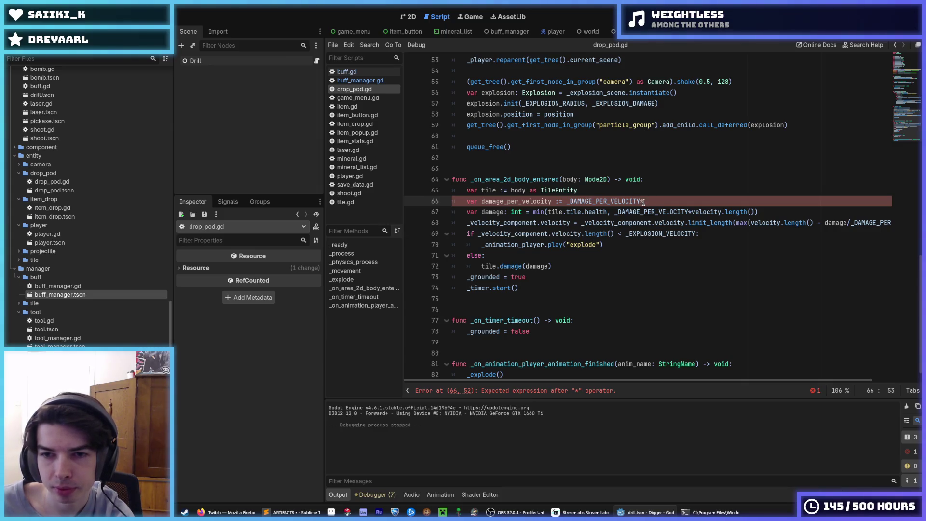
{"action": "double_click", "coordinate": [613, 202]}
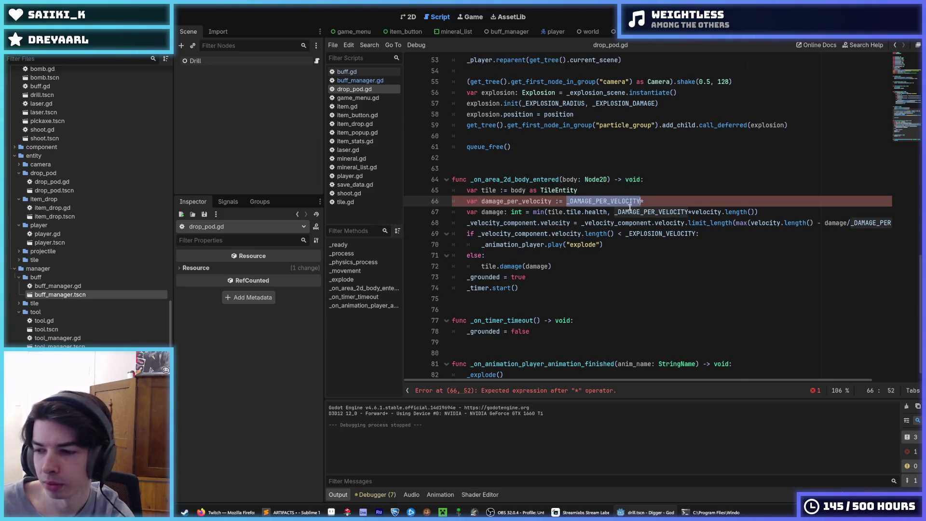
{"action": "left_click", "coordinate": [670, 202]}
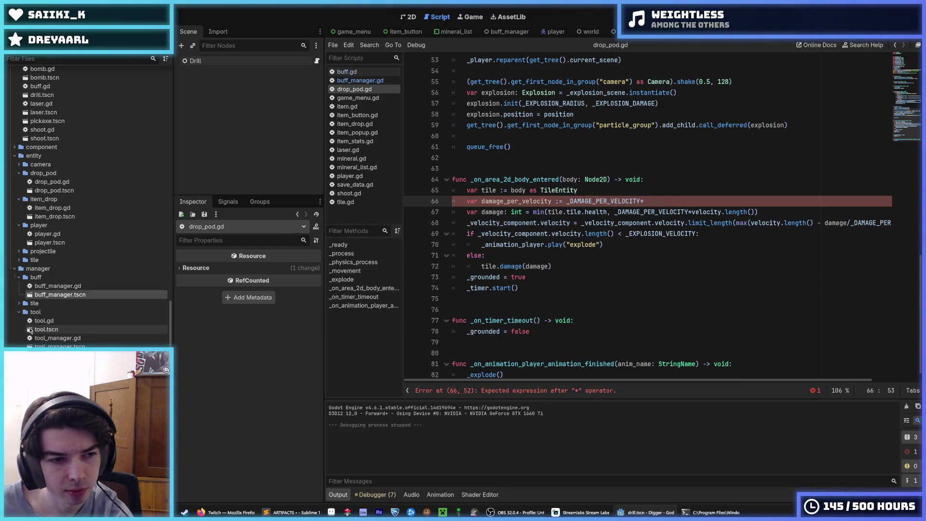
- Open tool_manager.gd and mark the buff manager damage multiplier call on line 55
{"action": "double_click", "coordinate": [48, 339]}
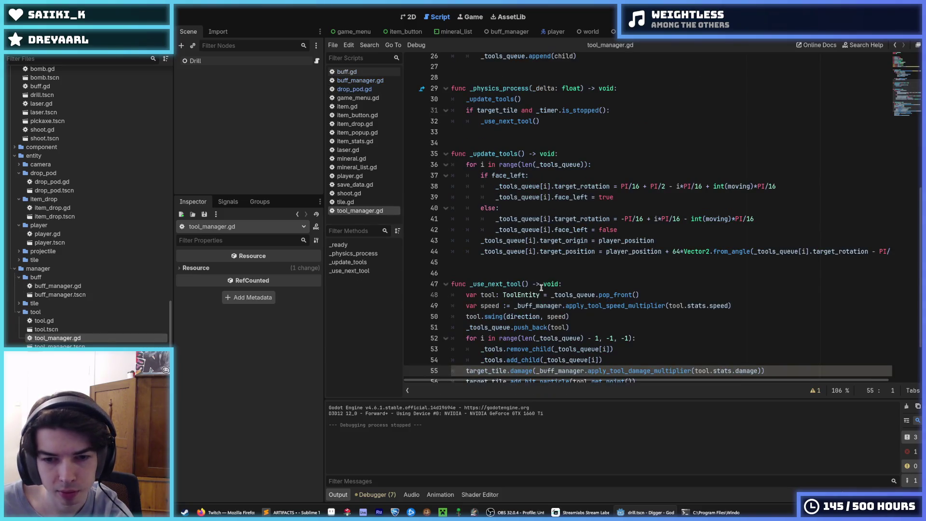
{"action": "scroll", "coordinate": [651, 290], "scroll_direction": "down", "scroll_amount": 1}
{"action": "left_click", "coordinate": [651, 289]}
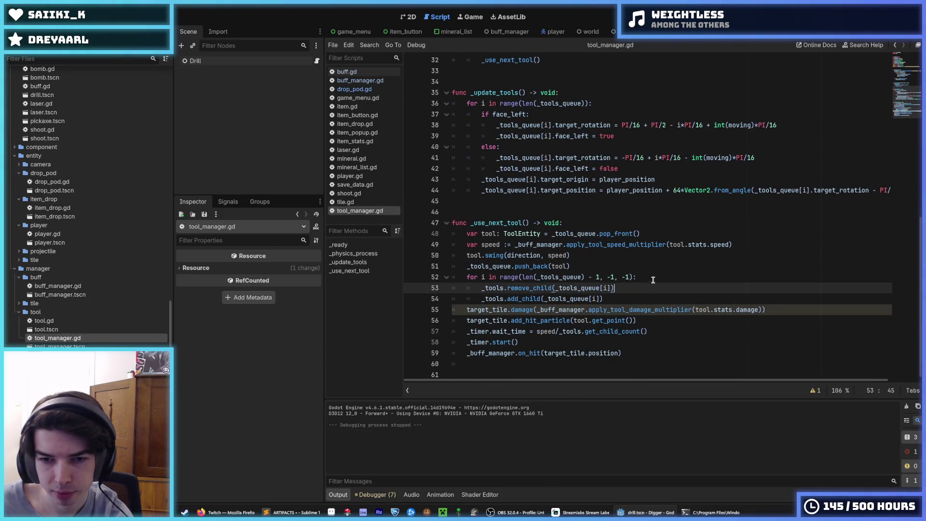
{"action": "left_click", "coordinate": [651, 280]}
{"action": "left_click", "coordinate": [639, 288]}
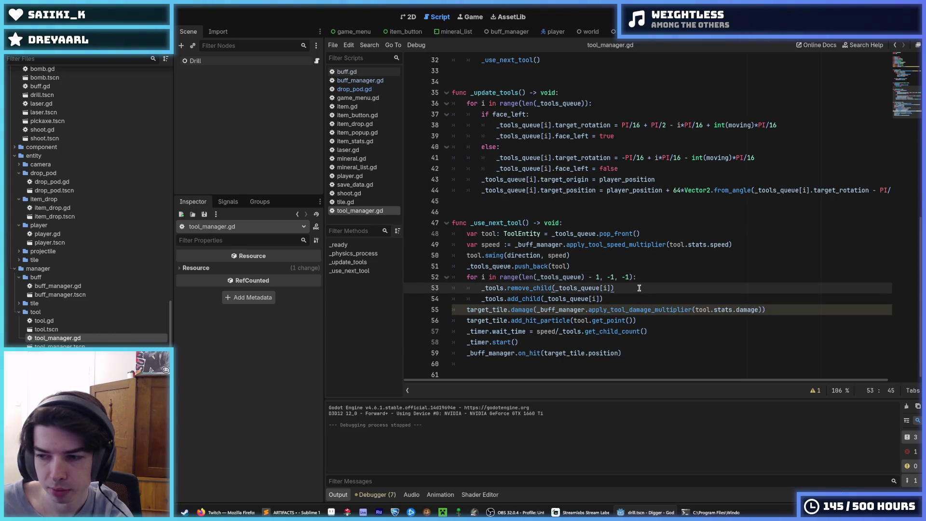
{"action": "scroll", "coordinate": [639, 288], "scroll_direction": "up", "scroll_amount": 1}
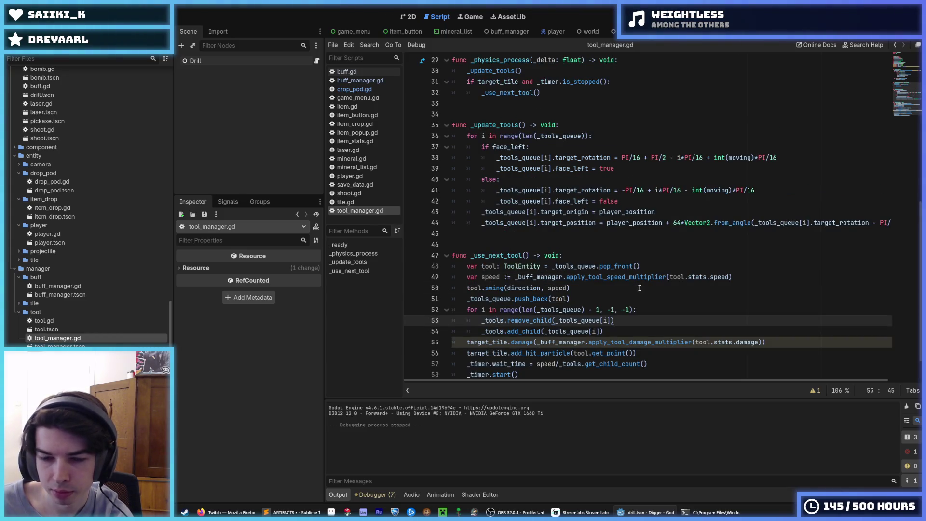
{"action": "left_click", "coordinate": [647, 311]}
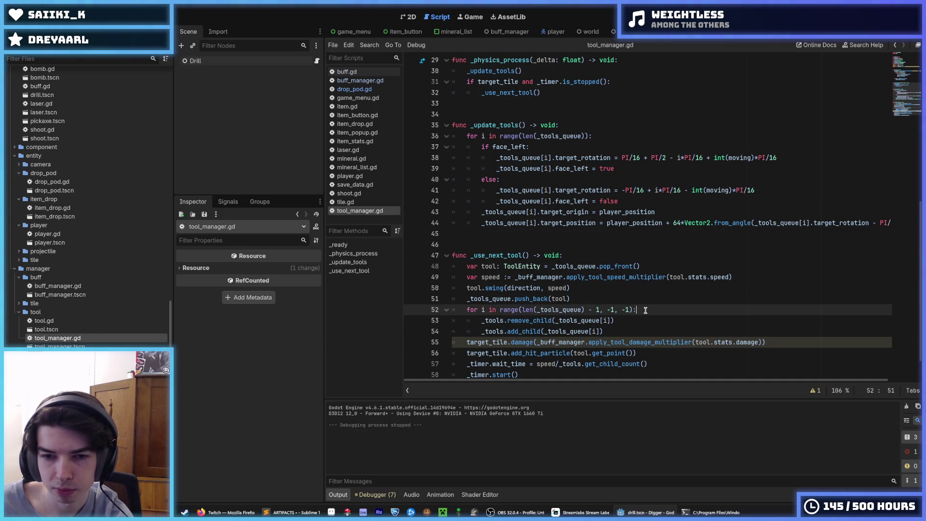
{"action": "left_click", "coordinate": [641, 320]}
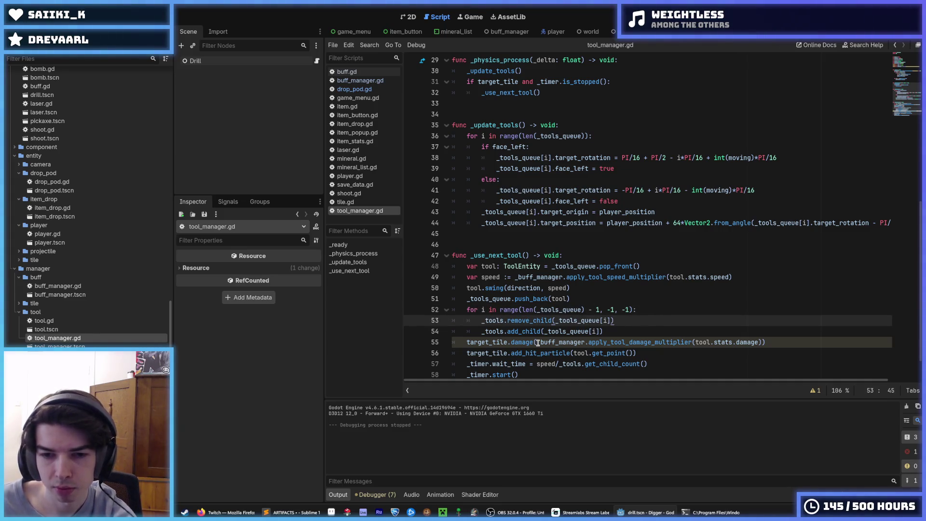
{"action": "mouse_move", "coordinate": [538, 342]}
{"action": "left_mouse_down"}
{"action": "mouse_move", "coordinate": [755, 342]}
{"action": "mouse_move", "coordinate": [742, 340]}
{"action": "left_mouse_up"}
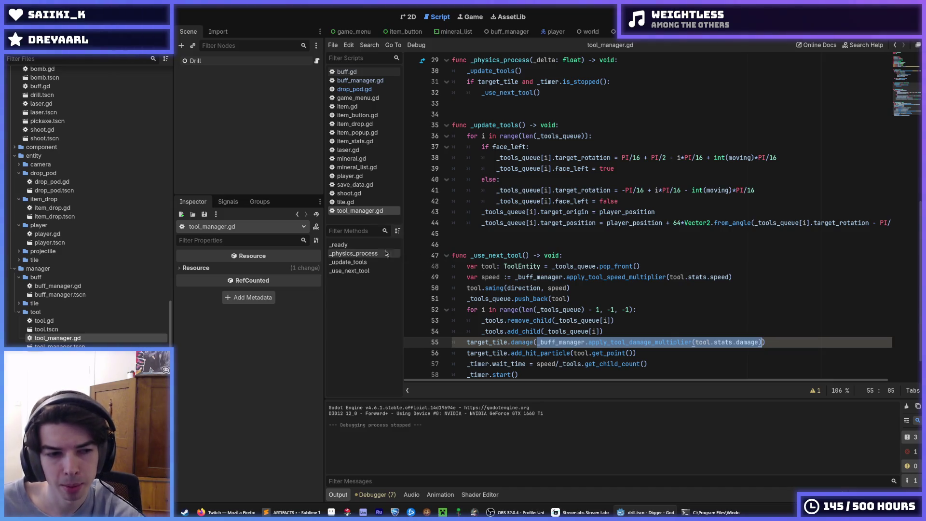
- Mark the buff manager lookup in _ready, then return to line 68 of drop_pod.gd
{"action": "scroll", "coordinate": [627, 281], "scroll_direction": "up", "scroll_amount": 2}
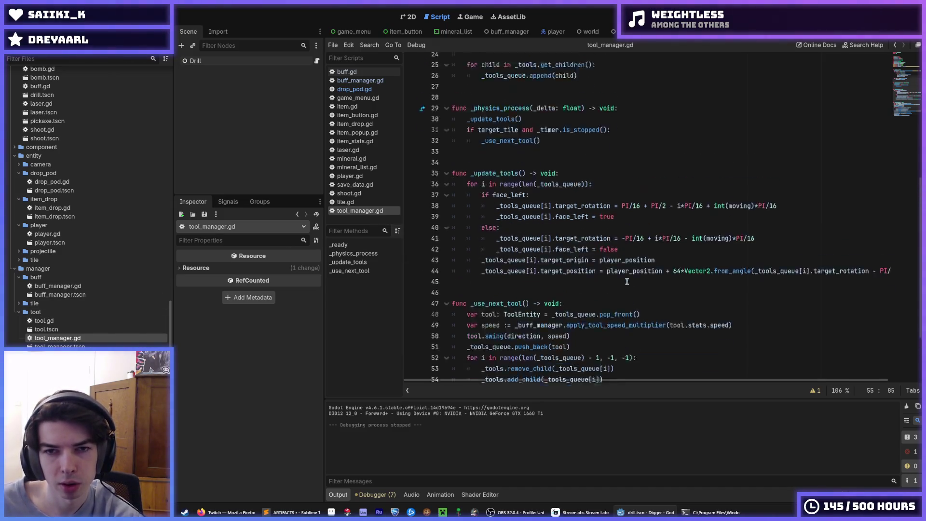
{"action": "scroll", "coordinate": [627, 282], "scroll_direction": "up", "scroll_amount": 5}
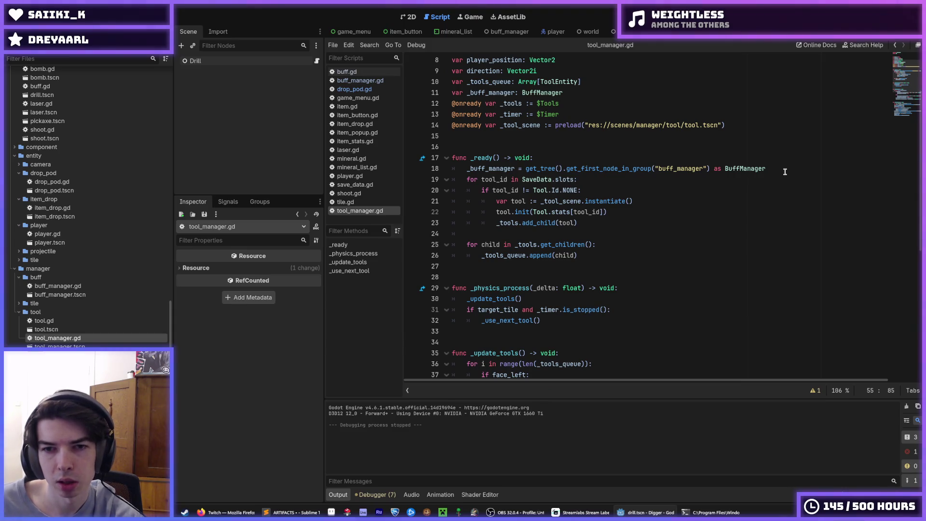
{"action": "left_click_drag", "start_coordinate": [785, 172], "coordinate": [466, 171]}
{"action": "key", "text": "ctrl+c"}
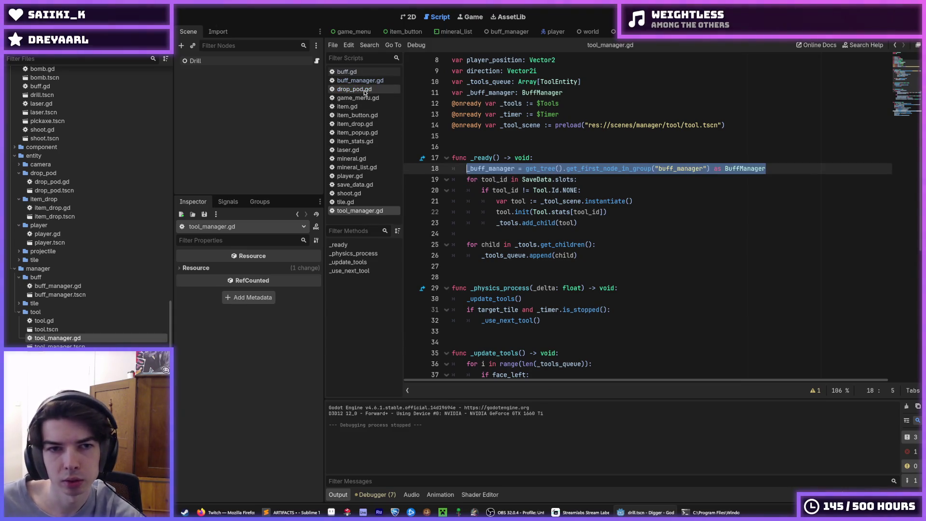
{"action": "left_click", "coordinate": [354, 90]}
{"action": "left_click", "coordinate": [738, 221]}
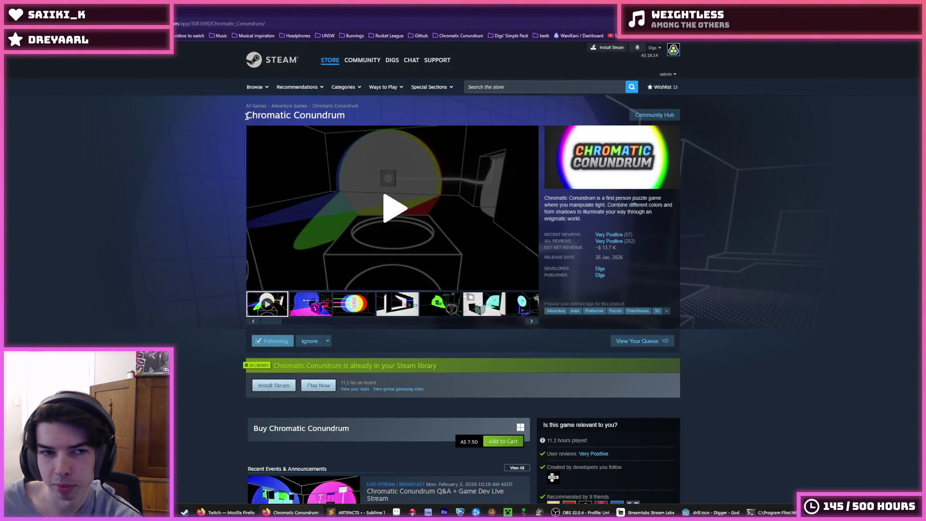
- Browse the Chromatic Conundrum store page, then close it with Ctrl+W
{"action": "left_click_drag", "start_coordinate": [247, 115], "coordinate": [347, 120]}
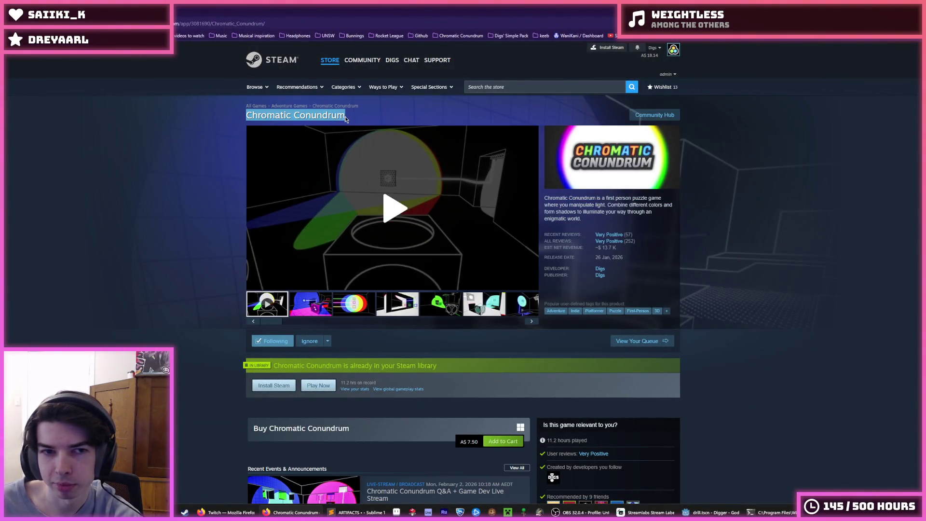
{"action": "left_click", "coordinate": [467, 115]}
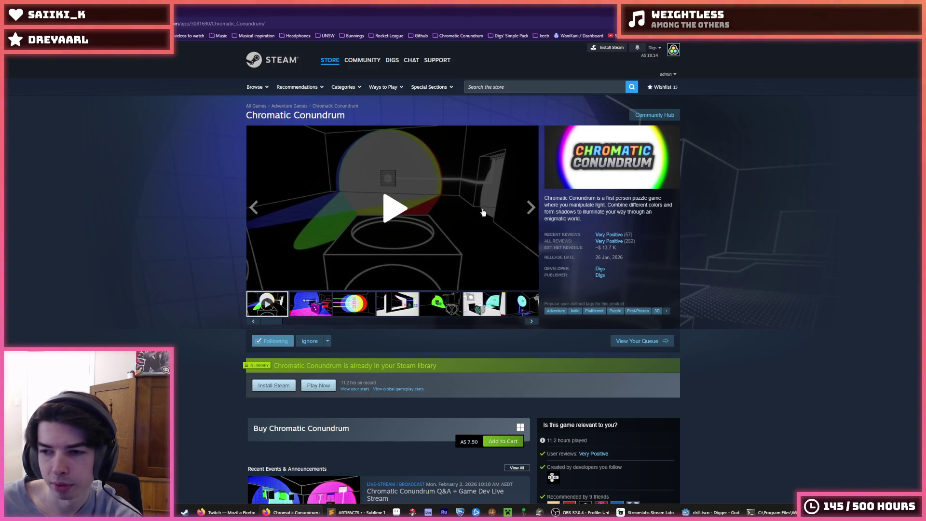
{"action": "scroll", "coordinate": [606, 271], "scroll_direction": "down", "scroll_amount": 3}
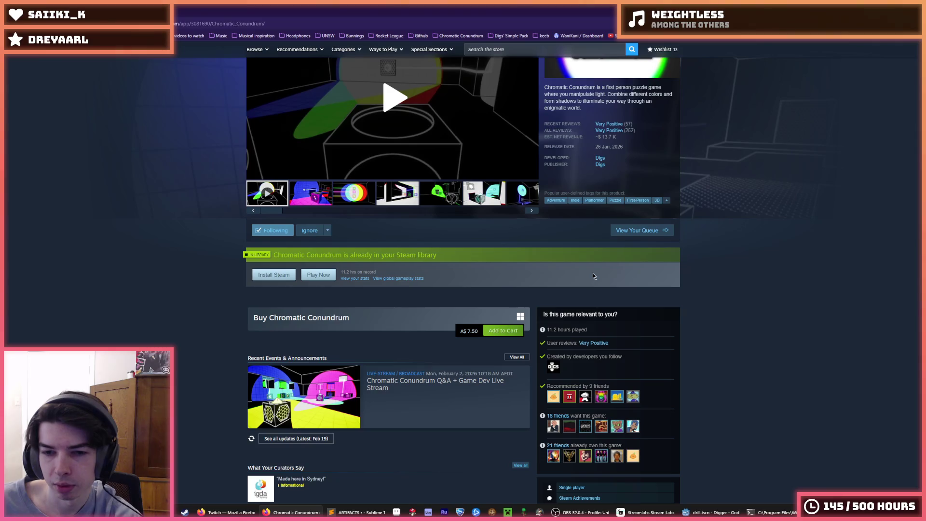
{"action": "scroll", "coordinate": [592, 273], "scroll_direction": "down", "scroll_amount": 9}
{"action": "scroll", "coordinate": [593, 275], "scroll_direction": "up", "scroll_amount": 12}
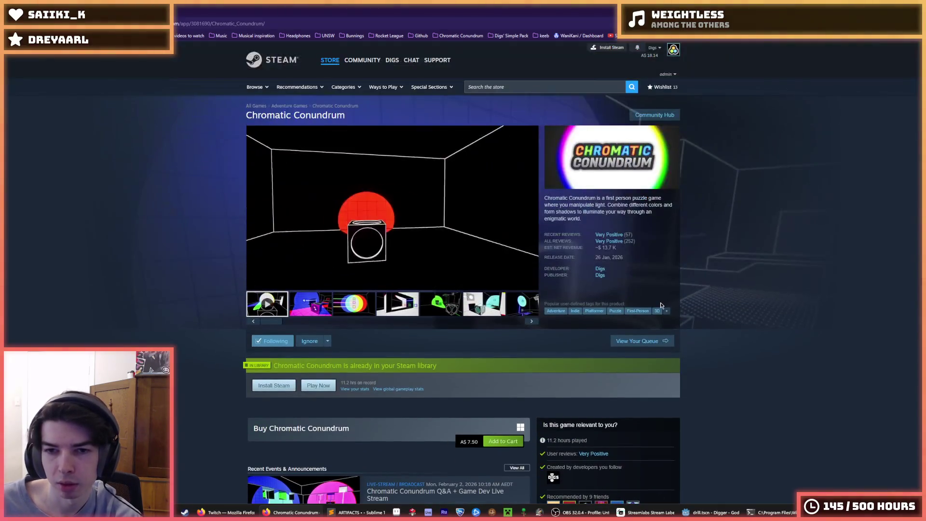
{"action": "mouse_move", "coordinate": [616, 246]}
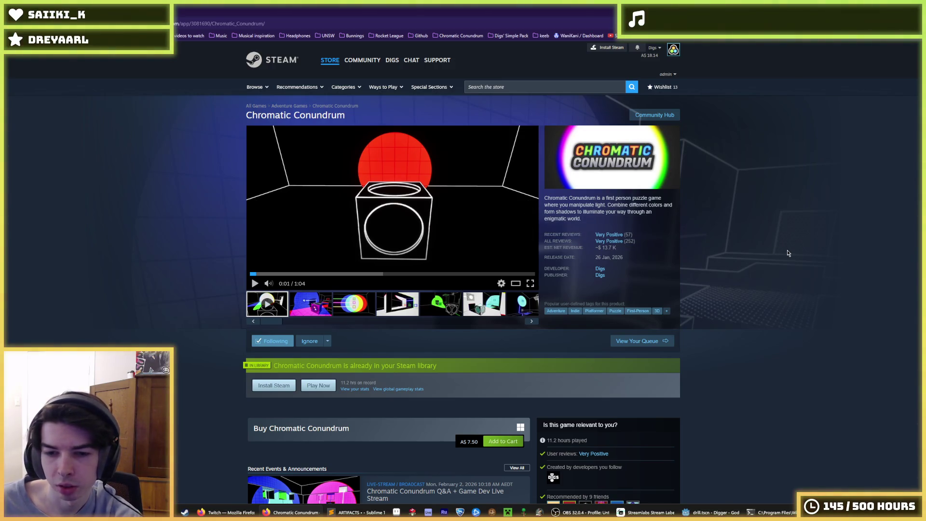
{"action": "scroll", "coordinate": [786, 252], "scroll_direction": "down", "scroll_amount": 2}
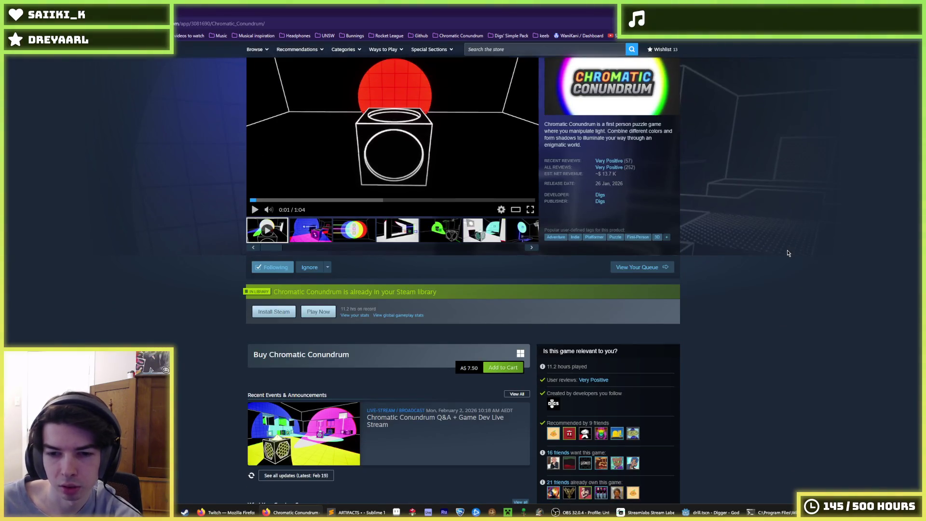
{"action": "scroll", "coordinate": [784, 252], "scroll_direction": "up", "scroll_amount": 2}
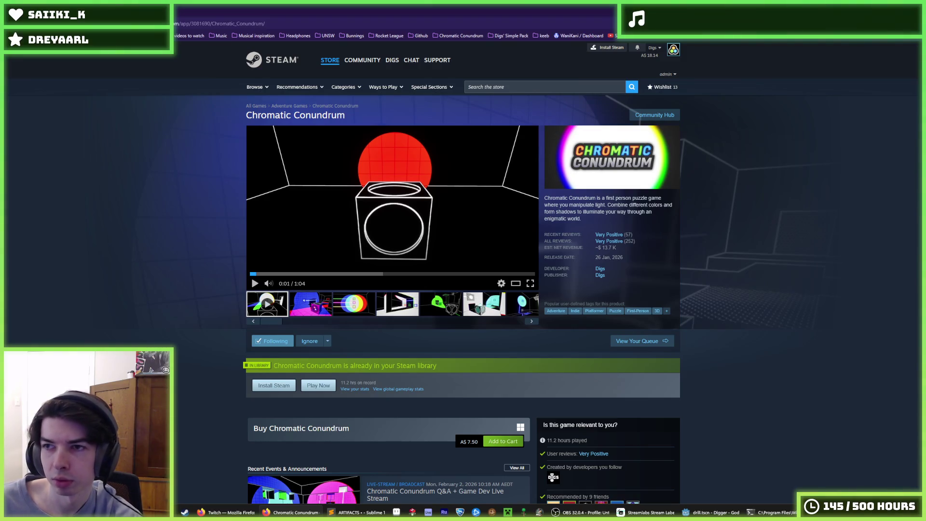
{"action": "key", "text": "ctrl+w"}
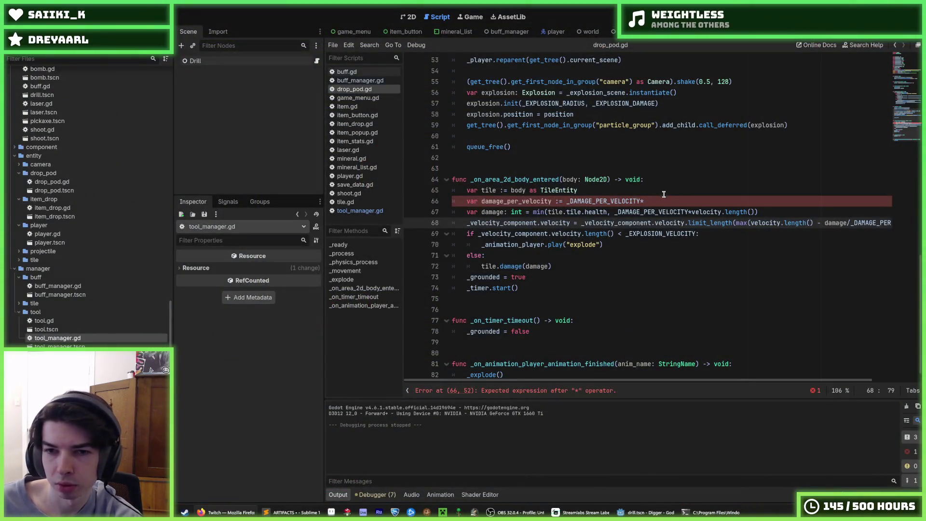
- Undo the misplaced paste and paste the buff_manager group lookup into _ready
{"action": "key", "text": "ctrl+v"}
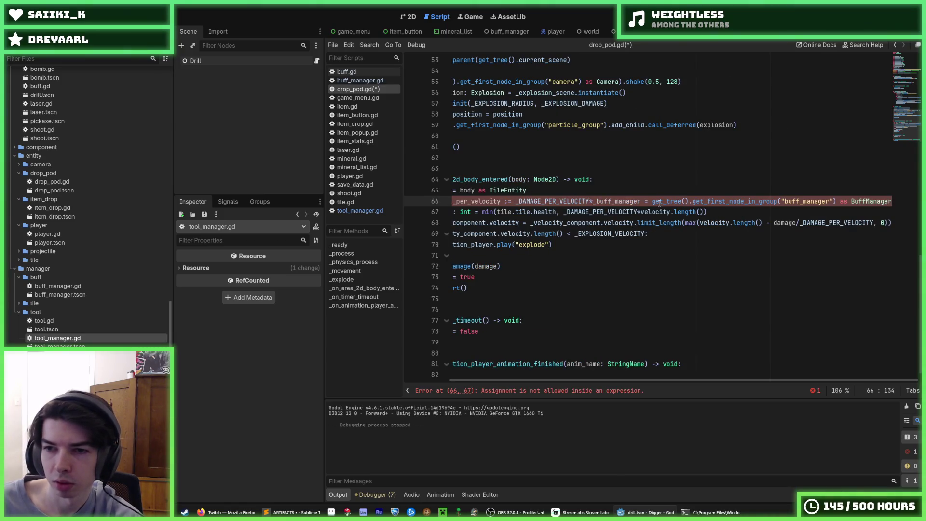
{"action": "key", "text": "ctrl+z"}
{"action": "scroll", "coordinate": [626, 203], "scroll_direction": "up", "scroll_amount": 10}
{"action": "left_click_drag", "start_coordinate": [567, 179], "coordinate": [458, 140]}
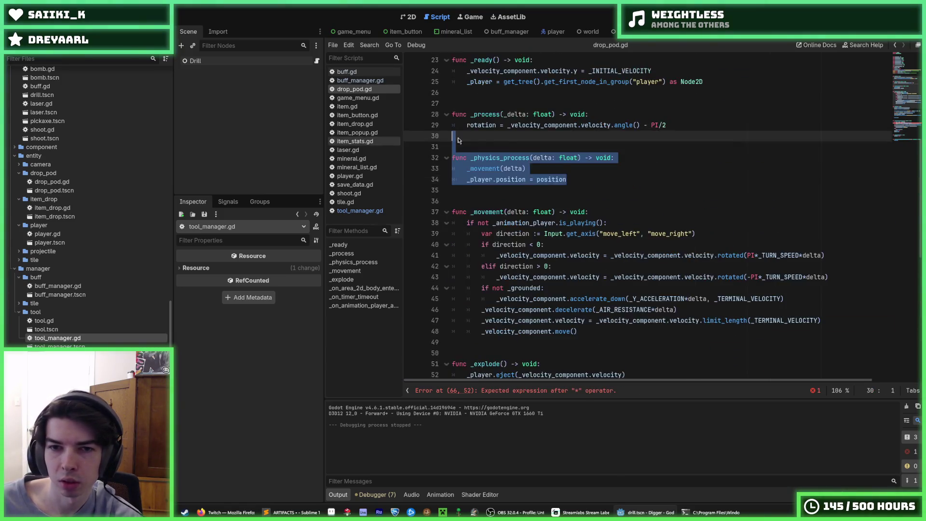
{"action": "scroll", "coordinate": [458, 140], "scroll_direction": "up", "scroll_amount": 7}
{"action": "scroll", "coordinate": [576, 231], "scroll_direction": "down", "scroll_amount": 4}
{"action": "left_click", "coordinate": [582, 170]}
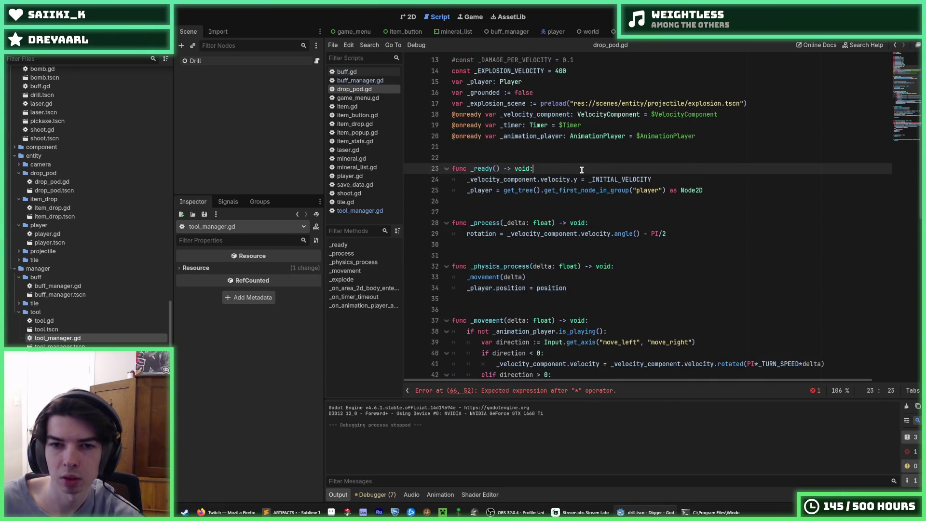
{"action": "key", "text": "Return"}
{"action": "key", "text": "ctrl+v"}
- Declare var _buff_manager: BuffManager after the explosion scene variable and save the script
{"action": "scroll", "coordinate": [638, 207], "scroll_direction": "up", "scroll_amount": 2}
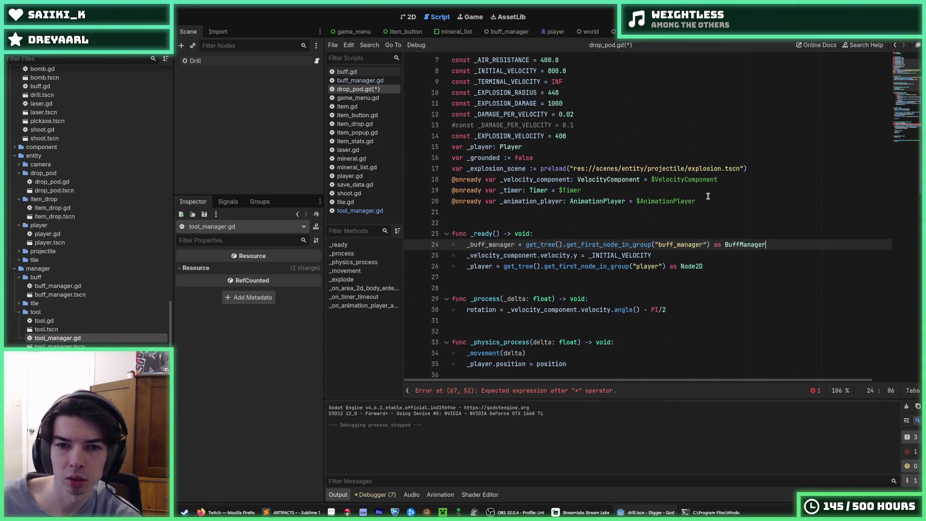
{"action": "left_click", "coordinate": [733, 193]}
{"action": "left_click", "coordinate": [747, 171]}
{"action": "key", "text": "Return"}
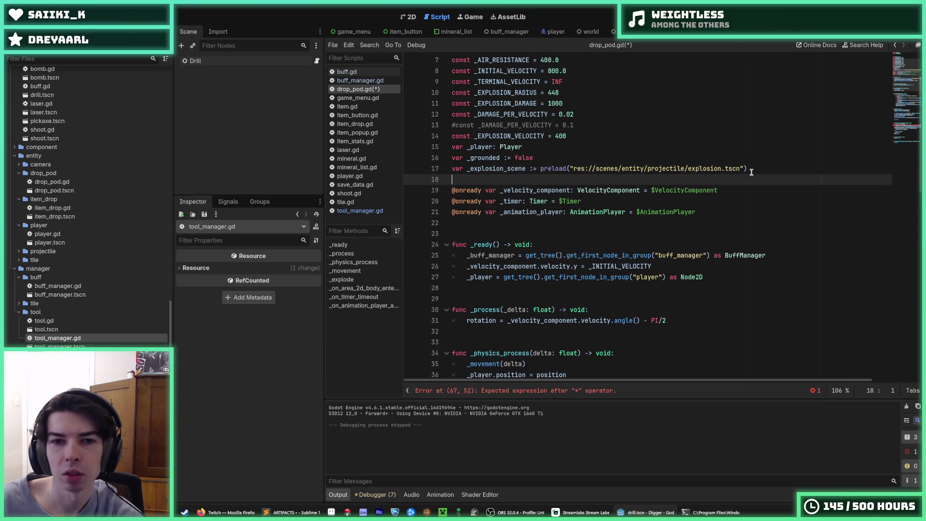
{"action": "type", "text": "var _buf"}
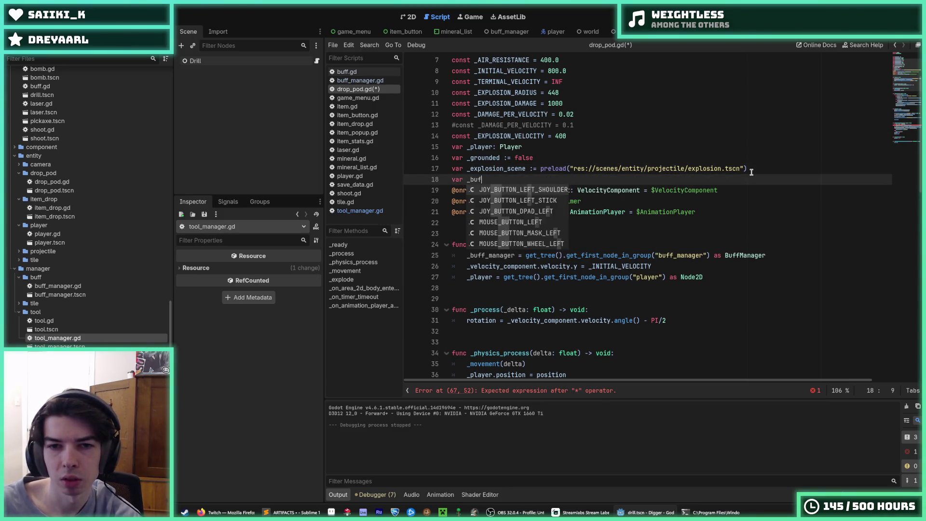
{"action": "type", "text": "f_manager"}
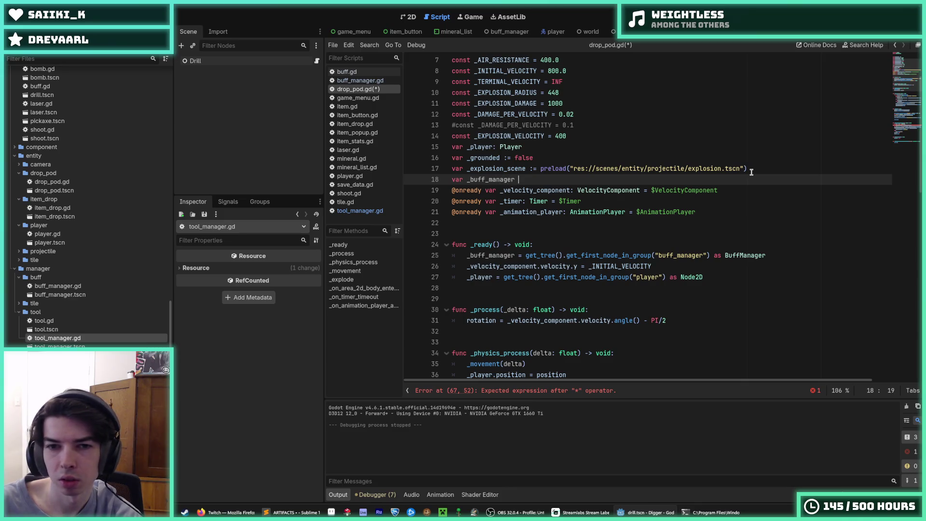
{"action": "type", "text": ": BuffManager"}
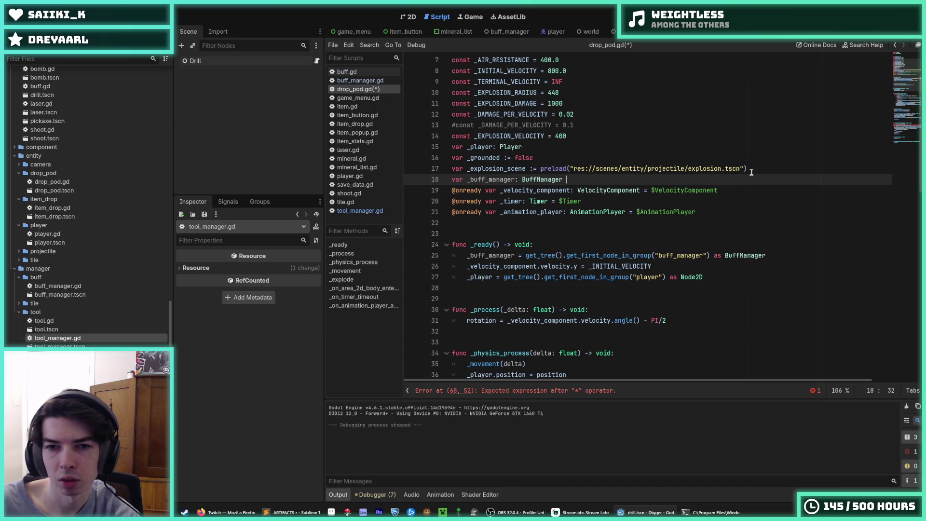
{"action": "key", "text": "ctrl+s"}
{"action": "scroll", "coordinate": [601, 273], "scroll_direction": "down", "scroll_amount": 13}
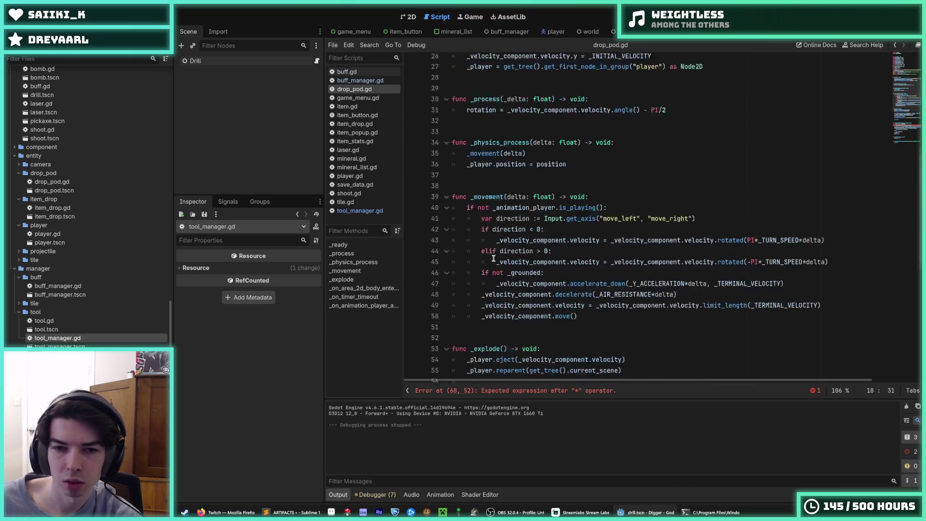
{"action": "left_click", "coordinate": [694, 298]}
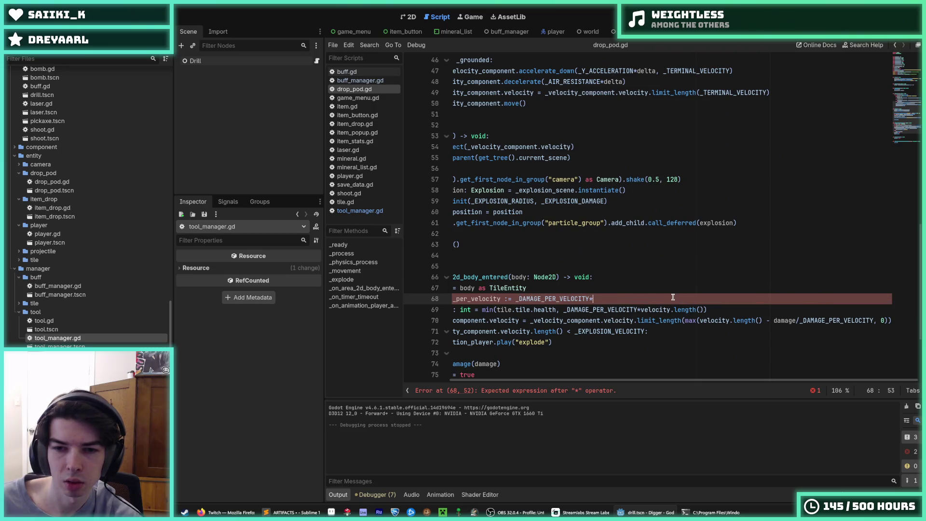
- Copy the tool damage multiplier call from tool_manager.gd line 55 into drop_pod.gd line 68
{"action": "key", "text": "ctrl+s"}
{"action": "left_click", "coordinate": [359, 210]}
{"action": "scroll", "coordinate": [621, 243], "scroll_direction": "down", "scroll_amount": 8}
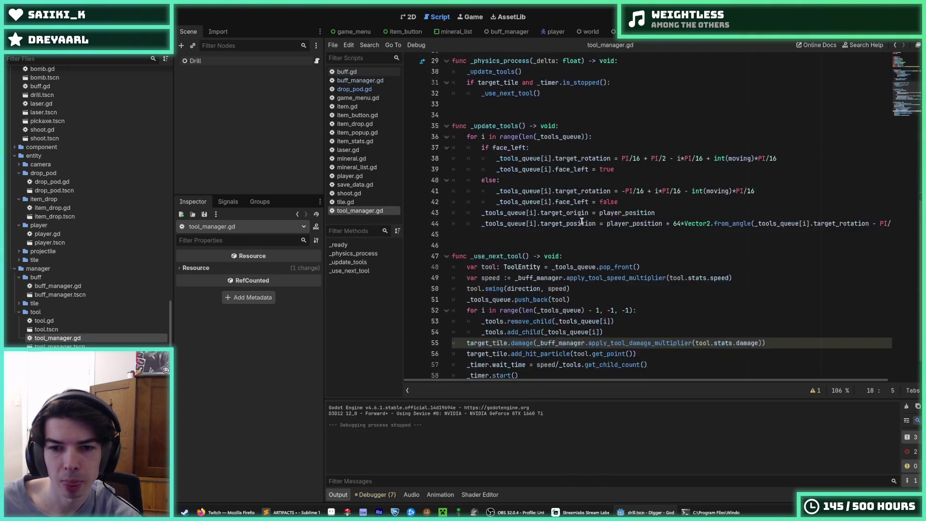
{"action": "left_click", "coordinate": [538, 309]}
{"action": "left_click_drag", "start_coordinate": [536, 310], "coordinate": [776, 314]}
{"action": "left_click", "coordinate": [355, 89]}
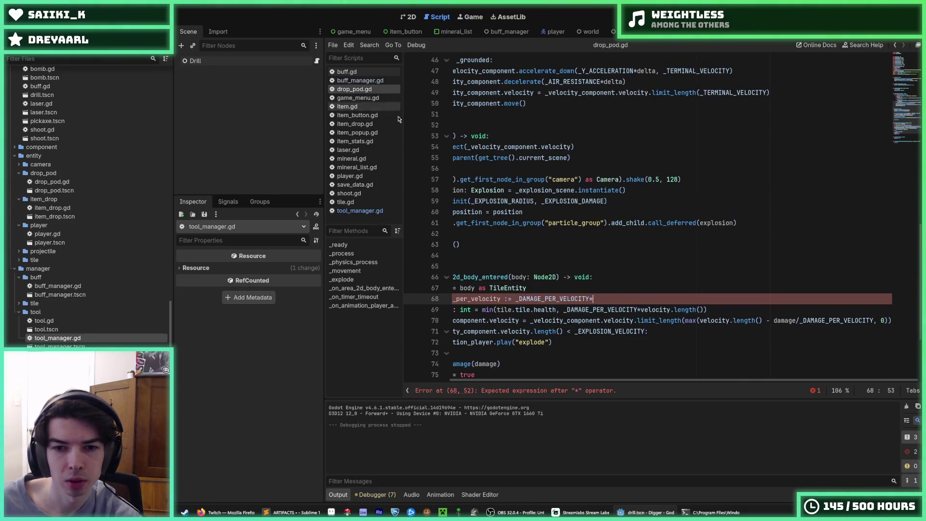
{"action": "type", "text": "_buff_manager.apply_tool_damage_multiplier(tool.stats.damage))"}
- Change it to apply_drill_damage_multiplier with _DAMAGE_PER_VELOCITY as the argument
{"action": "left_click", "coordinate": [596, 299]}
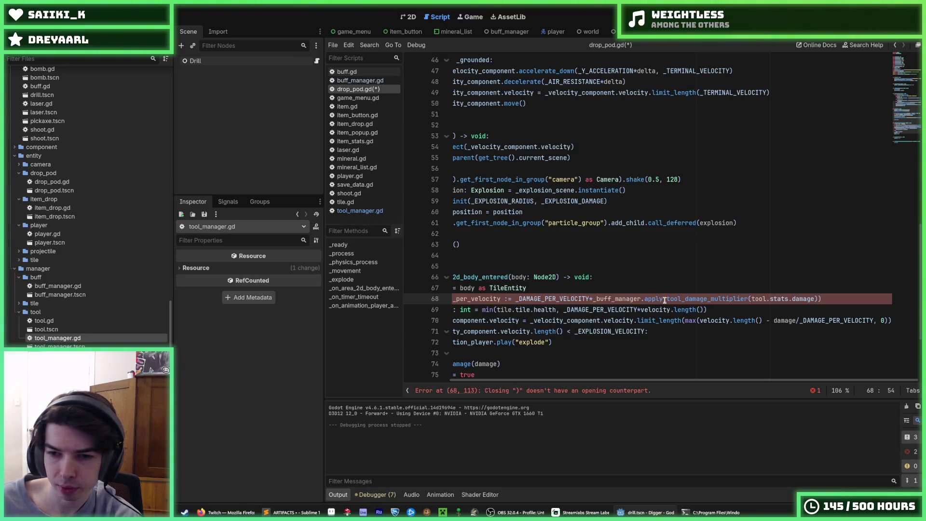
{"action": "left_click_drag", "start_coordinate": [666, 299], "coordinate": [707, 299]}
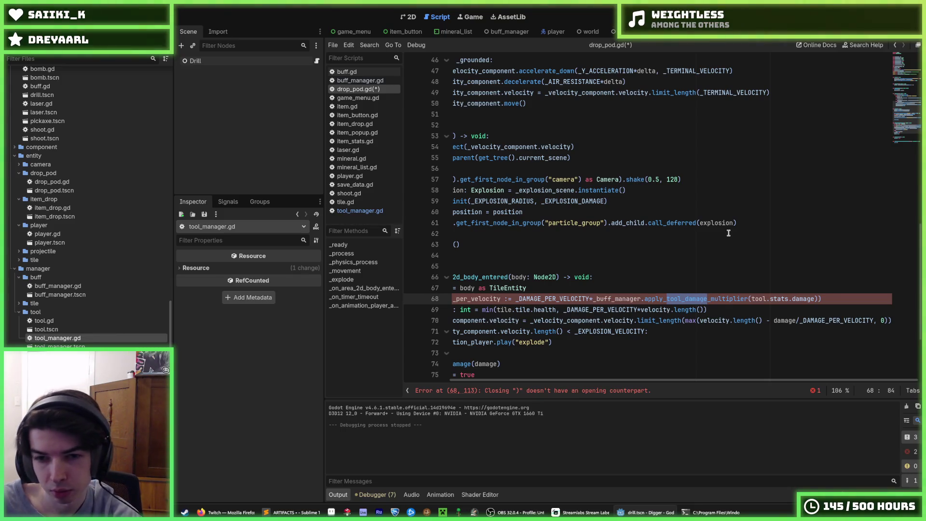
{"action": "key", "text": "BackSpace"}
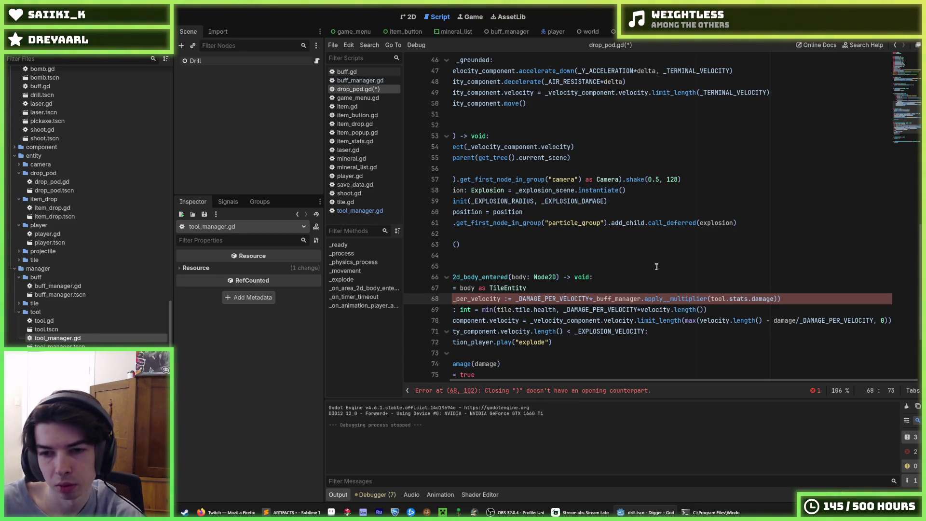
{"action": "type", "text": "drill"}
{"action": "key", "text": "Return"}
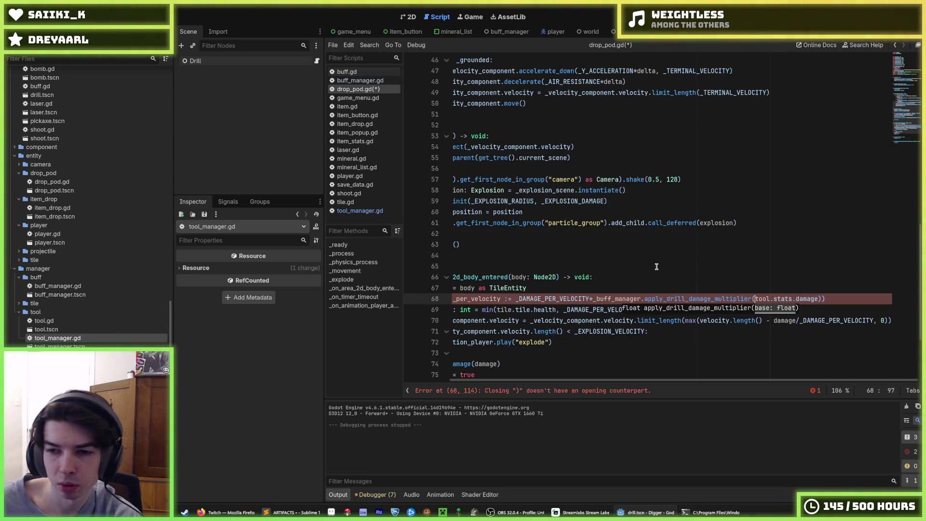
{"action": "double_click", "coordinate": [589, 296]}
{"action": "key", "text": "ctrl+c"}
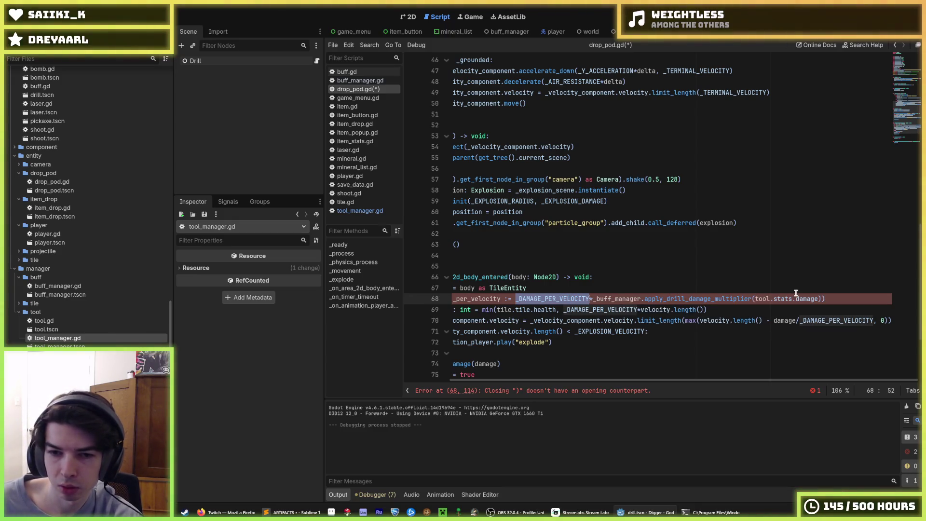
{"action": "key", "text": "BackSpace"}
{"action": "left_click_drag", "start_coordinate": [749, 299], "coordinate": [680, 299]}
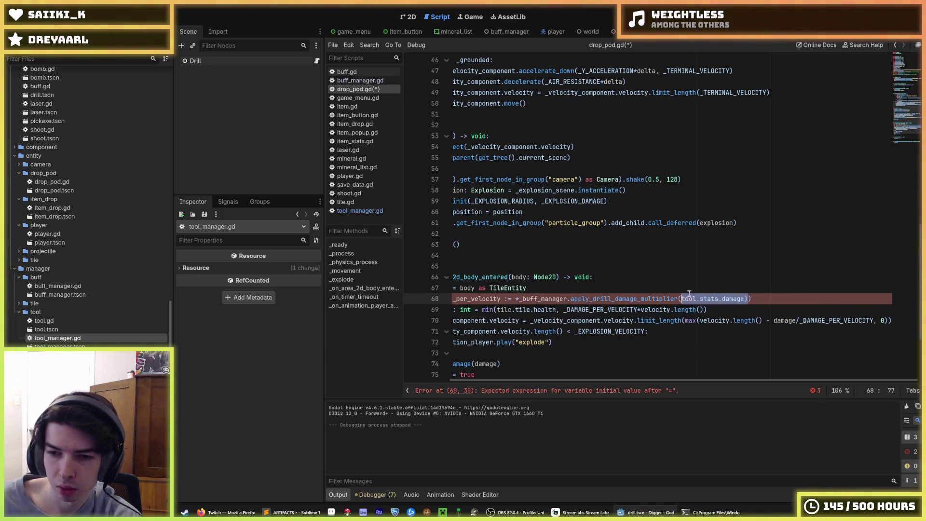
{"action": "key", "text": "ctrl+v"}
- Move the multiplier expression into the damage calculation, delete the leftover line, and save
{"action": "left_click_drag", "start_coordinate": [774, 299], "coordinate": [518, 299]}
{"action": "key", "text": "BackSpace"}
{"action": "key", "text": "BackSpace"}
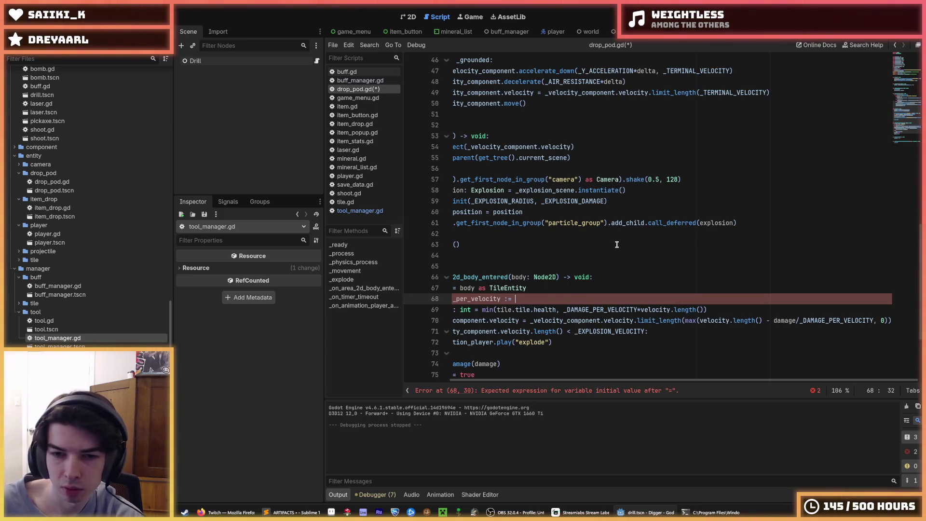
{"action": "double_click", "coordinate": [608, 309]}
{"action": "type", "text": "_buff_manager.apply_drill_damage_multiplier(_DAMAGE_PER_VELOCITY)"}
{"action": "left_click", "coordinate": [633, 297]}
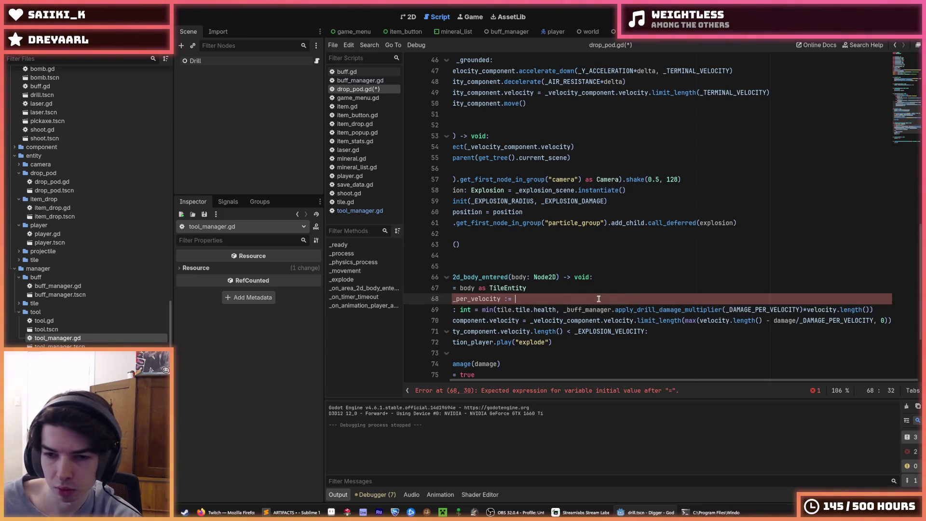
{"action": "key", "text": "ctrl+shift+k"}
{"action": "key", "text": "ctrl+s"}
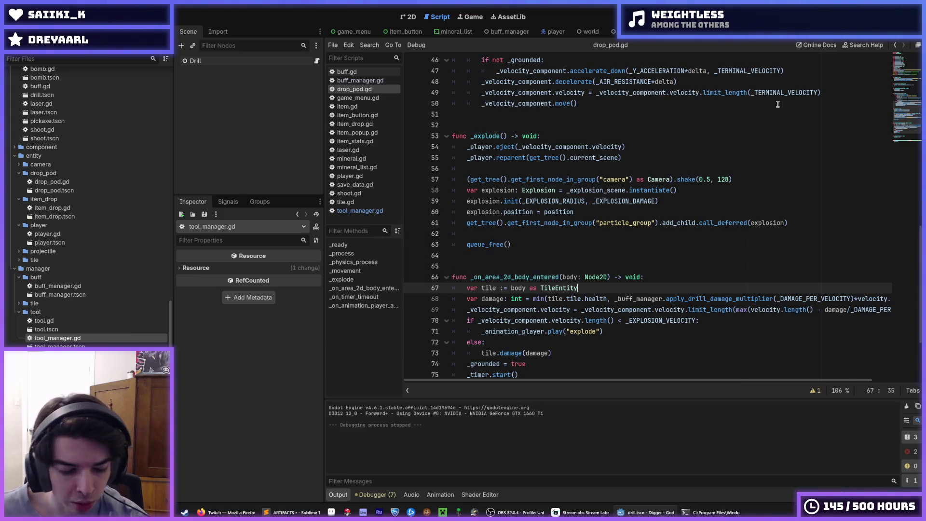
{"action": "key", "text": "ctrl+s"}
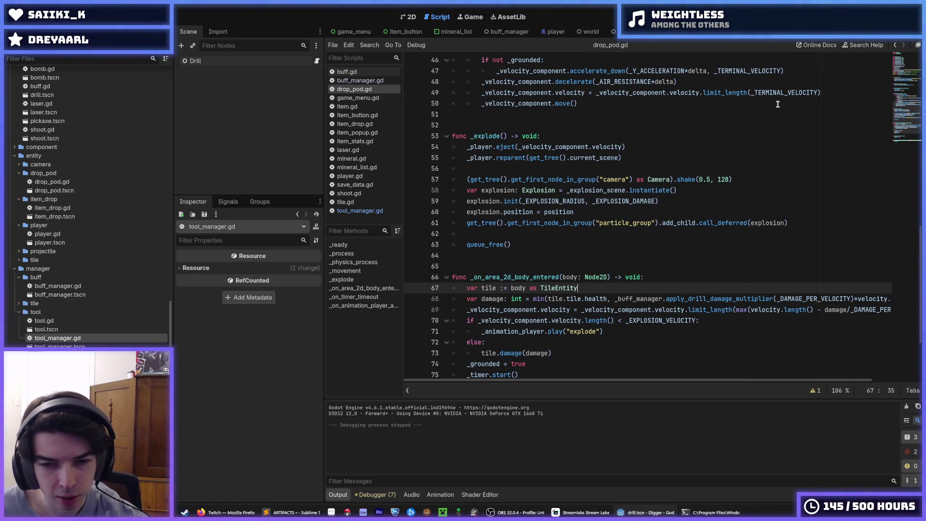
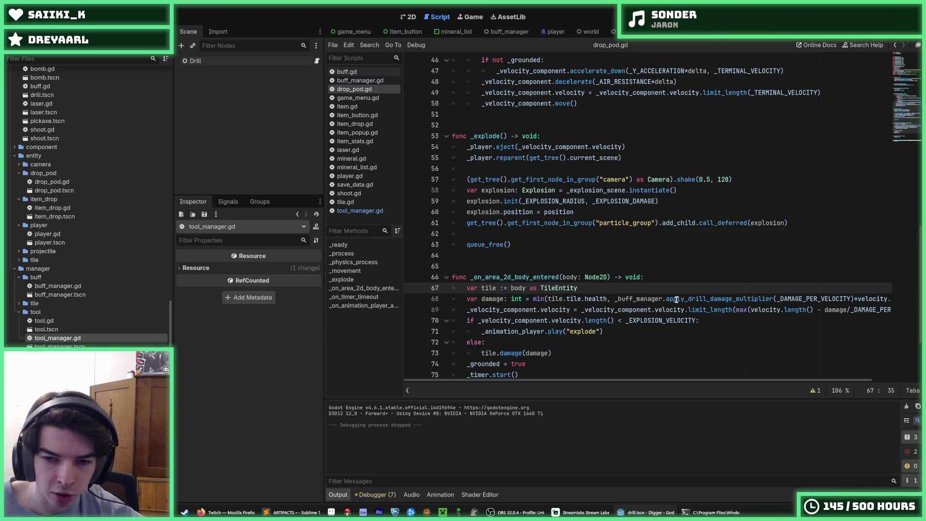
- Test-run the game with F5, then stop it
{"action": "left_click", "coordinate": [651, 281]}
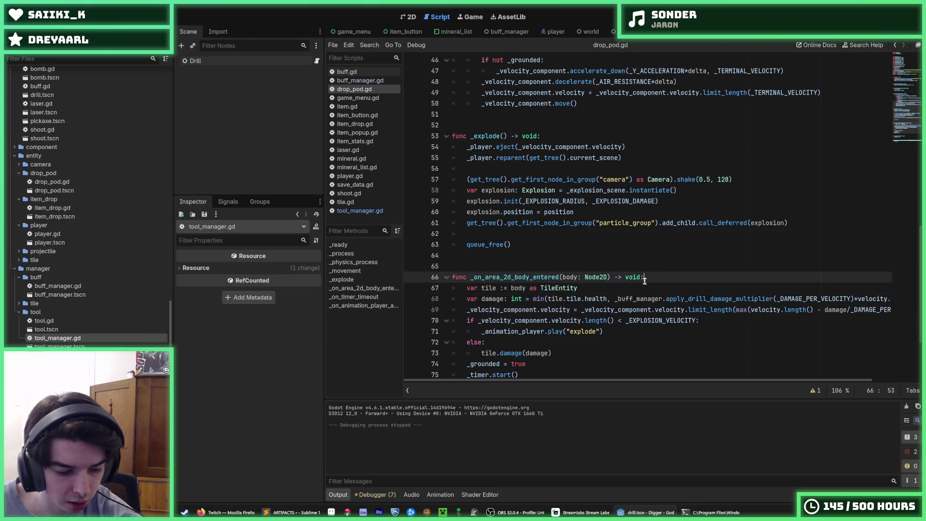
{"action": "left_click", "coordinate": [659, 283]}
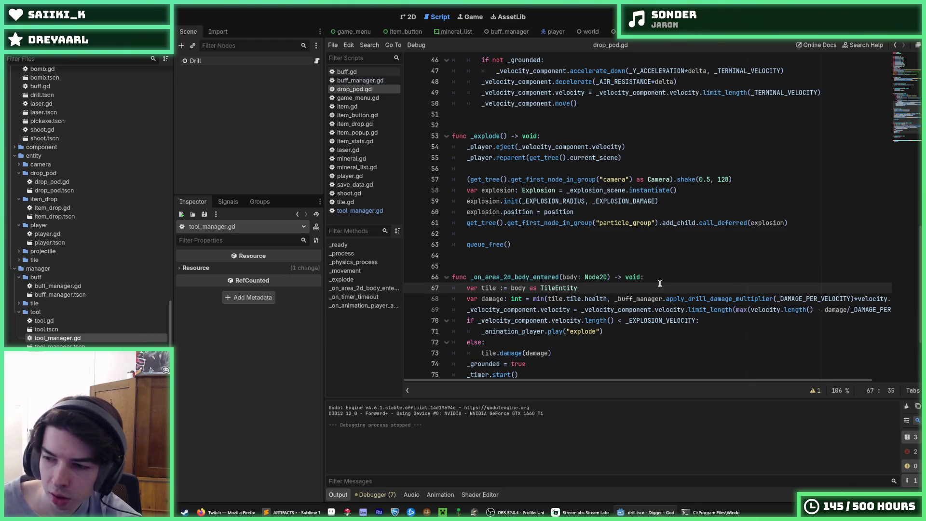
{"action": "left_click", "coordinate": [657, 281]}
{"action": "left_click", "coordinate": [647, 288]}
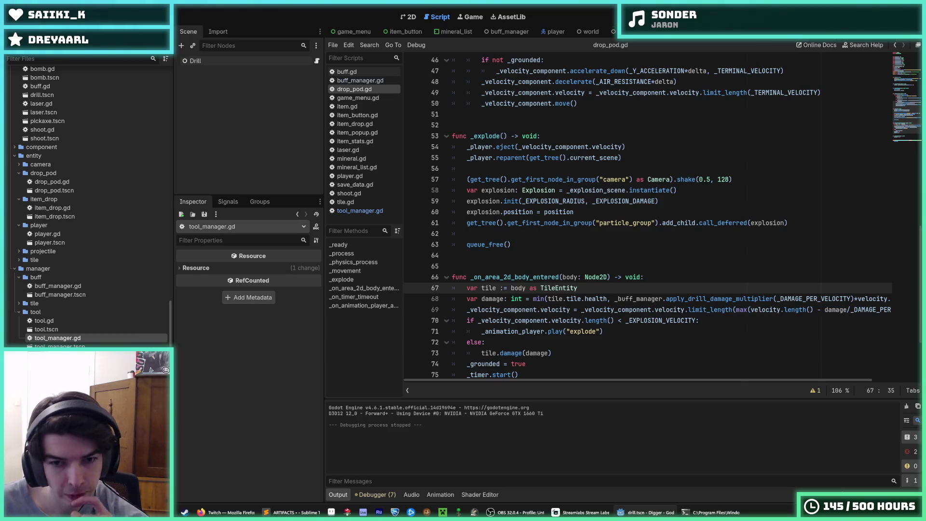
{"action": "key", "text": "F5"}
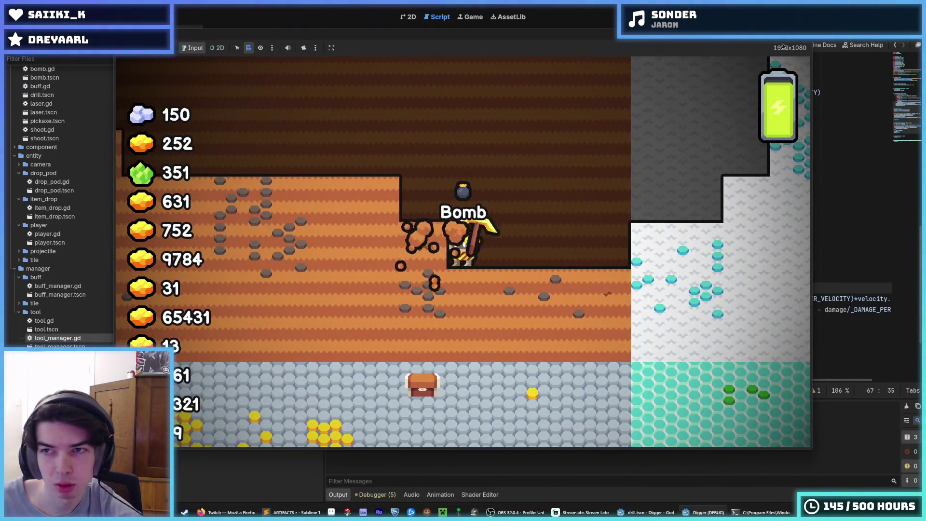
{"action": "key", "text": "F8"}
- Review _use_next_tool in tool_manager.gd, then bring up save_data.gd
{"action": "scroll", "coordinate": [745, 139], "scroll_direction": "up", "scroll_amount": 7}
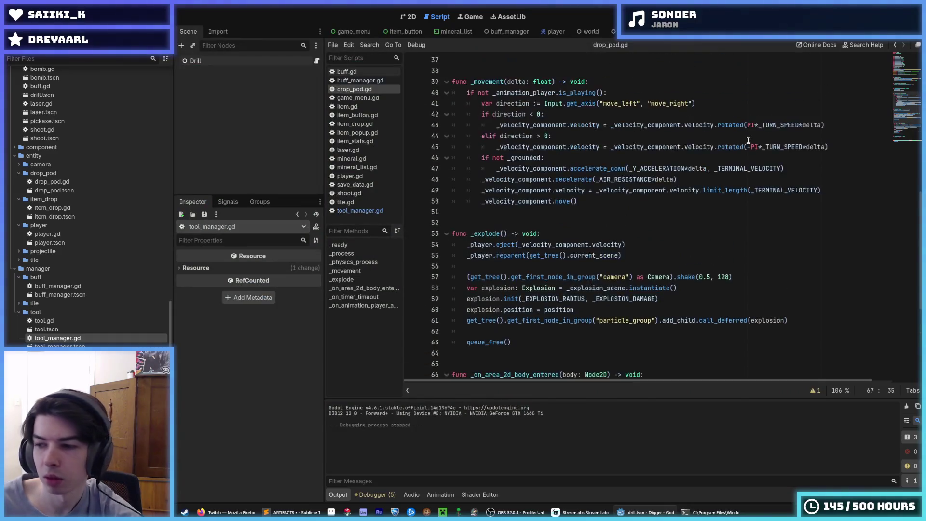
{"action": "left_click", "coordinate": [745, 136]}
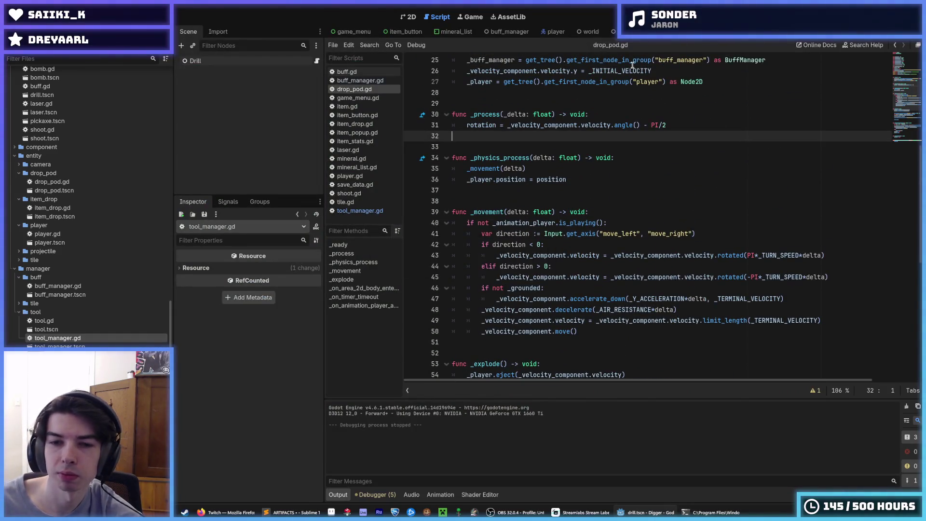
{"action": "scroll", "coordinate": [424, 217], "scroll_direction": "up", "scroll_amount": 6}
{"action": "left_click", "coordinate": [360, 211]}
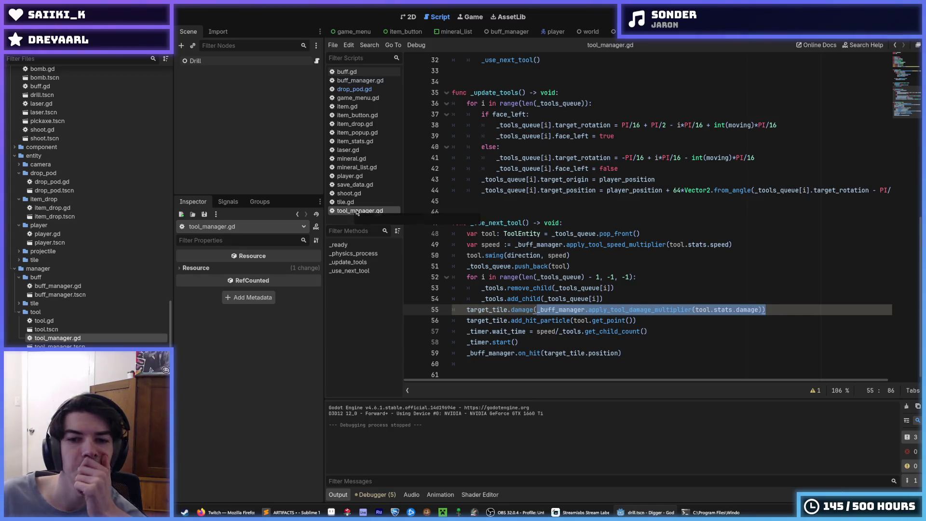
{"action": "left_click", "coordinate": [639, 288]}
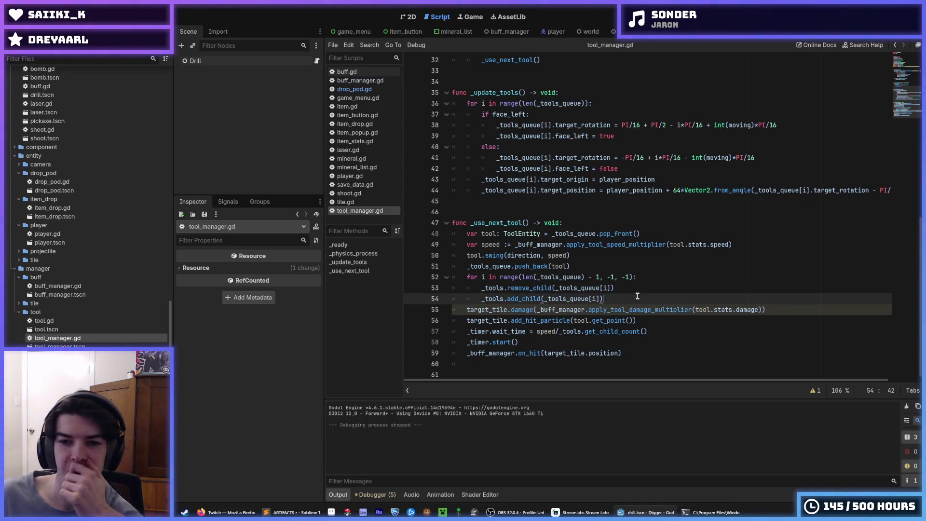
{"action": "left_click", "coordinate": [631, 295]}
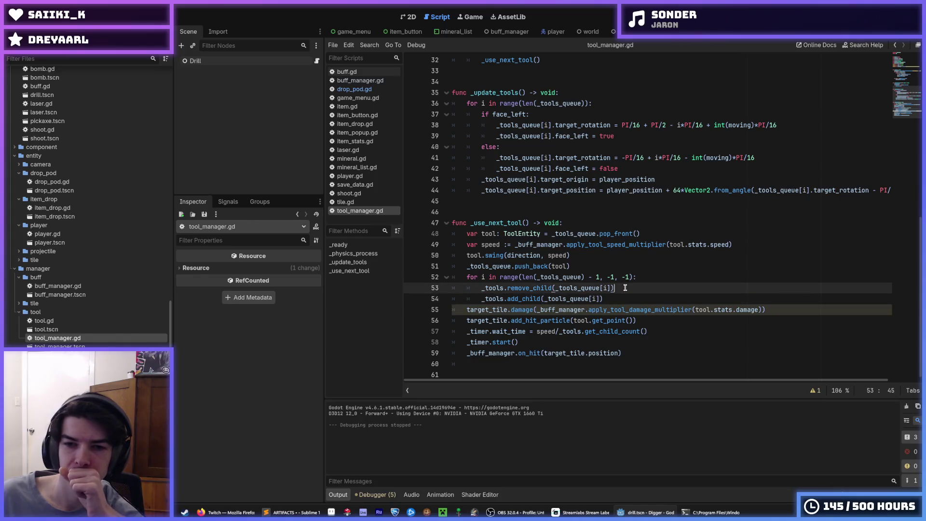
{"action": "left_click", "coordinate": [629, 288]}
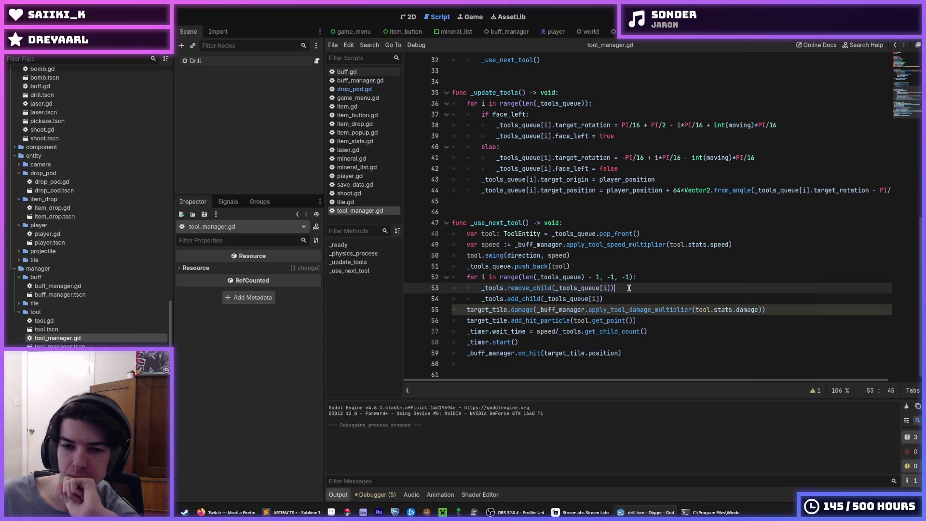
{"action": "left_click", "coordinate": [622, 299]}
{"action": "left_click", "coordinate": [622, 288]}
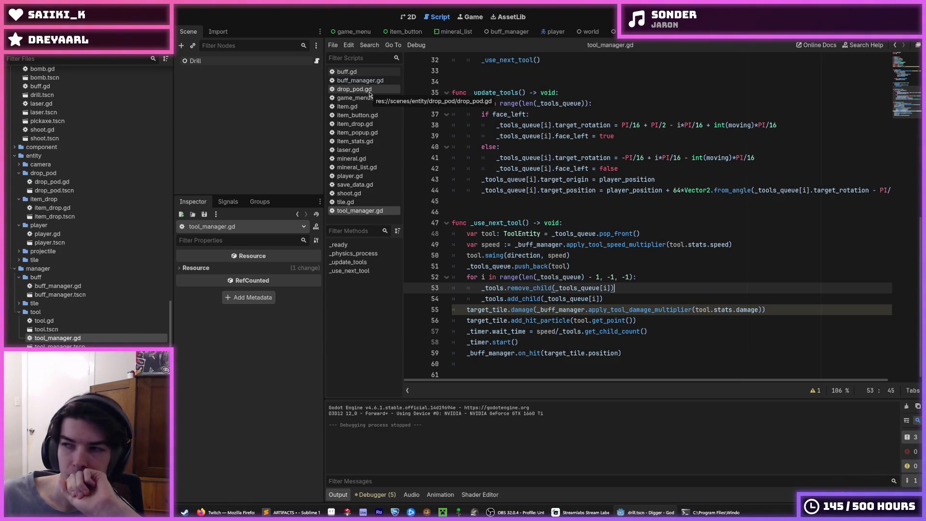
{"action": "left_click", "coordinate": [562, 190]}
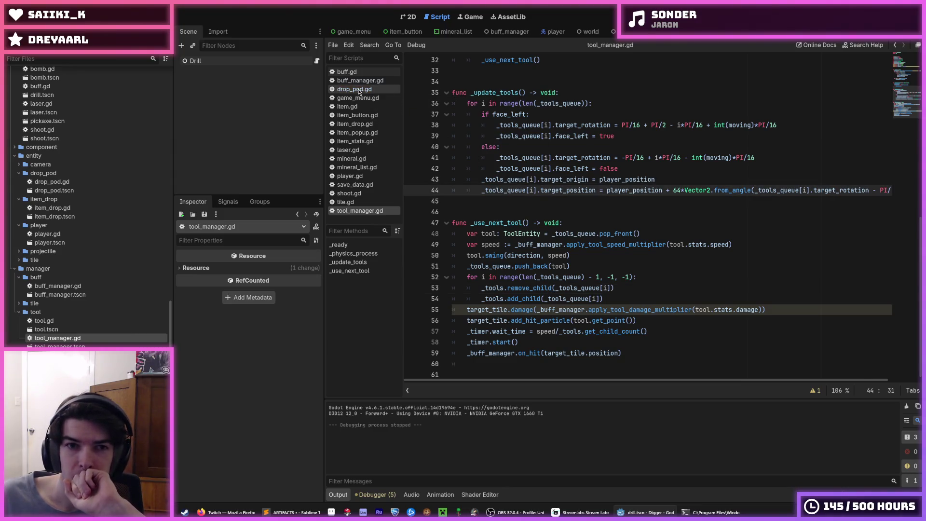
{"action": "left_click", "coordinate": [358, 185]}
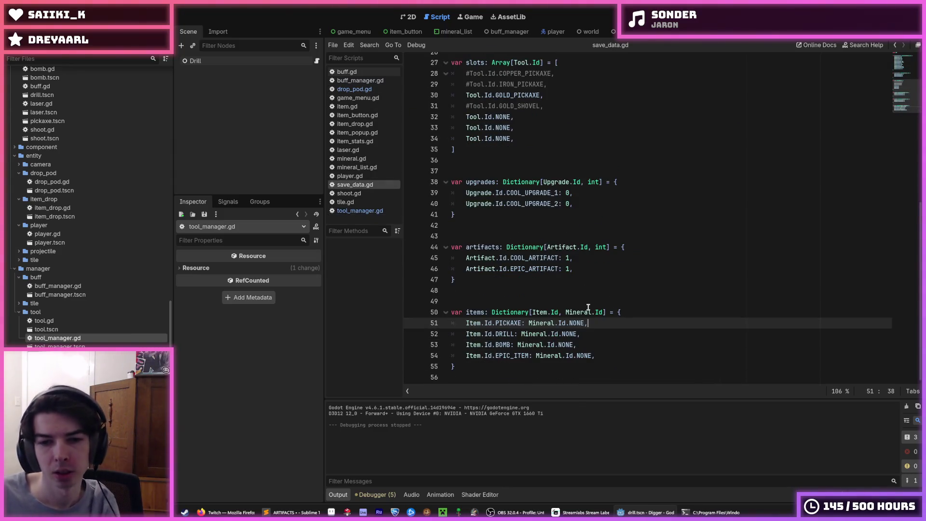
- Change the DRILL entry's mineral from NONE to DIAMOND and save the script
{"action": "left_click_drag", "start_coordinate": [593, 355], "coordinate": [549, 355]}
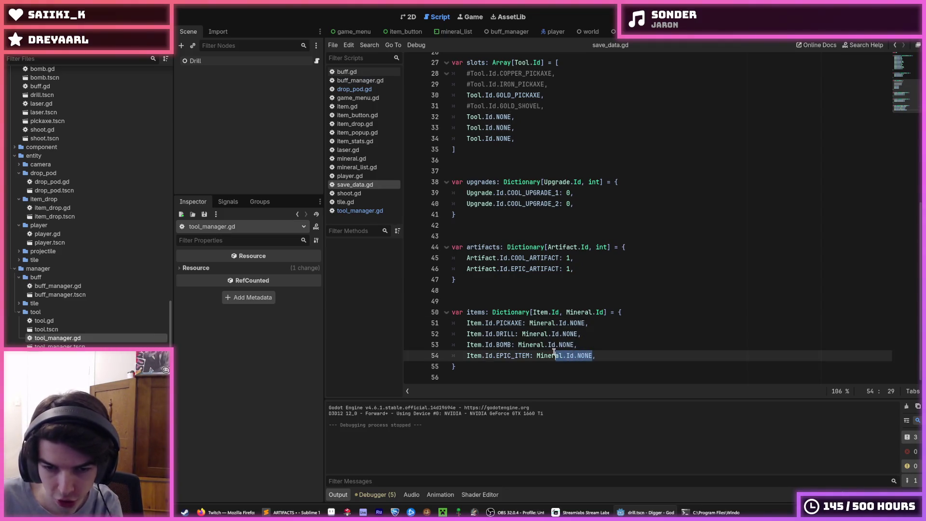
{"action": "left_click", "coordinate": [556, 355]}
{"action": "double_click", "coordinate": [566, 333]}
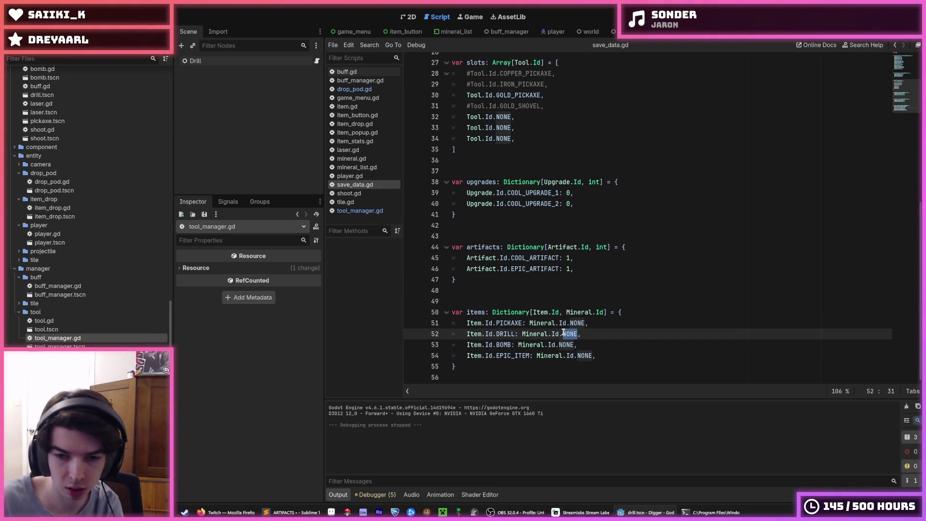
{"action": "type", "text": "DIAMOND"}
{"action": "key", "text": "ctrl+s"}
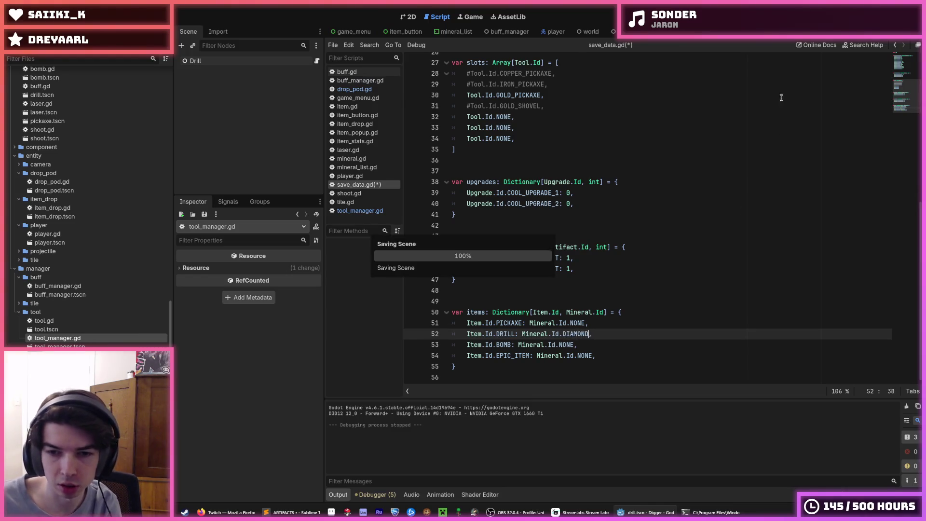
- Run the game to test the DIAMOND drill mineral, then save again
{"action": "key", "text": "F5"}
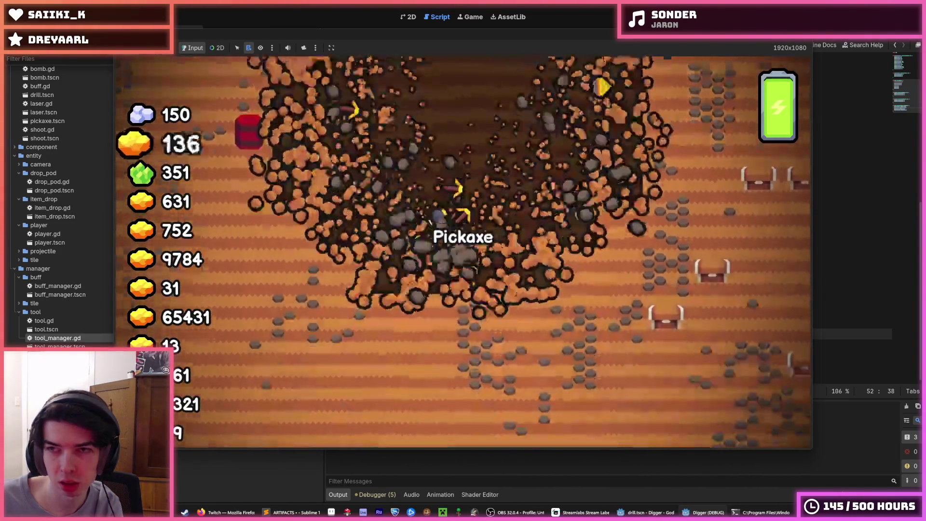
{"action": "key", "text": "F8"}
{"action": "left_click", "coordinate": [600, 330]}
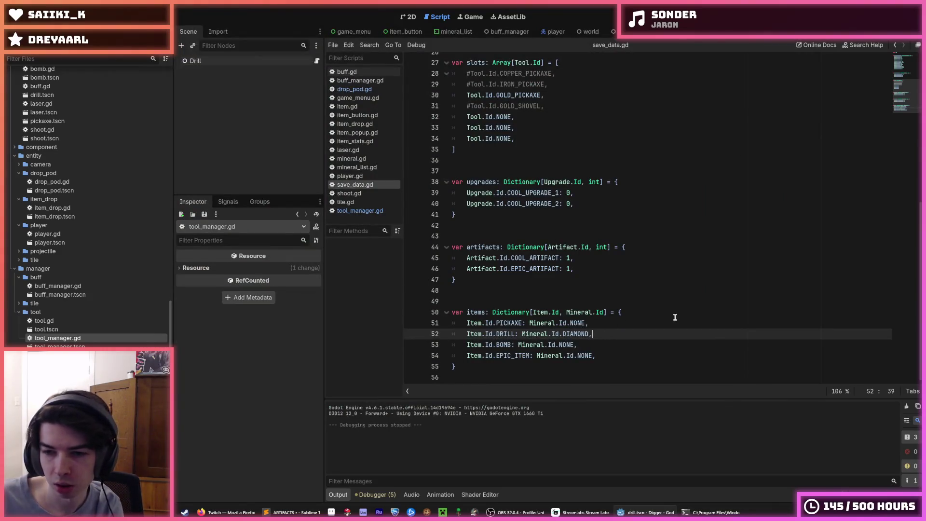
{"action": "key", "text": "ctrl+s"}
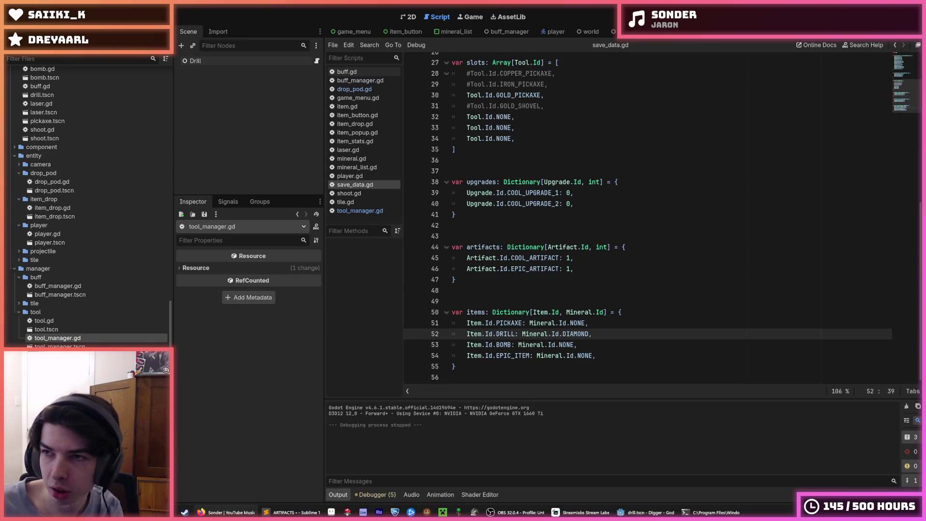
{"action": "key", "text": "ctrl+s"}
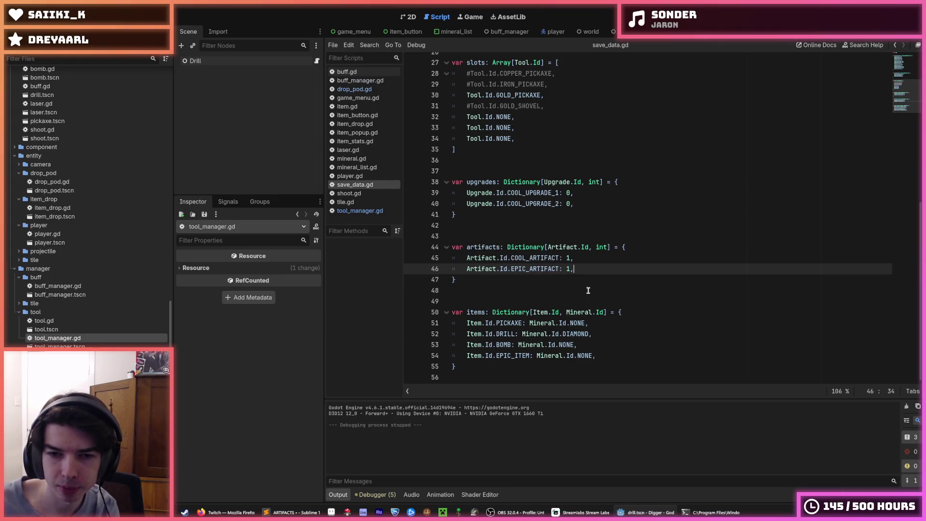
{"action": "left_click", "coordinate": [616, 328]}
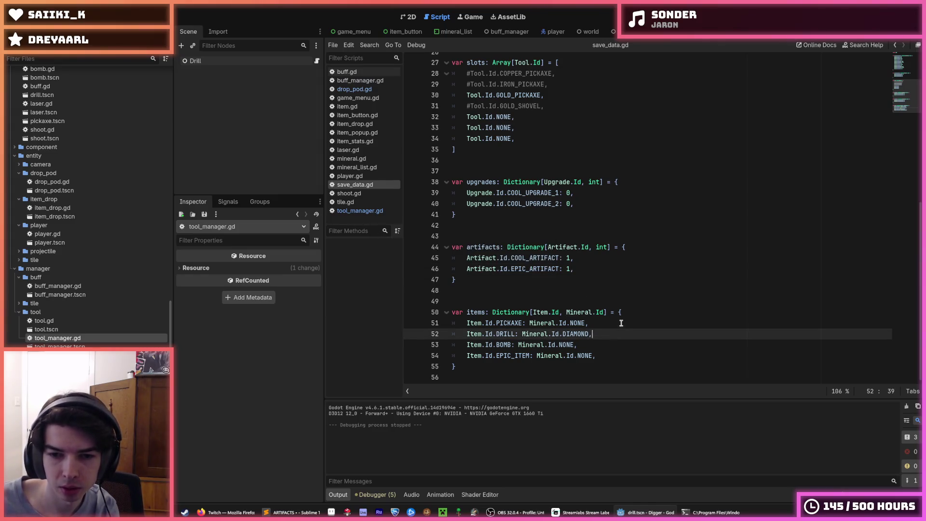
{"action": "left_click", "coordinate": [616, 326]}
{"action": "left_click_drag", "start_coordinate": [587, 334], "coordinate": [521, 333]}
{"action": "key", "text": "ctrl+s"}
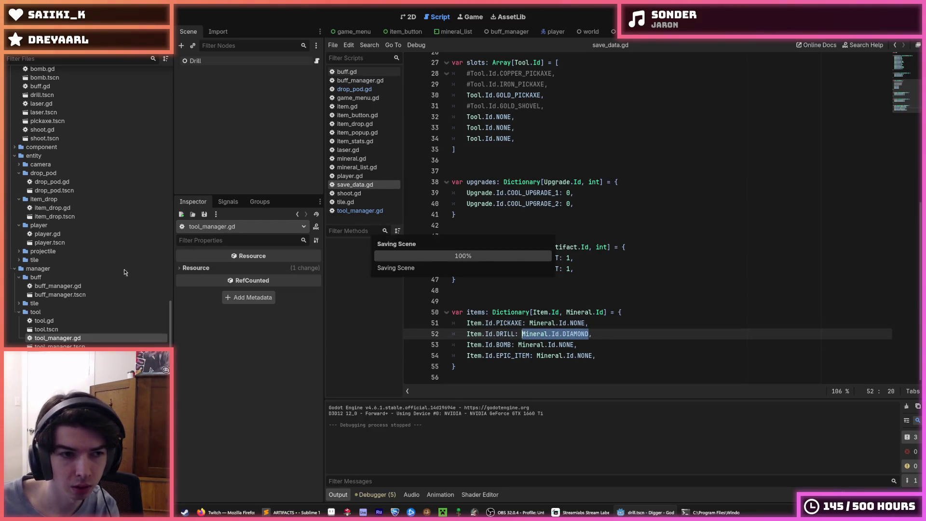
- Switch to the 2D view and the Player scene tab
{"action": "scroll", "coordinate": [86, 227], "scroll_direction": "up", "scroll_amount": 5}
{"action": "left_click", "coordinate": [406, 17]}
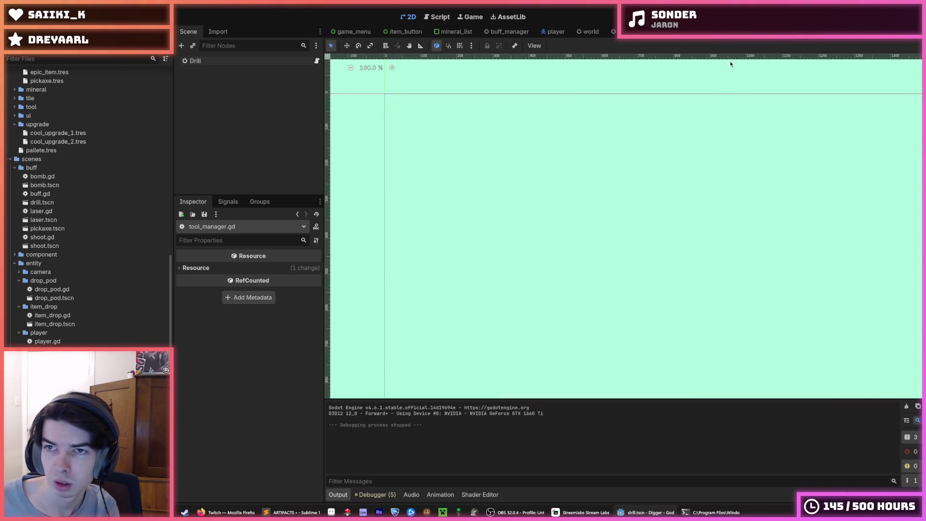
{"action": "left_click", "coordinate": [662, 31]}
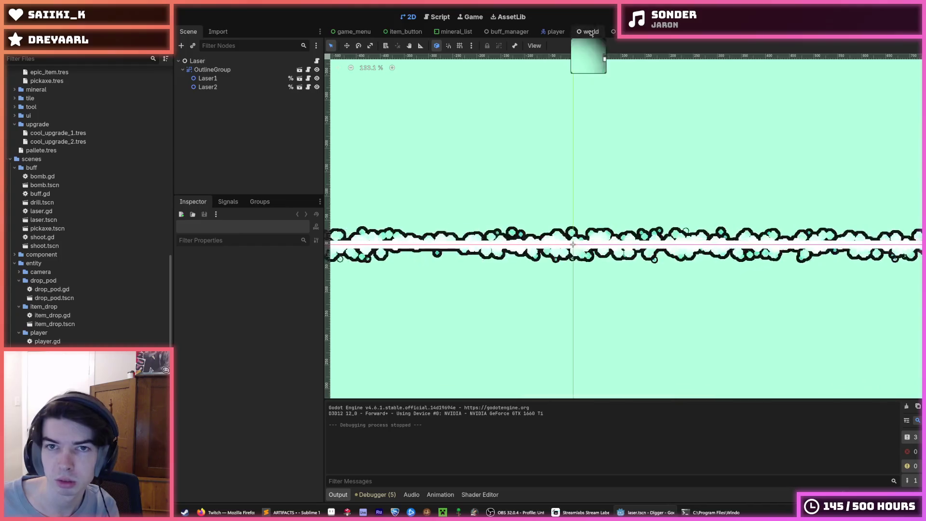
{"action": "left_click", "coordinate": [555, 31]}
{"action": "scroll", "coordinate": [233, 103], "scroll_direction": "up", "scroll_amount": 1}
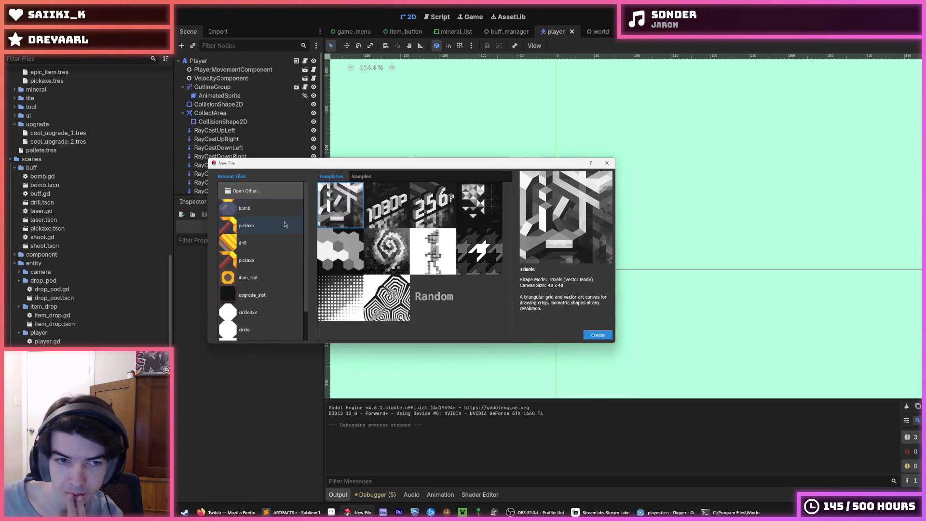
{"action": "key", "text": "alt+Tab"}
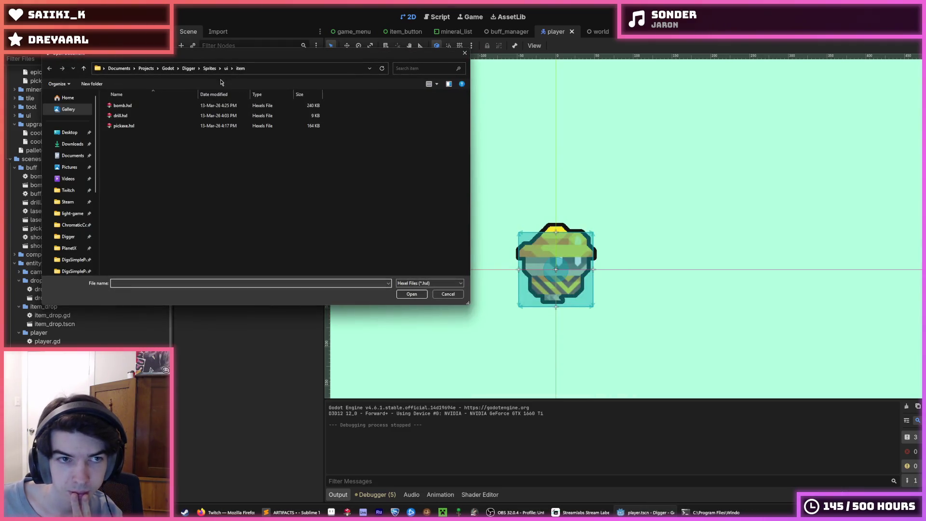
- Open digger_idle.hxl from the Sprites/player folder in Hexels
{"action": "left_click", "coordinate": [210, 68]}
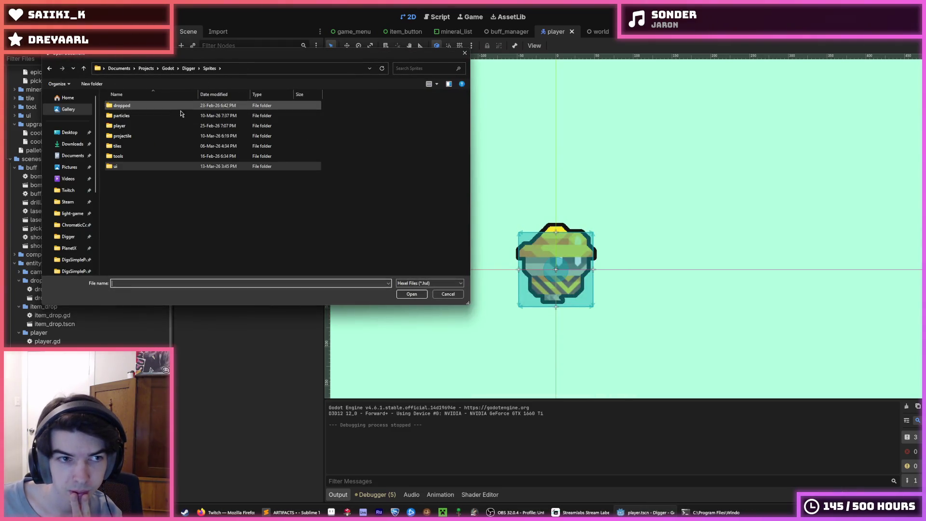
{"action": "double_click", "coordinate": [146, 127]}
{"action": "double_click", "coordinate": [144, 136]}
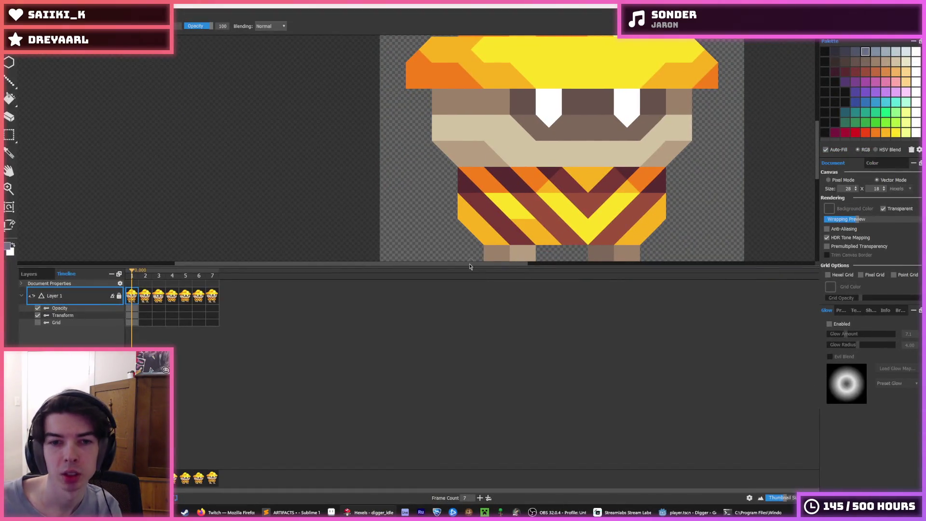
{"action": "left_click_drag", "start_coordinate": [465, 273], "coordinate": [455, 434]}
- Pick the hat's yellow, paint test shapes above the hat, and undo them
{"action": "key", "text": "i"}
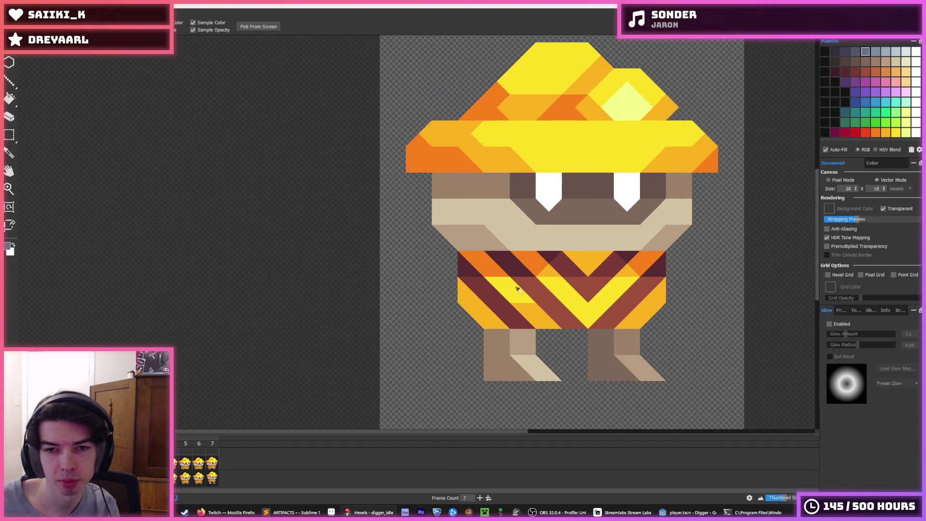
{"action": "key", "text": "b"}
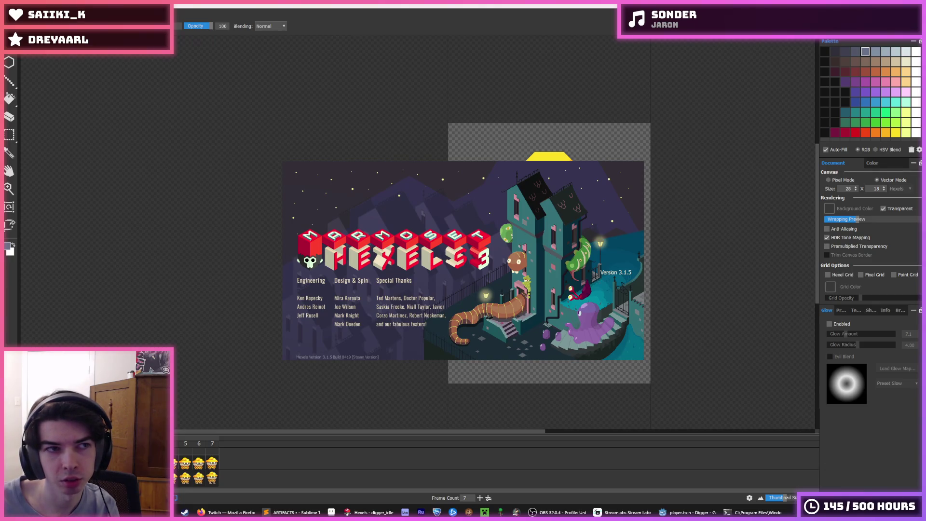
{"action": "scroll", "coordinate": [595, 299], "scroll_direction": "up", "scroll_amount": 5}
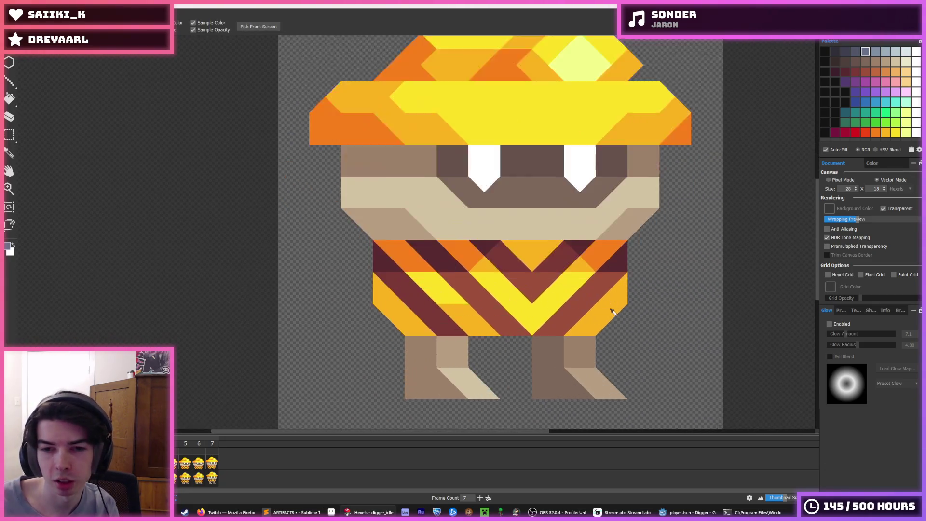
{"action": "scroll", "coordinate": [612, 312], "scroll_direction": "down", "scroll_amount": 3}
{"action": "left_click", "coordinate": [535, 200]}
{"action": "scroll", "coordinate": [457, 157], "scroll_direction": "up", "scroll_amount": 5}
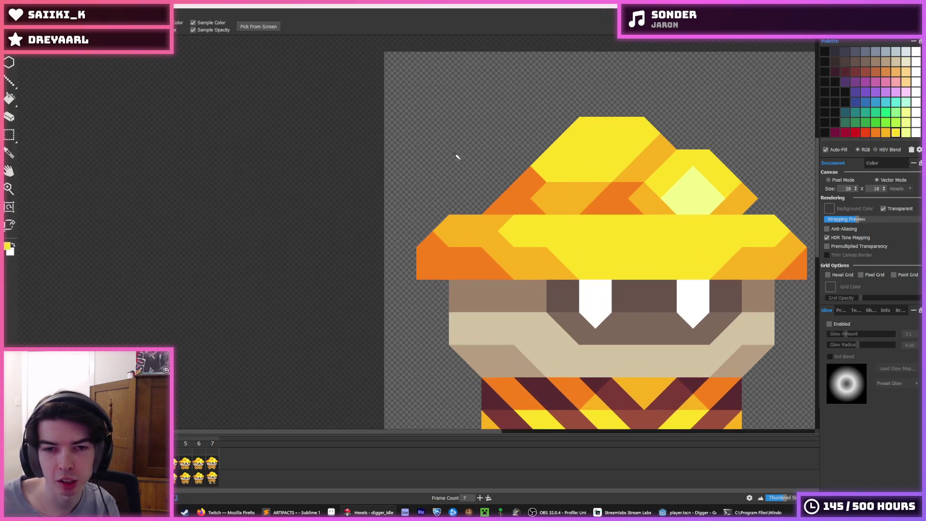
{"action": "key", "text": "b"}
{"action": "mouse_move", "coordinate": [459, 149]}
{"action": "left_mouse_down"}
{"action": "mouse_move", "coordinate": [465, 124]}
{"action": "mouse_move", "coordinate": [486, 134]}
{"action": "mouse_move", "coordinate": [440, 134]}
{"action": "mouse_move", "coordinate": [450, 99]}
{"action": "mouse_move", "coordinate": [407, 128]}
{"action": "left_mouse_up"}
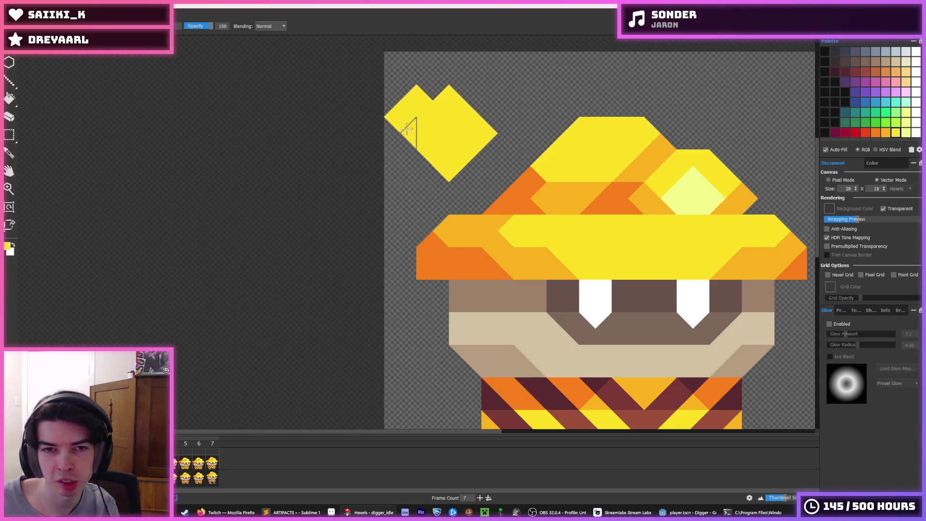
{"action": "key", "text": "ctrl+z"}
{"action": "mouse_move", "coordinate": [490, 93]}
{"action": "left_mouse_down"}
{"action": "mouse_move", "coordinate": [499, 93]}
{"action": "mouse_move", "coordinate": [490, 103]}
{"action": "mouse_move", "coordinate": [505, 99]}
{"action": "mouse_move", "coordinate": [465, 140]}
{"action": "mouse_move", "coordinate": [459, 130]}
{"action": "mouse_move", "coordinate": [429, 157]}
{"action": "mouse_move", "coordinate": [467, 157]}
{"action": "mouse_move", "coordinate": [433, 110]}
{"action": "mouse_move", "coordinate": [465, 92]}
{"action": "mouse_move", "coordinate": [536, 102]}
{"action": "left_mouse_up"}
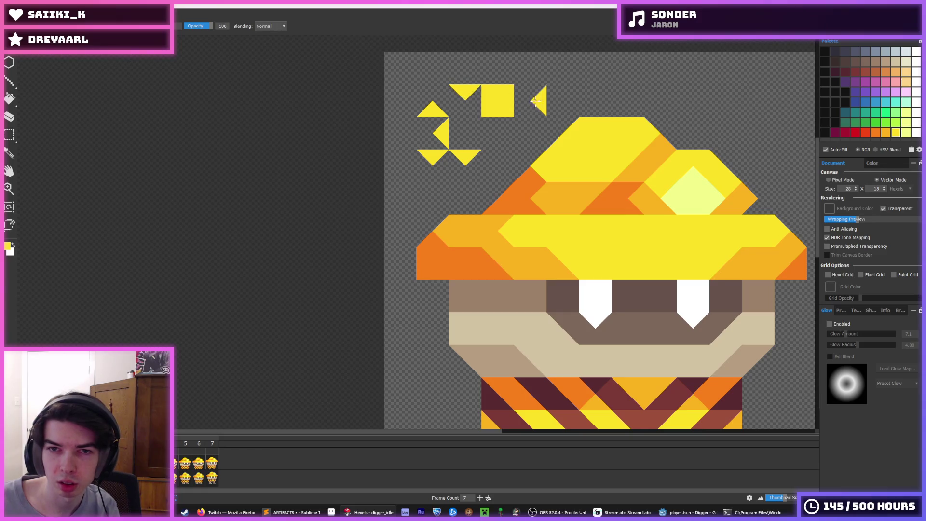
{"action": "key", "text": "ctrl+z"}
{"action": "key", "text": "ctrl+z"}
{"action": "key", "text": "ctrl+z"}
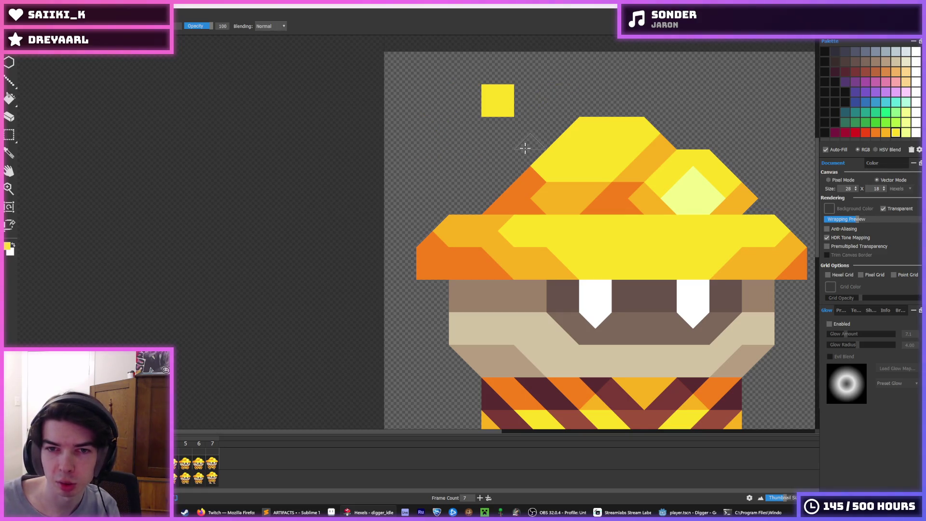
{"action": "key", "text": "ctrl+z"}
- Paint and undo yellow strokes beside the character, then close the sprite discarding changes
{"action": "scroll", "coordinate": [658, 258], "scroll_direction": "down", "scroll_amount": 3}
{"action": "scroll", "coordinate": [657, 258], "scroll_direction": "up", "scroll_amount": 2}
{"action": "left_click_drag", "start_coordinate": [542, 161], "coordinate": [546, 242]}
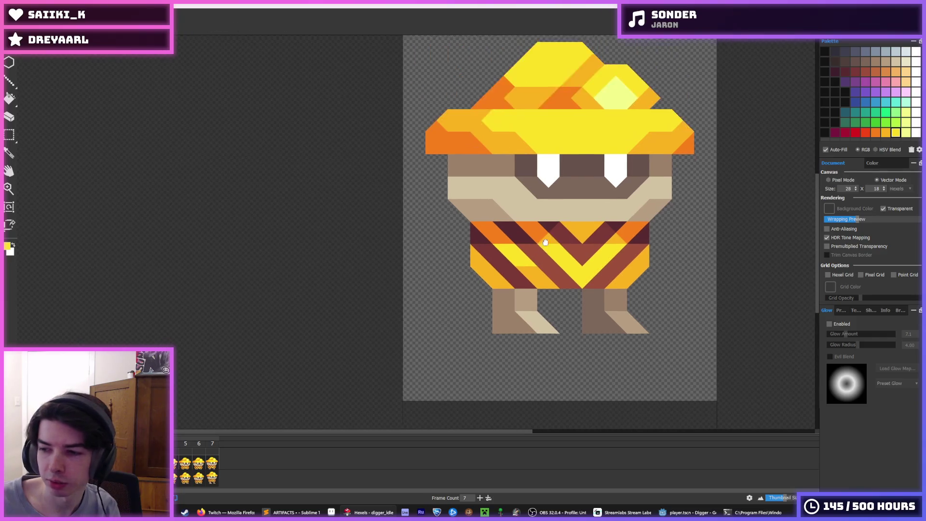
{"action": "mouse_move", "coordinate": [677, 230]}
{"action": "left_mouse_down"}
{"action": "mouse_move", "coordinate": [673, 313]}
{"action": "mouse_move", "coordinate": [652, 284]}
{"action": "left_mouse_up"}
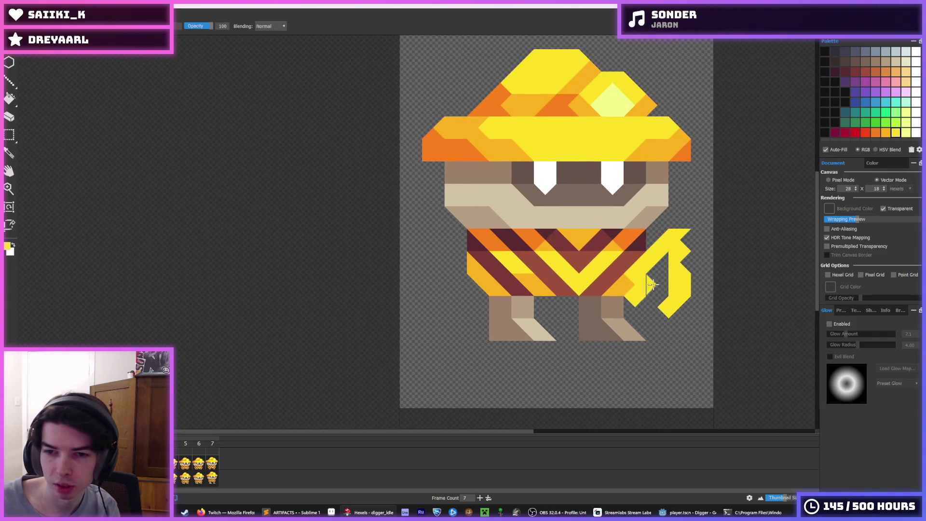
{"action": "key", "text": "ctrl+z"}
{"action": "key", "text": "ctrl+z"}
{"action": "key", "text": "i"}
{"action": "key", "text": "minus"}
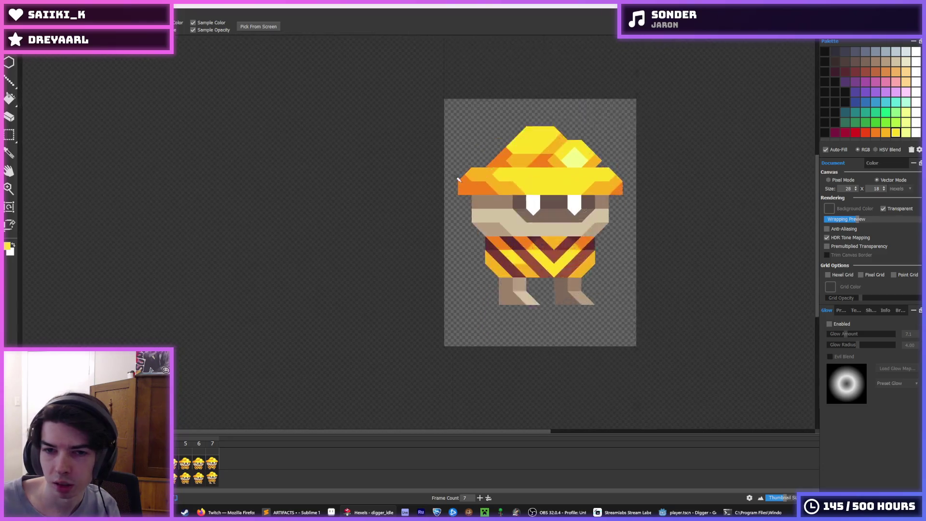
{"action": "scroll", "coordinate": [458, 179], "scroll_direction": "up", "scroll_amount": 2}
{"action": "key", "text": "b"}
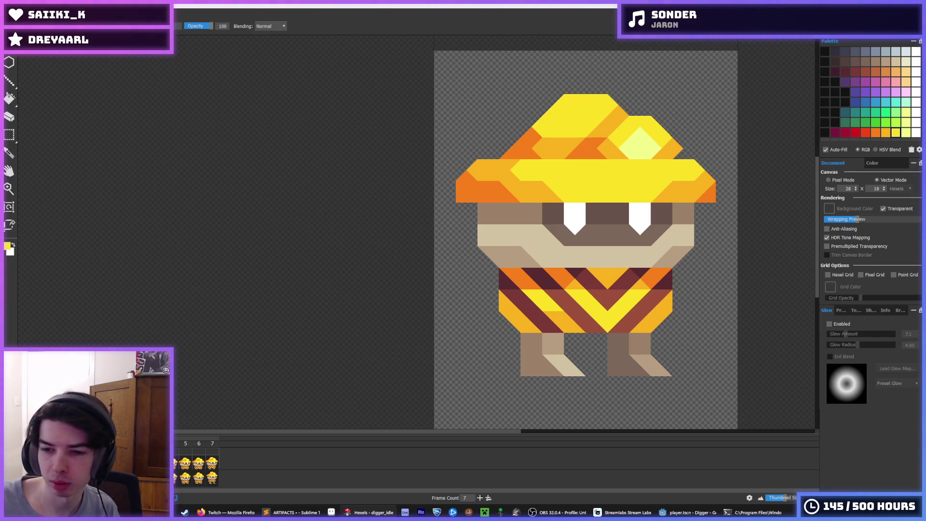
{"action": "key", "text": "ctrl+w"}
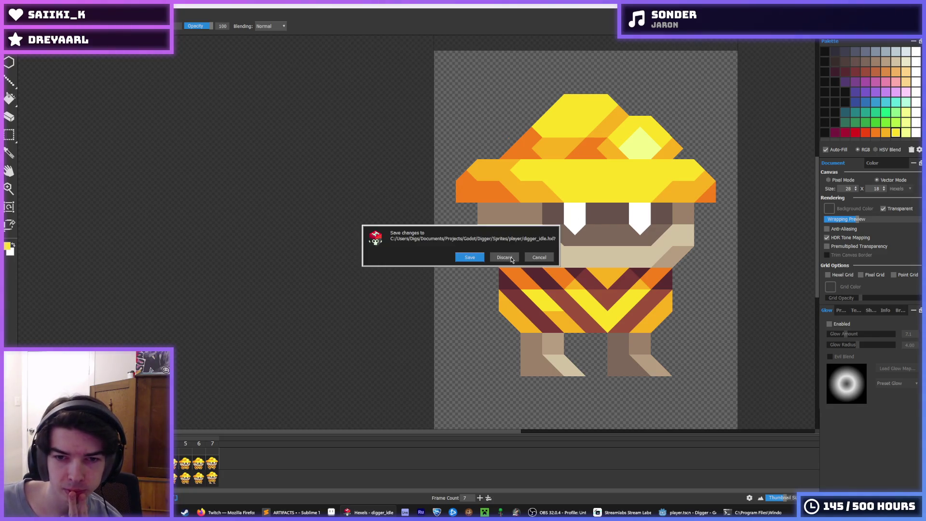
{"action": "left_click", "coordinate": [510, 257]}
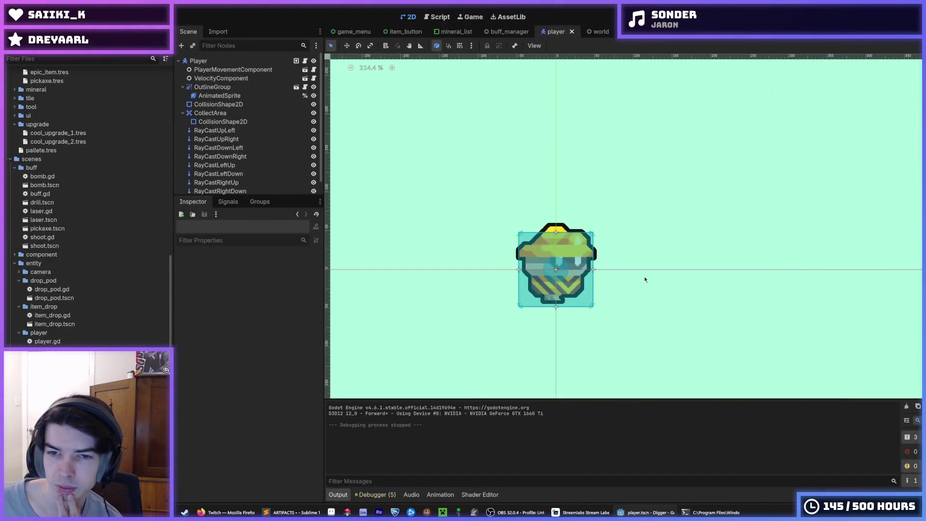
- Show player.gd in the Script workspace and scroll down to _play_animation
{"action": "left_click", "coordinate": [440, 17]}
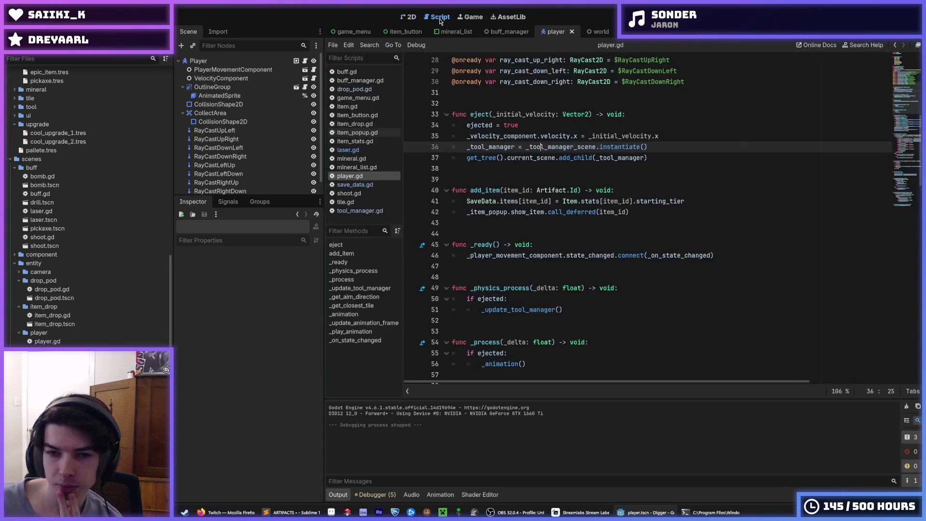
{"action": "left_click", "coordinate": [680, 134]}
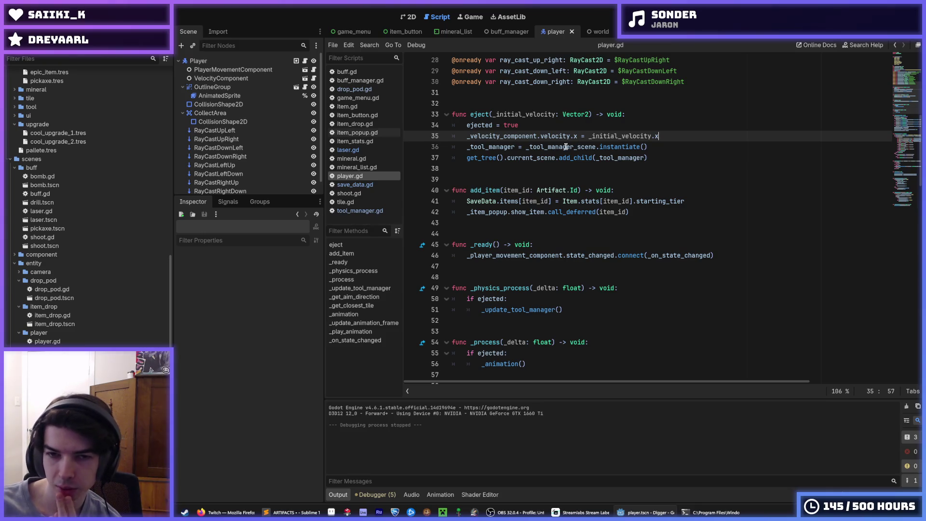
{"action": "scroll", "coordinate": [86, 338], "scroll_direction": "down", "scroll_amount": 5}
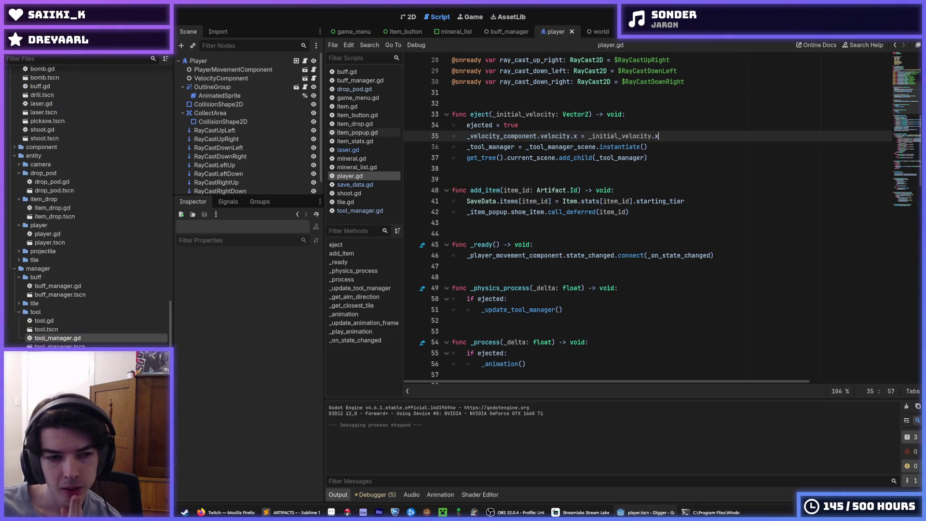
{"action": "scroll", "coordinate": [87, 309], "scroll_direction": "down", "scroll_amount": 2}
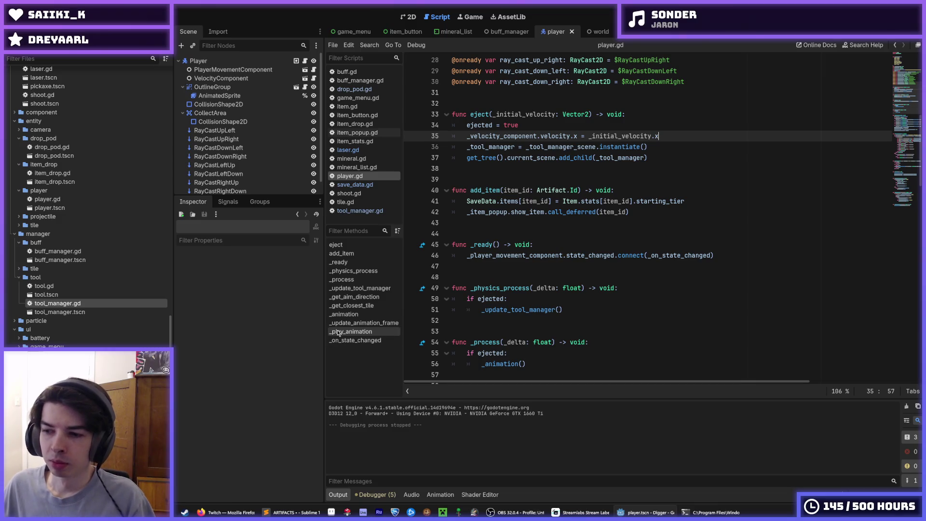
- Select tool.gd and tool_manager.gd in the FileSystem dock and scroll through the script
{"action": "left_click", "coordinate": [59, 285]}
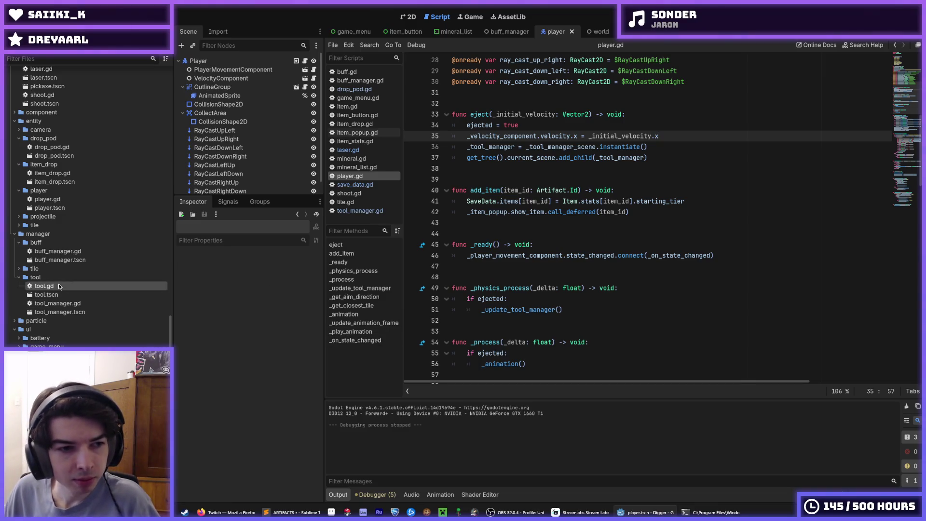
{"action": "left_click", "coordinate": [80, 304]}
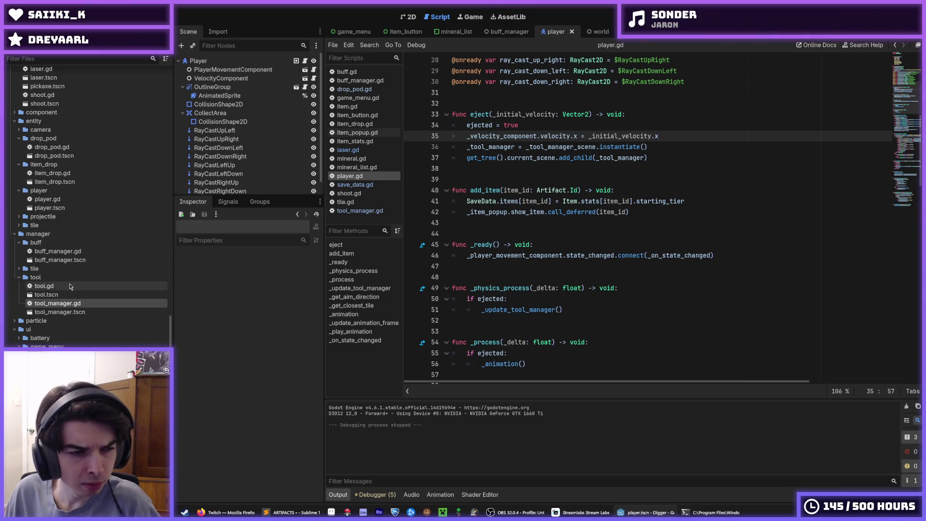
{"action": "scroll", "coordinate": [611, 260], "scroll_direction": "down", "scroll_amount": 7}
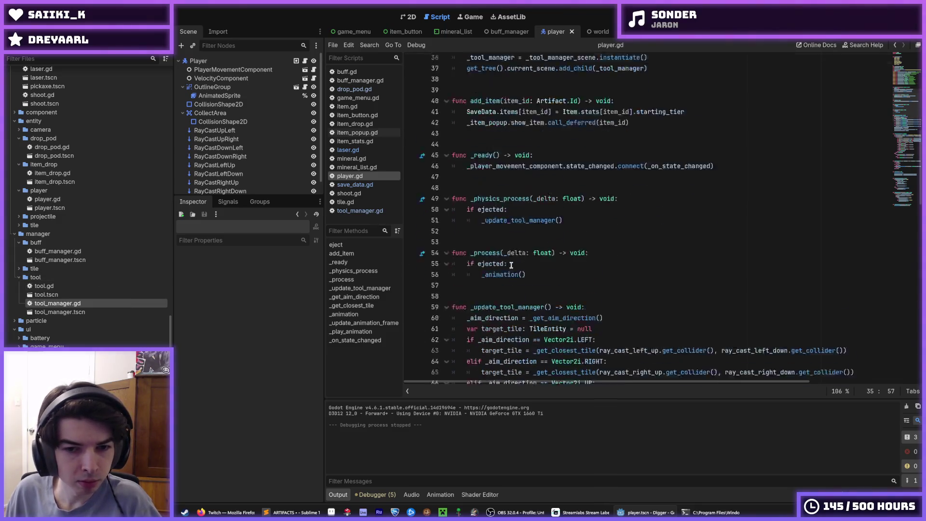
{"action": "scroll", "coordinate": [611, 260], "scroll_direction": "down", "scroll_amount": 15}
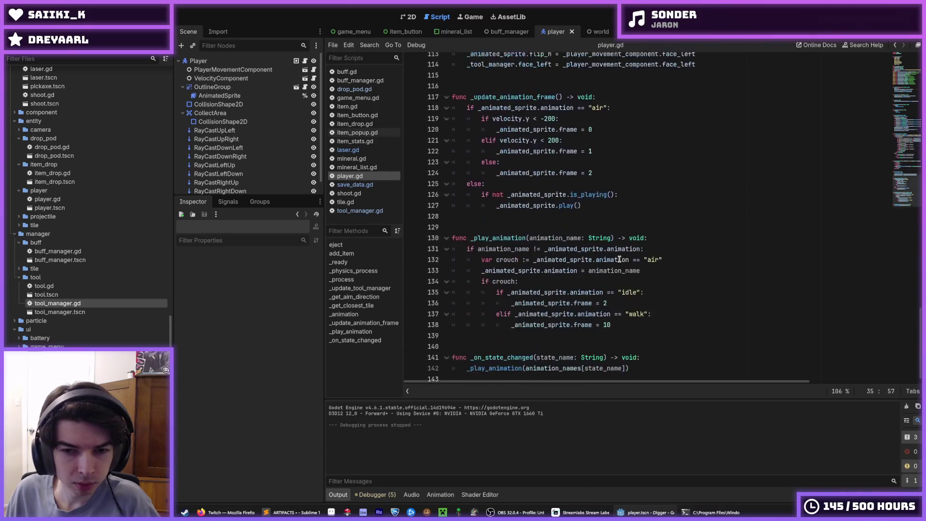
{"action": "left_click", "coordinate": [630, 265]}
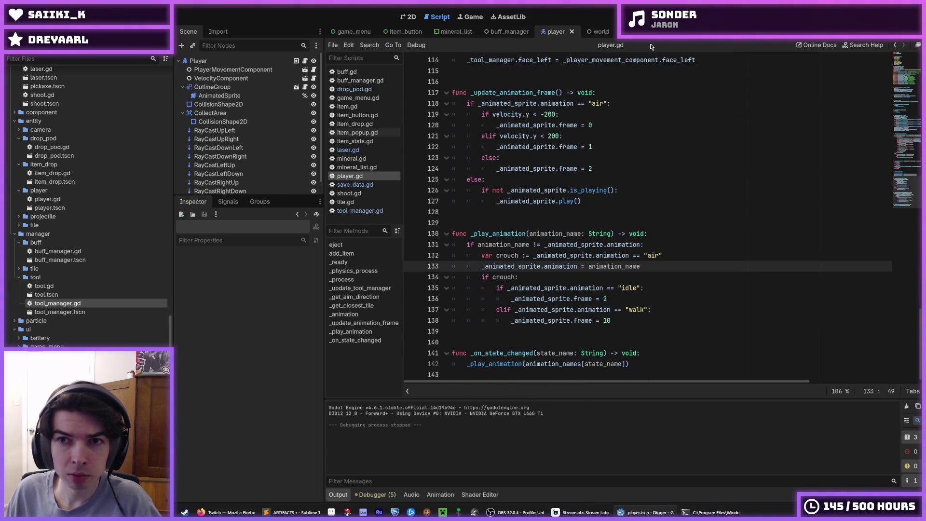
{"action": "key", "text": "ctrl+Tab"}
- Review buff.gd in the Drill scene, including its 1.5 drill damage multiplier
{"action": "scroll", "coordinate": [631, 198], "scroll_direction": "down", "scroll_amount": 1}
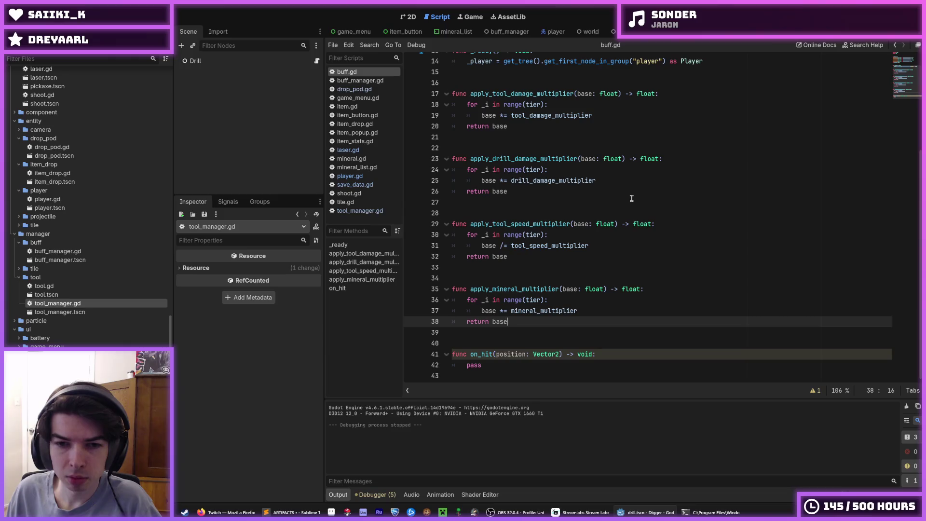
{"action": "scroll", "coordinate": [631, 198], "scroll_direction": "up", "scroll_amount": 1}
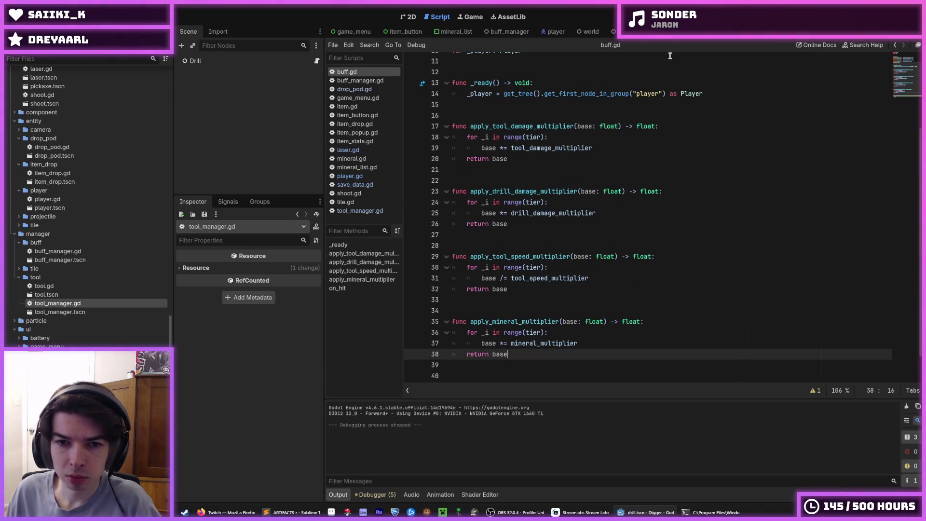
{"action": "scroll", "coordinate": [620, 136], "scroll_direction": "up", "scroll_amount": 3}
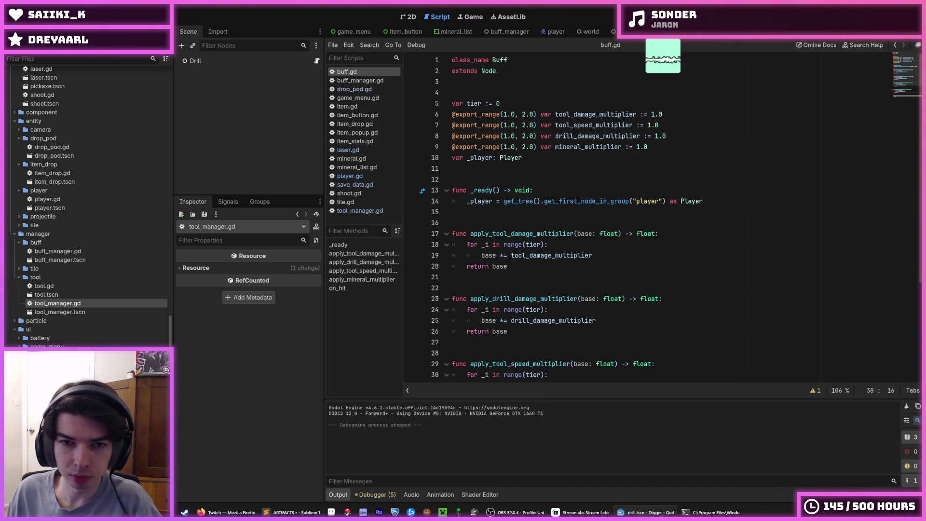
{"action": "left_click", "coordinate": [549, 33]}
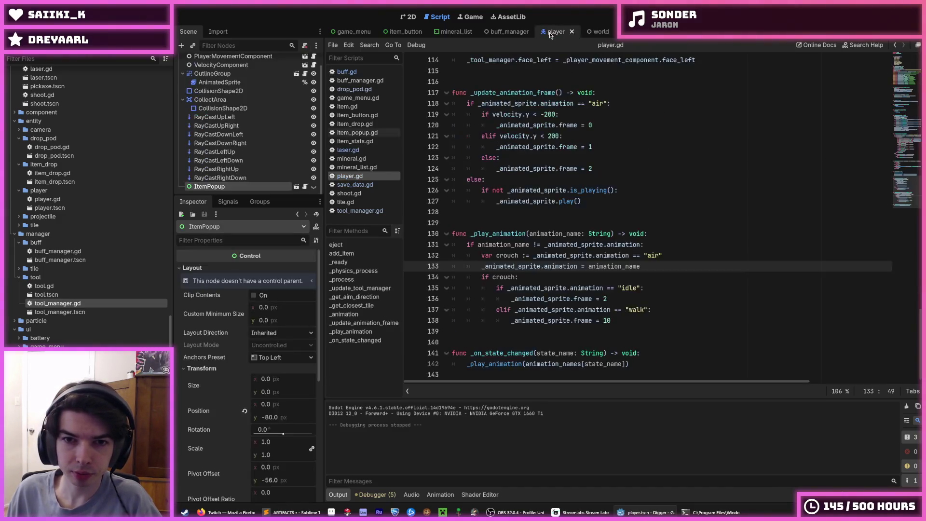
{"action": "key", "text": "ctrl+Tab"}
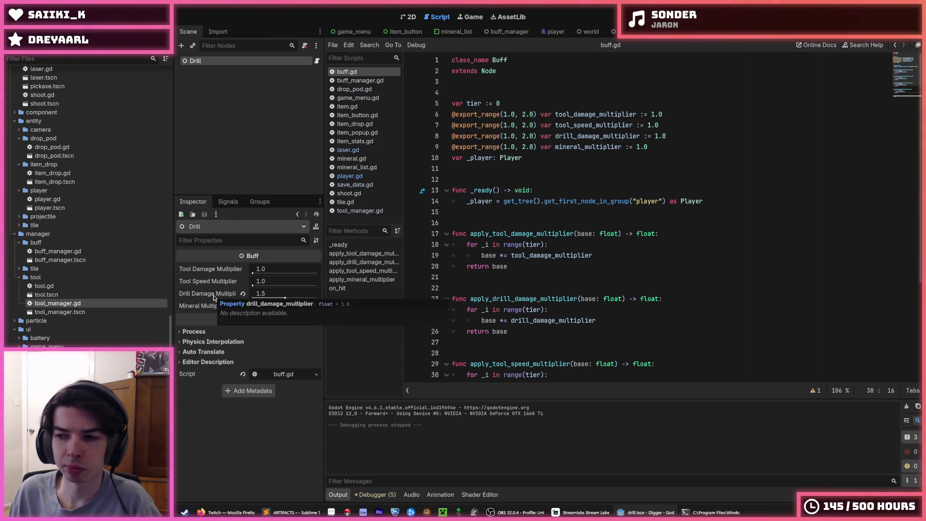
{"action": "left_click", "coordinate": [696, 237]}
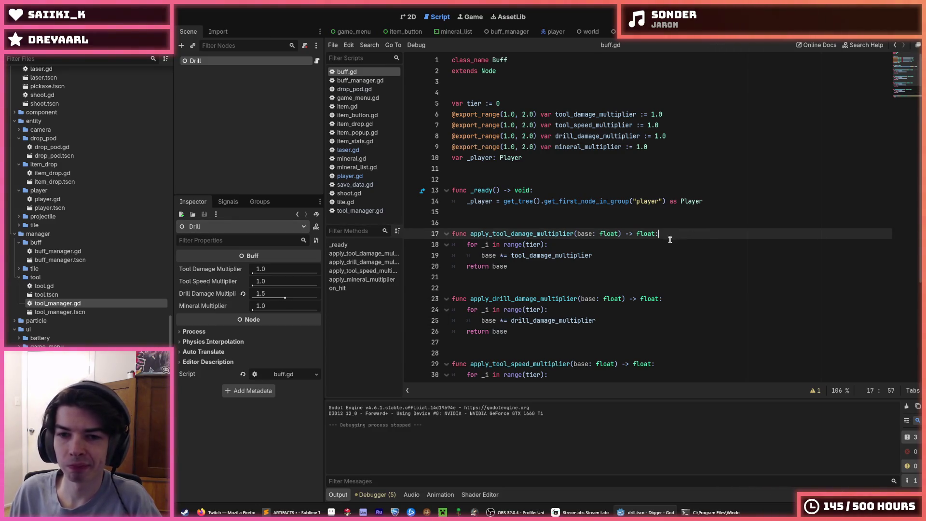
{"action": "left_click", "coordinate": [670, 241]}
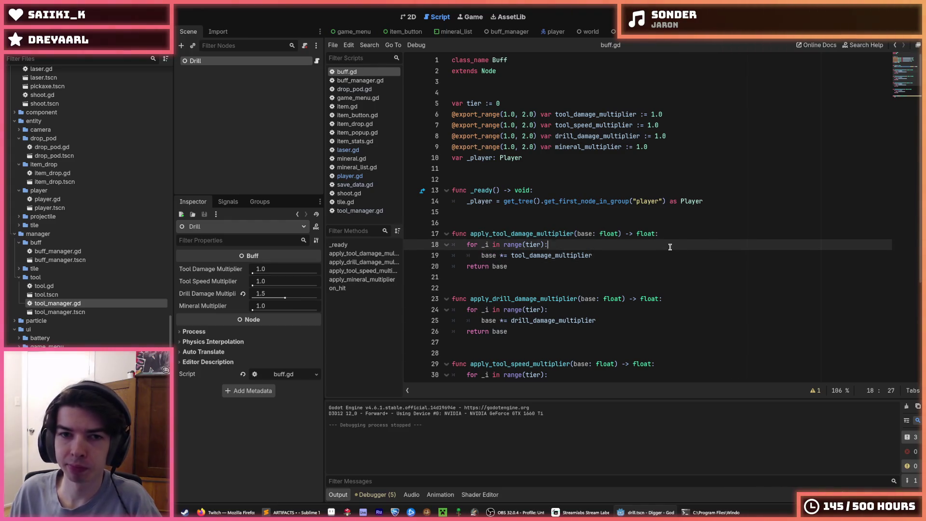
{"action": "left_click", "coordinate": [528, 31]}
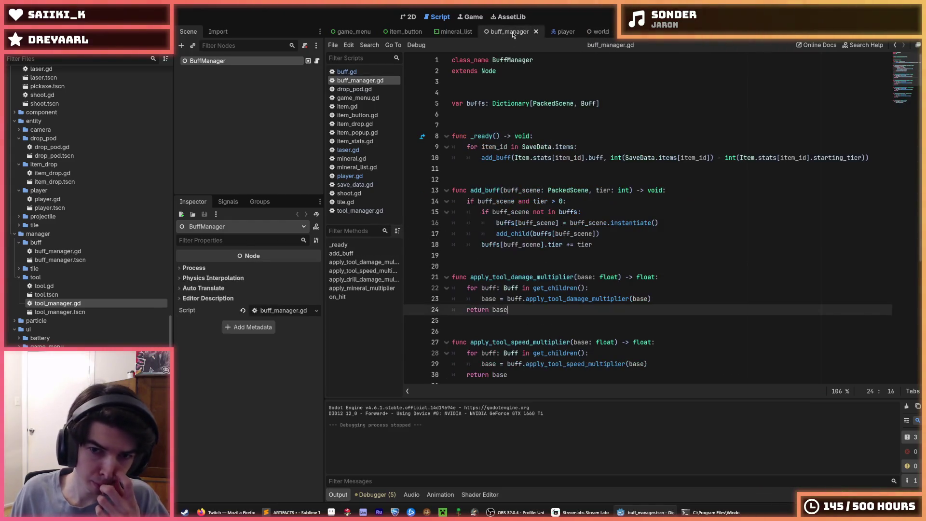
- Replace '+= tier' with '= tier' on line 18 of add_buff and save buff_manager.gd
{"action": "left_click", "coordinate": [618, 242]}
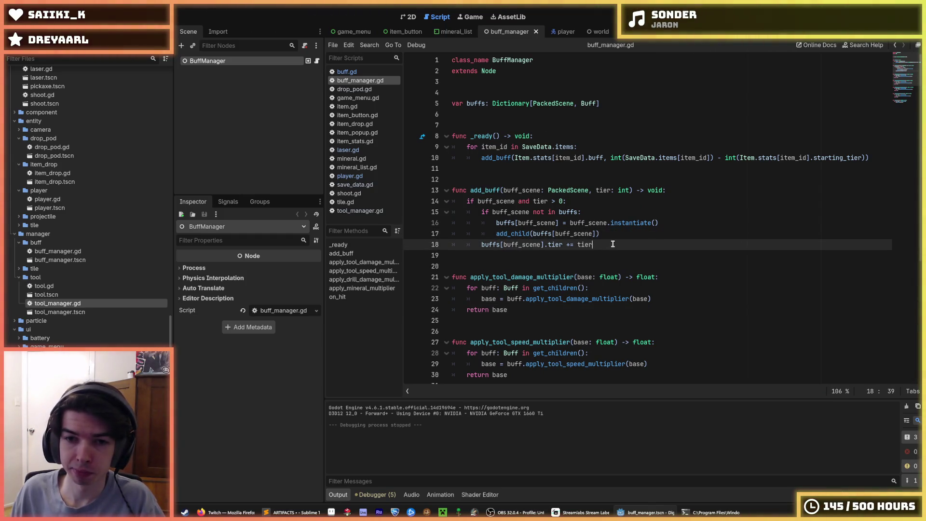
{"action": "mouse_move", "coordinate": [613, 237]}
{"action": "left_mouse_down"}
{"action": "mouse_move", "coordinate": [571, 234]}
{"action": "mouse_move", "coordinate": [566, 244]}
{"action": "left_mouse_up"}
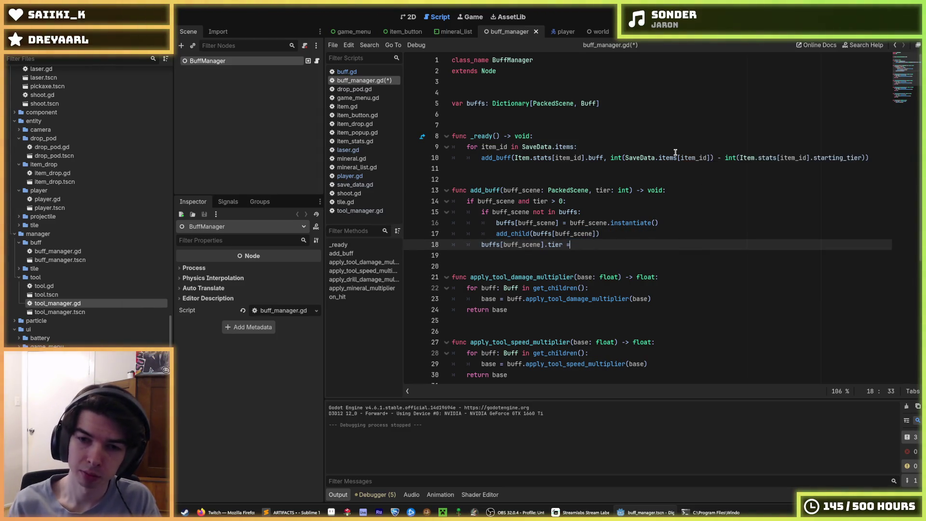
{"action": "type", "text": "= tier"}
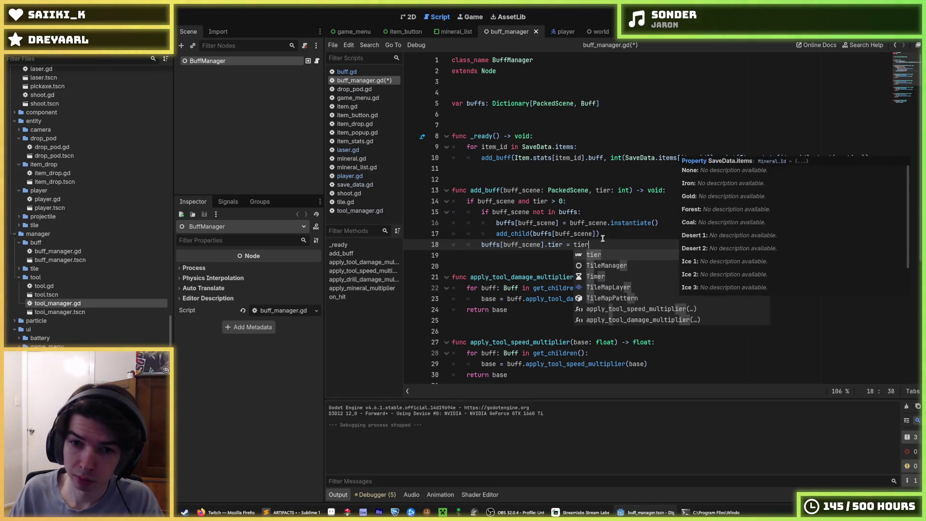
{"action": "key", "text": "Escape"}
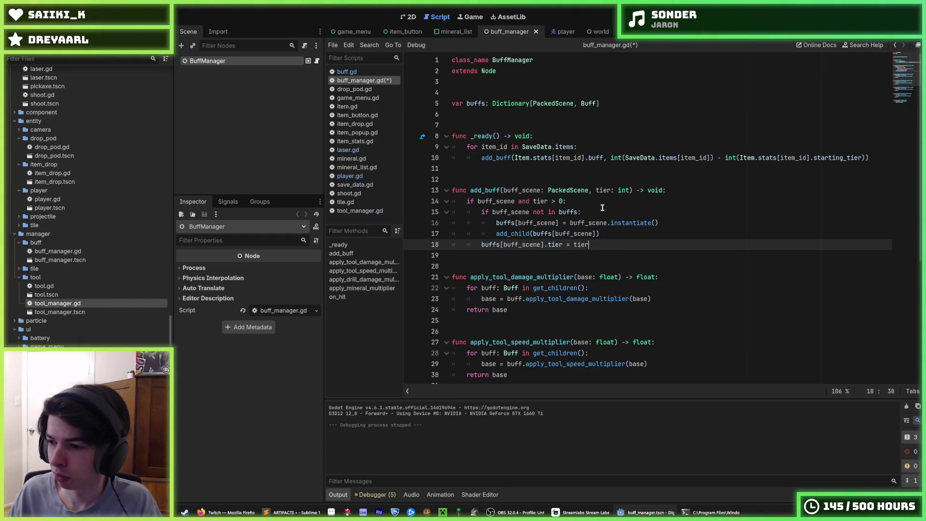
{"action": "key", "text": "ctrl+s"}
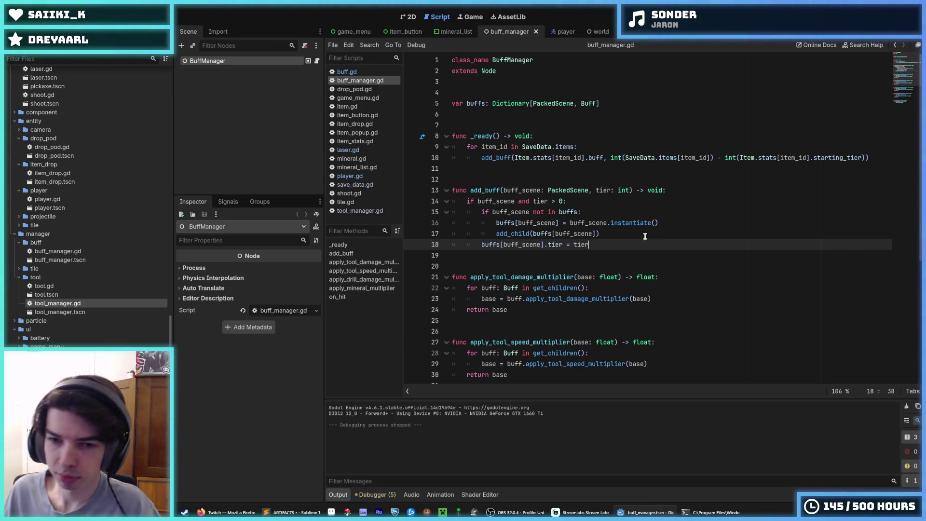
{"action": "left_click", "coordinate": [606, 234]}
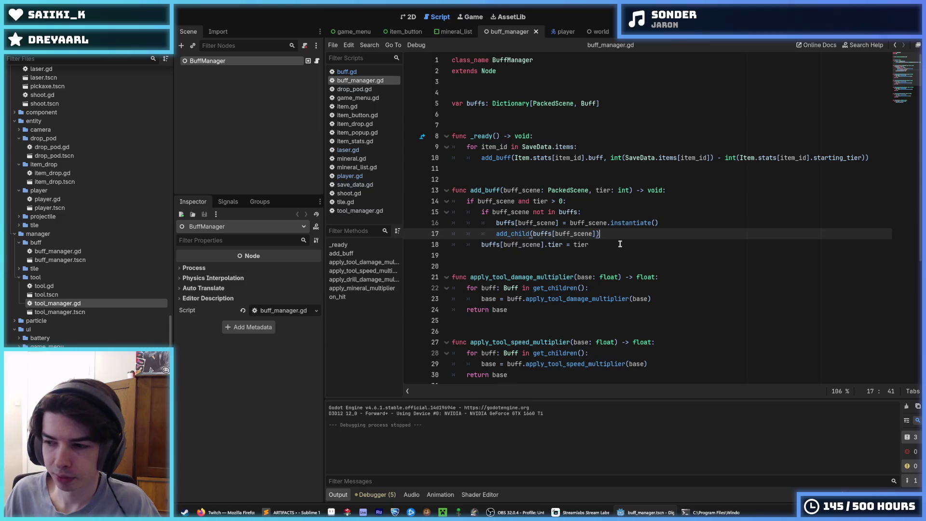
{"action": "left_click", "coordinate": [620, 244]}
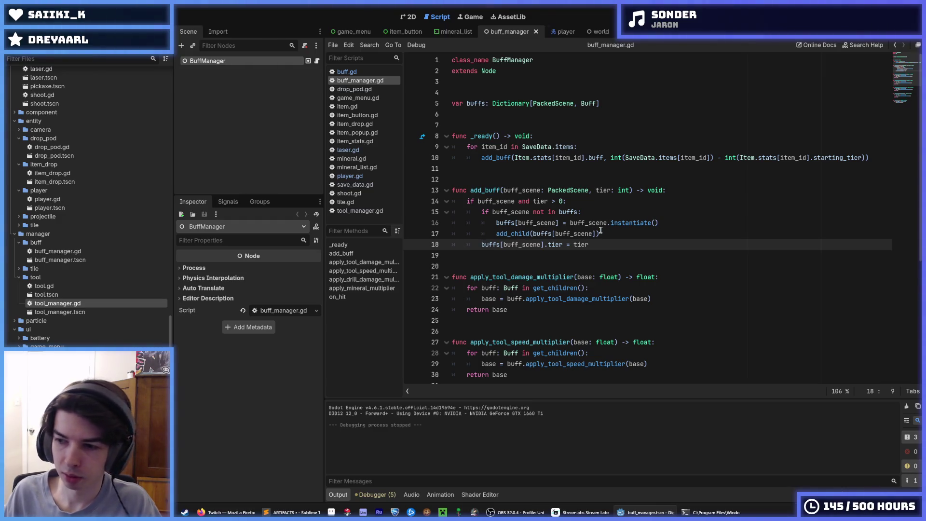
- Indent the tier assignment and move it above add_child inside the new-buff block
{"action": "key", "text": "Tab"}
{"action": "key", "text": "alt+Up"}
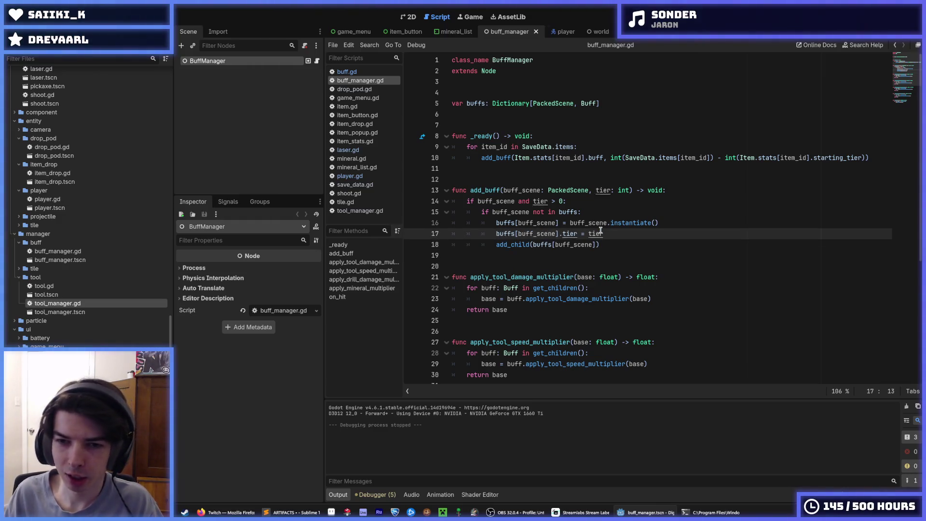
{"action": "mouse_move", "coordinate": [614, 232]}
{"action": "left_mouse_down"}
{"action": "mouse_move", "coordinate": [563, 235]}
{"action": "mouse_move", "coordinate": [603, 233]}
{"action": "left_mouse_up"}
{"action": "left_click", "coordinate": [563, 235]}
{"action": "left_click", "coordinate": [622, 233]}
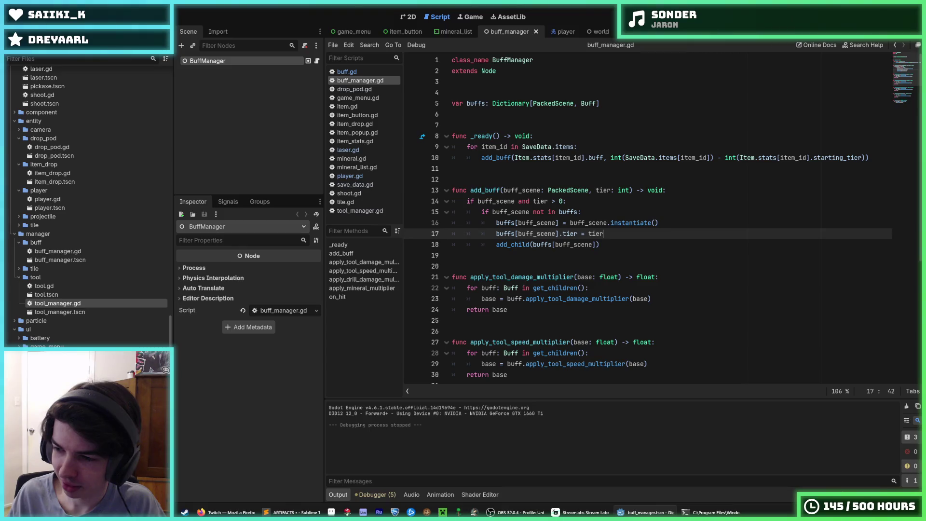
- Consult the browser, then check the reordered tier and add_child lines in add_buff
{"action": "key", "text": "alt+Tab"}
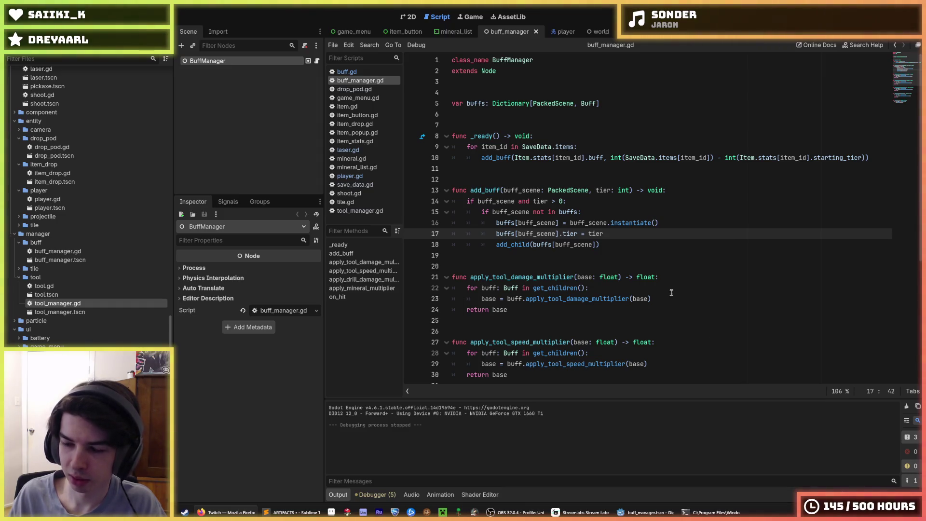
{"action": "left_click", "coordinate": [617, 247]}
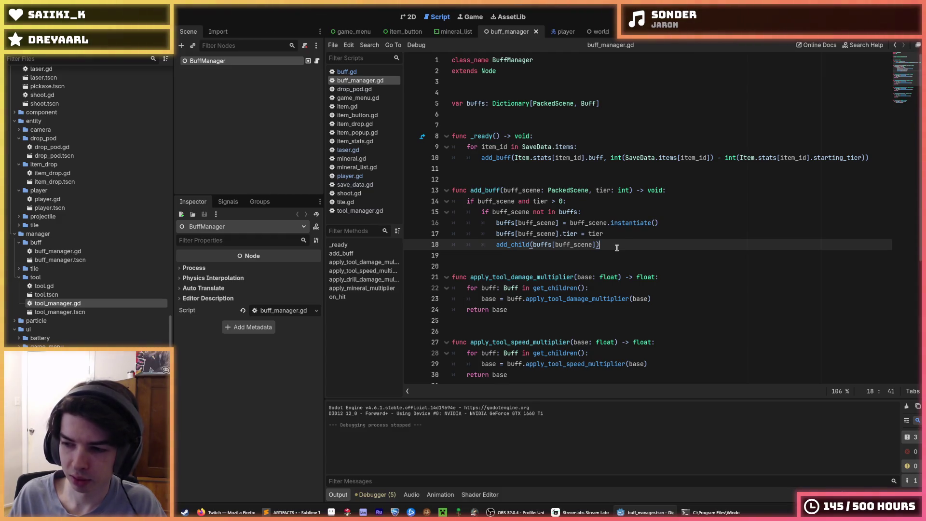
{"action": "left_click", "coordinate": [612, 233]}
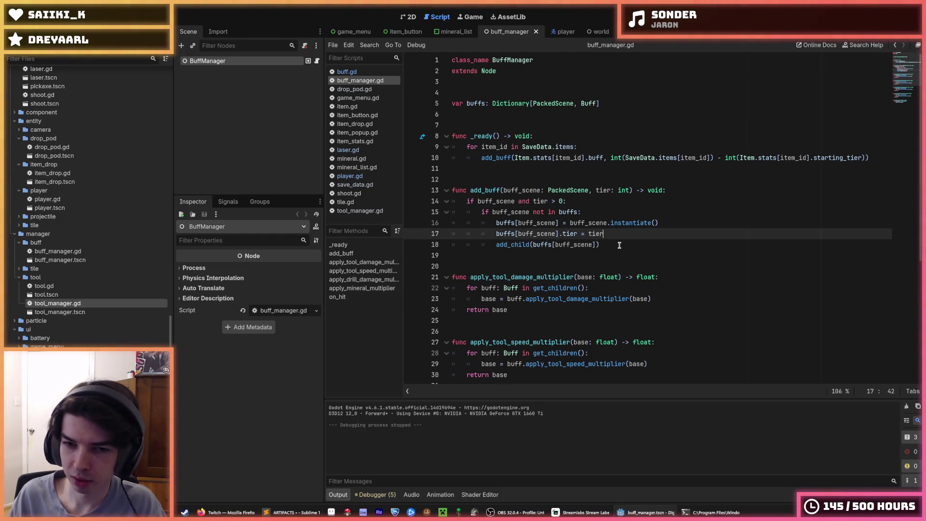
{"action": "left_click", "coordinate": [620, 245]}
{"action": "left_click", "coordinate": [615, 236]}
{"action": "left_click", "coordinate": [617, 247]}
{"action": "left_click", "coordinate": [614, 235]}
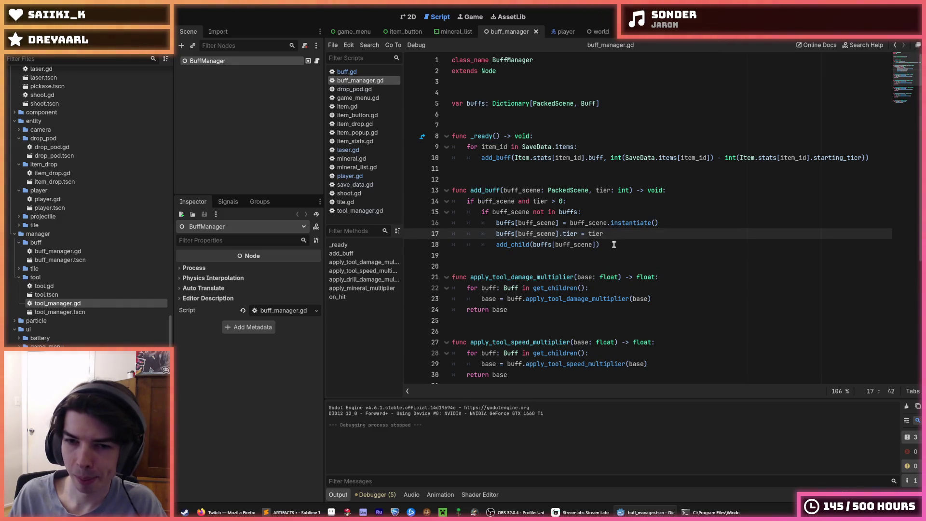
{"action": "left_click", "coordinate": [613, 245]}
{"action": "left_click", "coordinate": [615, 235]}
{"action": "left_click", "coordinate": [616, 245]}
{"action": "left_click", "coordinate": [615, 236]}
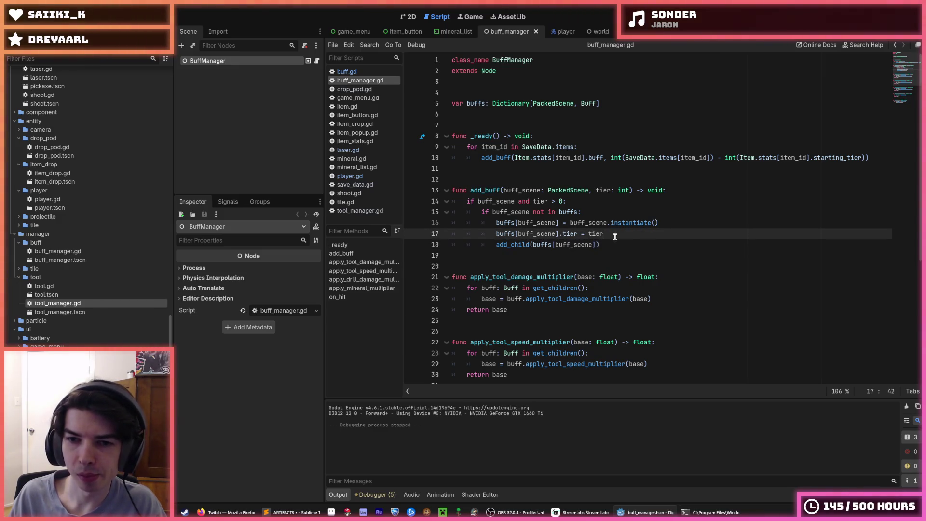
{"action": "left_click", "coordinate": [615, 245]}
{"action": "left_click", "coordinate": [616, 235]}
{"action": "left_click", "coordinate": [634, 245]}
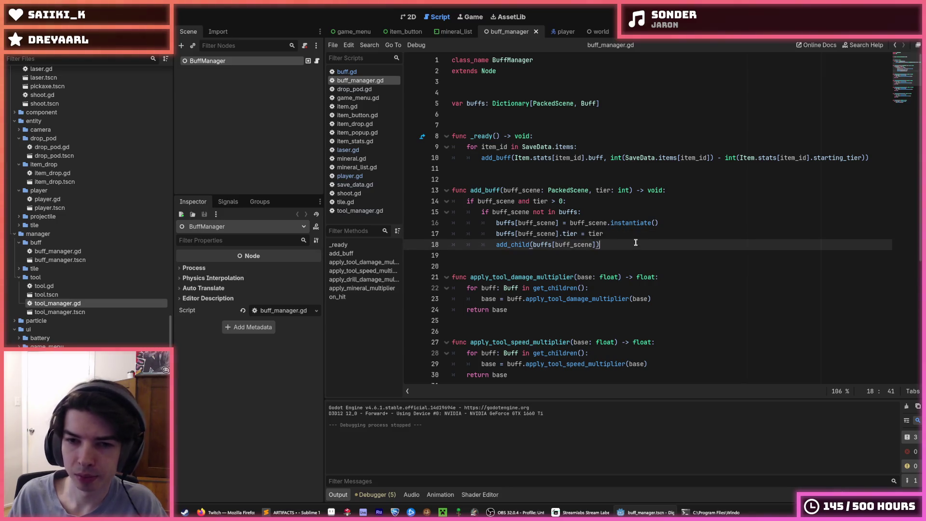
{"action": "left_click", "coordinate": [635, 234]}
{"action": "left_click", "coordinate": [629, 245]}
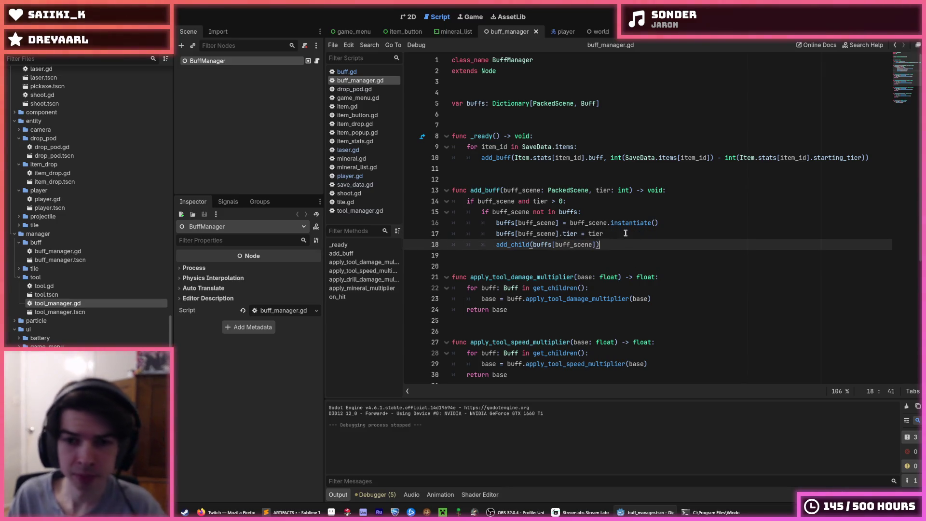
{"action": "left_click", "coordinate": [624, 234]}
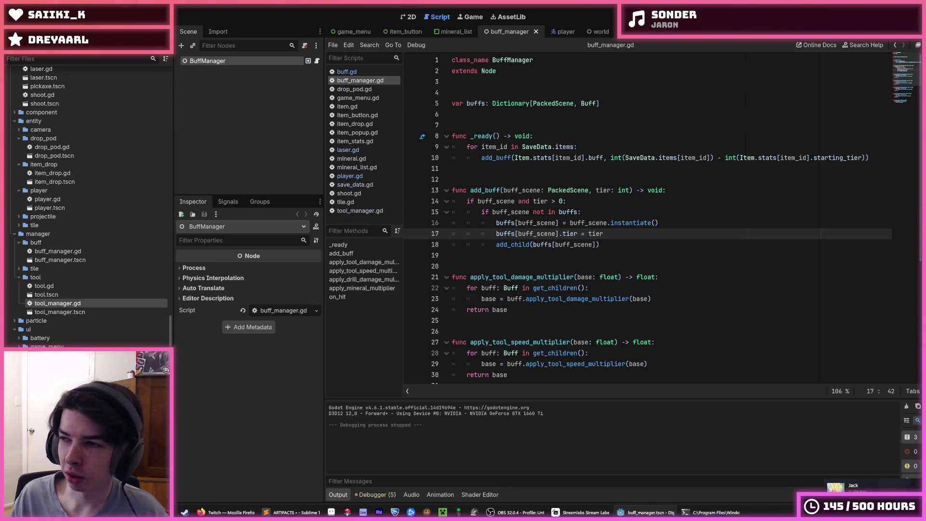
{"action": "left_click", "coordinate": [622, 244]}
{"action": "left_click", "coordinate": [618, 233]}
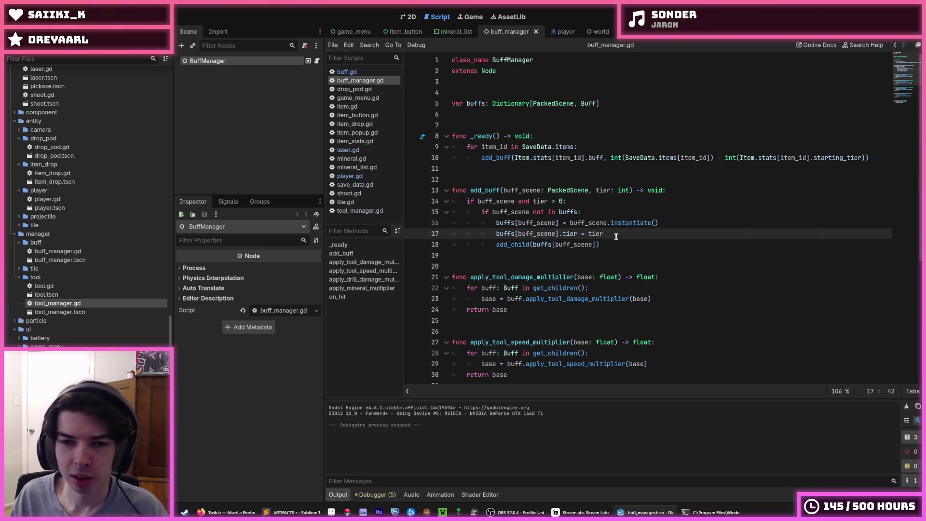
{"action": "left_click", "coordinate": [616, 241]}
{"action": "left_click", "coordinate": [616, 237]}
{"action": "left_click", "coordinate": [609, 244]}
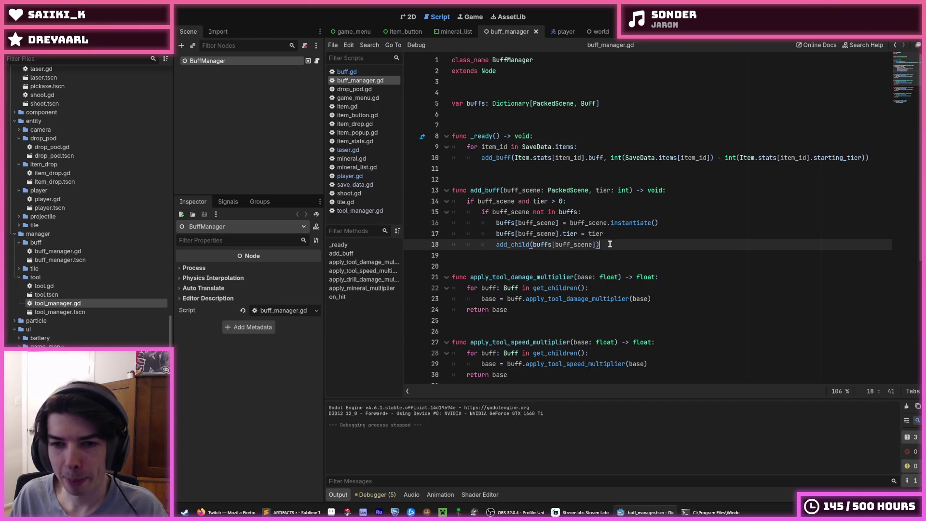
{"action": "left_click", "coordinate": [606, 234]}
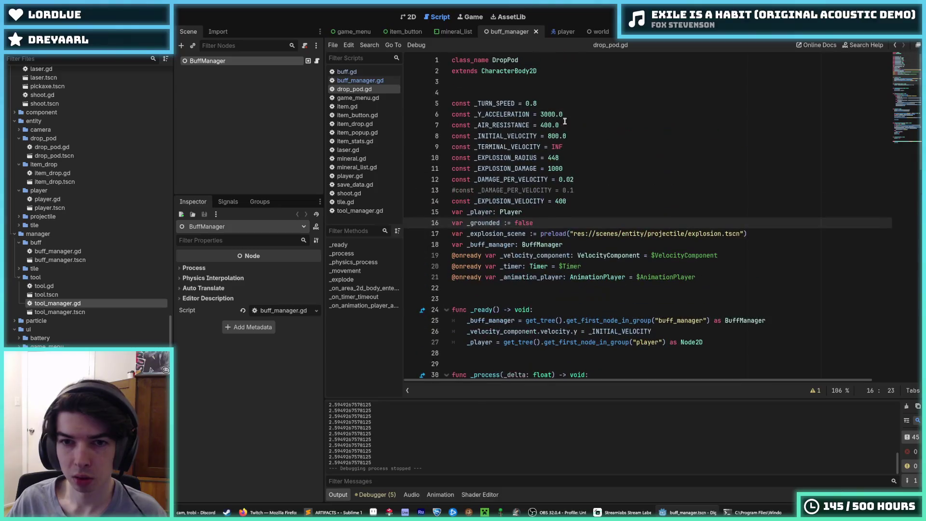
- Review the drill damage multiplier print line in drop_pod.gd's collision handler
{"action": "left_click", "coordinate": [626, 182]}
{"action": "scroll", "coordinate": [624, 189], "scroll_direction": "down", "scroll_amount": 15}
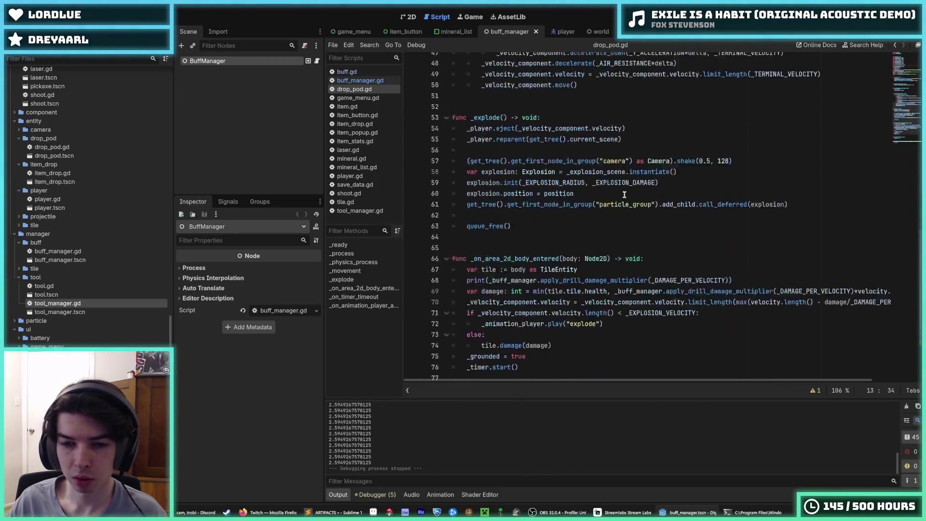
{"action": "left_click", "coordinate": [746, 188]}
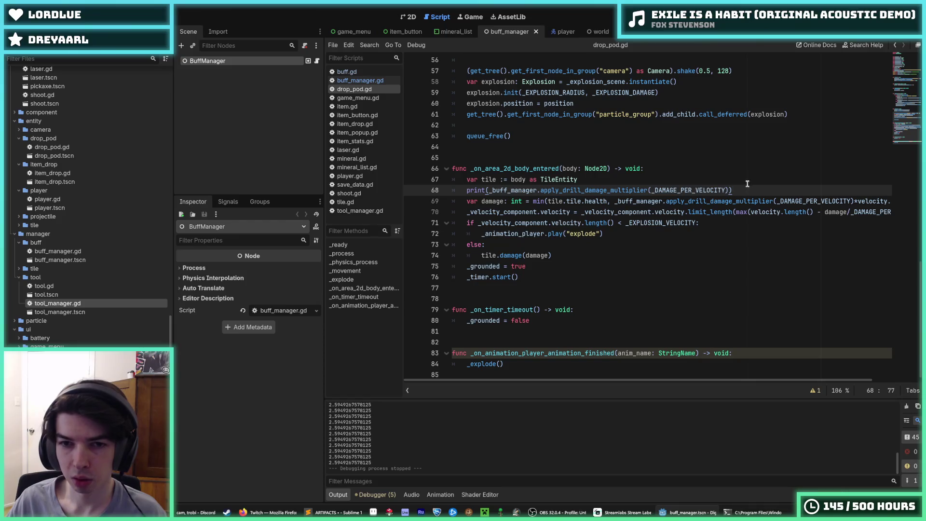
{"action": "left_click", "coordinate": [747, 179]}
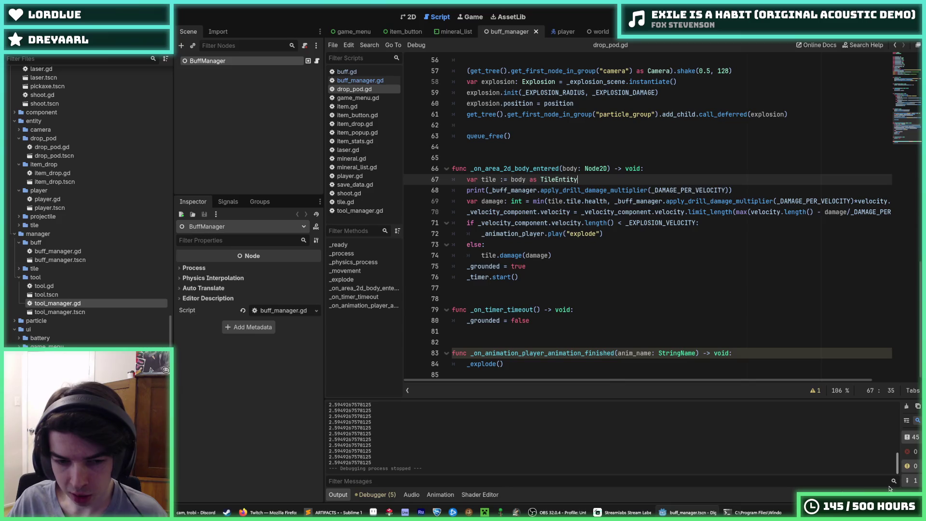
{"action": "left_click", "coordinate": [747, 189]}
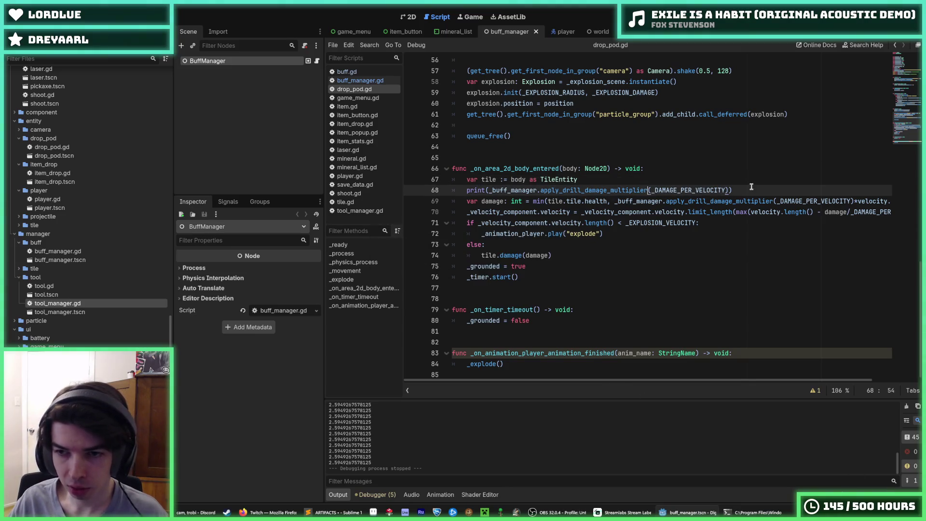
{"action": "mouse_move", "coordinate": [731, 379]}
{"action": "left_mouse_down"}
{"action": "mouse_move", "coordinate": [767, 381]}
{"action": "mouse_move", "coordinate": [757, 388]}
{"action": "mouse_move", "coordinate": [631, 385]}
{"action": "left_mouse_up"}
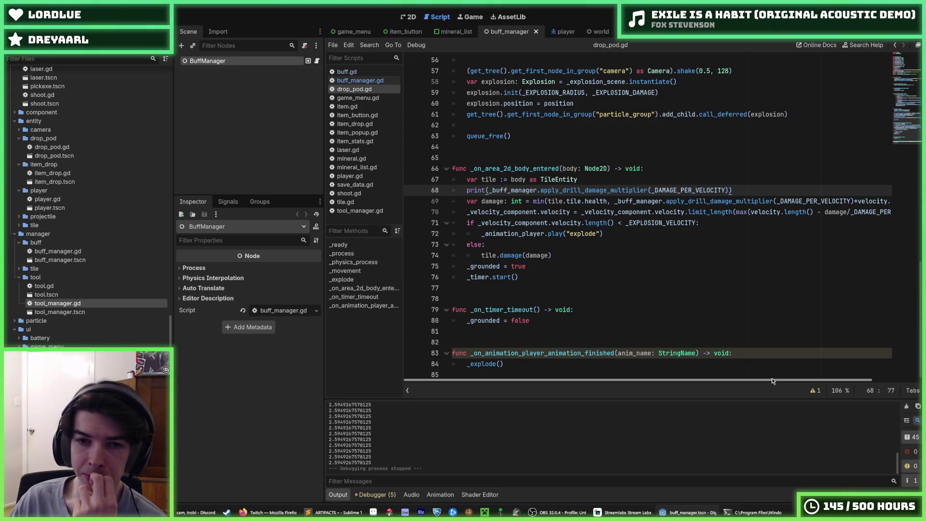
{"action": "mouse_move", "coordinate": [768, 380]}
{"action": "left_mouse_down"}
{"action": "mouse_move", "coordinate": [829, 381]}
{"action": "mouse_move", "coordinate": [759, 380]}
{"action": "mouse_move", "coordinate": [853, 379]}
{"action": "mouse_move", "coordinate": [647, 375]}
{"action": "left_mouse_up"}
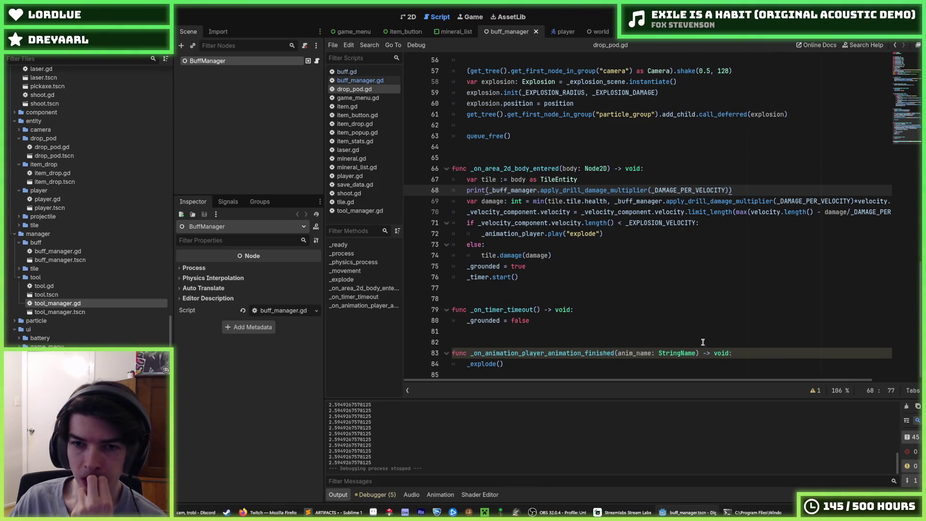
{"action": "scroll", "coordinate": [701, 343], "scroll_direction": "up", "scroll_amount": 15}
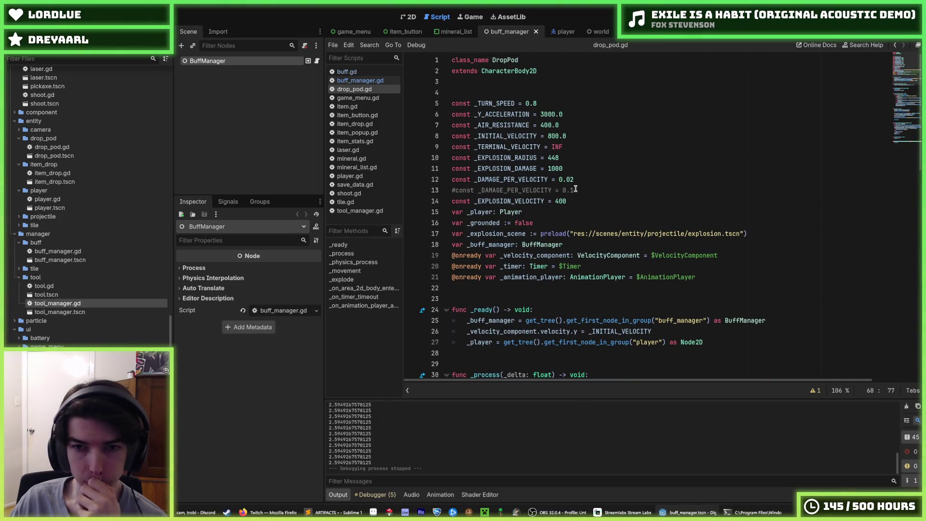
- Switch _DAMAGE_PER_VELOCITY from 0.02 to 0.1, save drop_pod.gd and test-run the game
{"action": "left_click", "coordinate": [575, 189]}
{"action": "key", "text": "ctrl+k"}
{"action": "key", "text": "Up"}
{"action": "key", "text": "ctrl+k"}
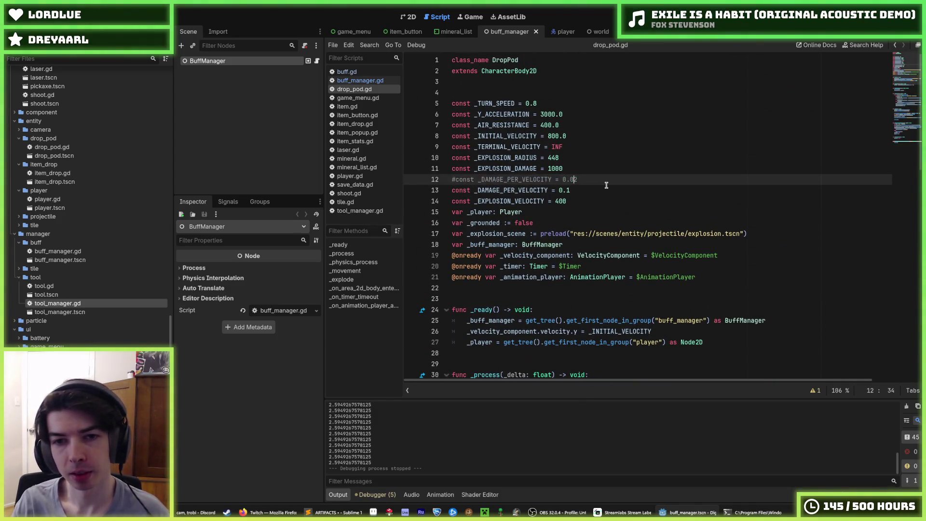
{"action": "scroll", "coordinate": [629, 257], "scroll_direction": "down", "scroll_amount": 15}
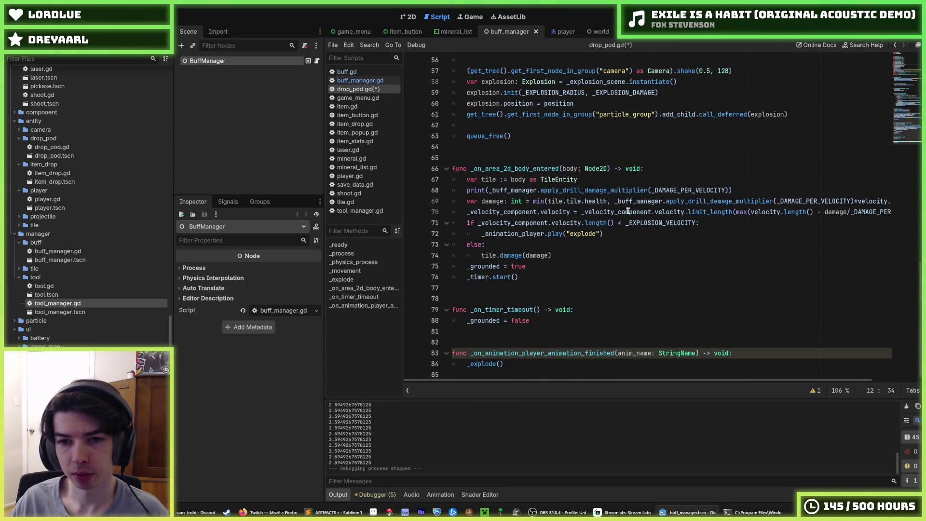
{"action": "left_click", "coordinate": [614, 190]}
{"action": "key", "text": "ctrl+s"}
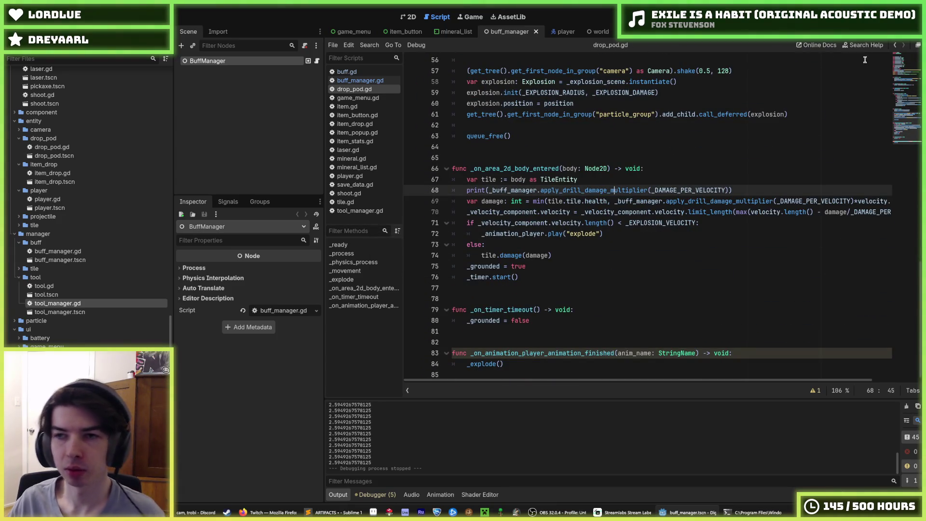
{"action": "key", "text": "F5"}
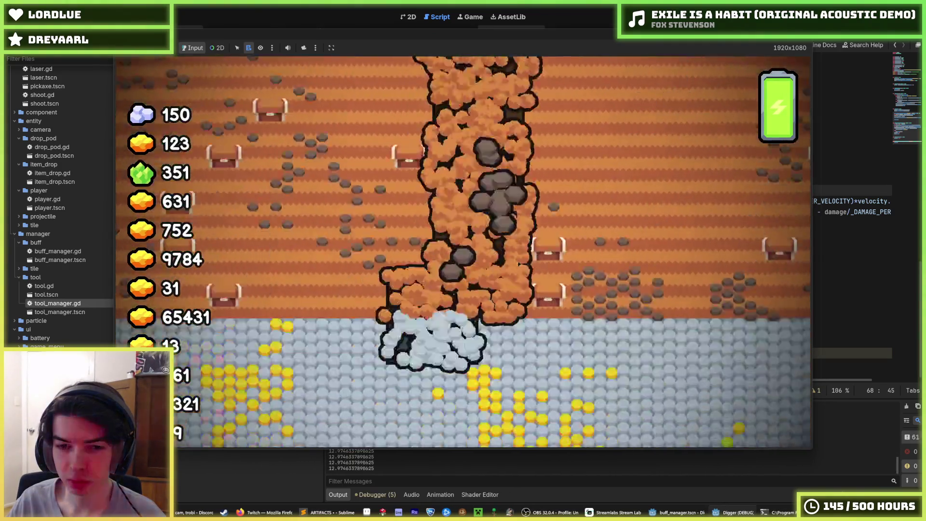
{"action": "key", "text": "F8"}
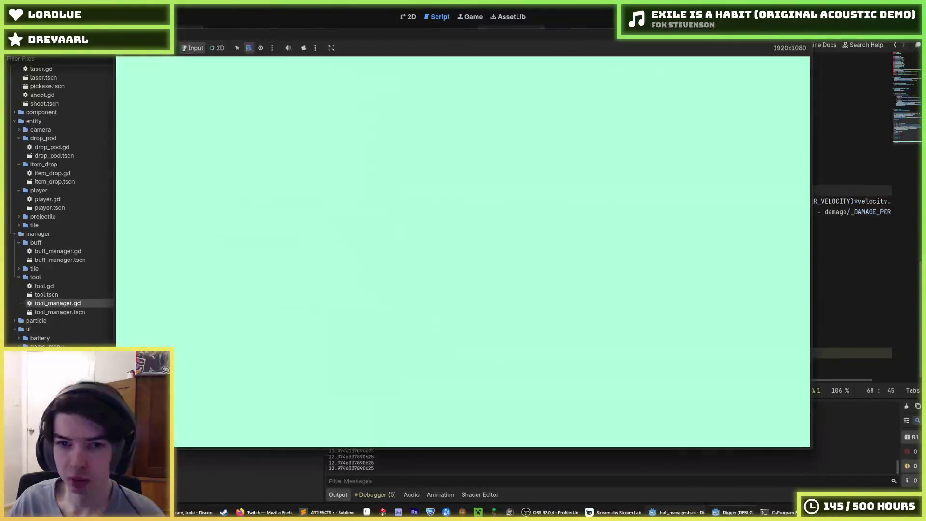
- Undo the constant edit, delete the debug print on line 68 and save drop_pod.gd
{"action": "left_click", "coordinate": [636, 190]}
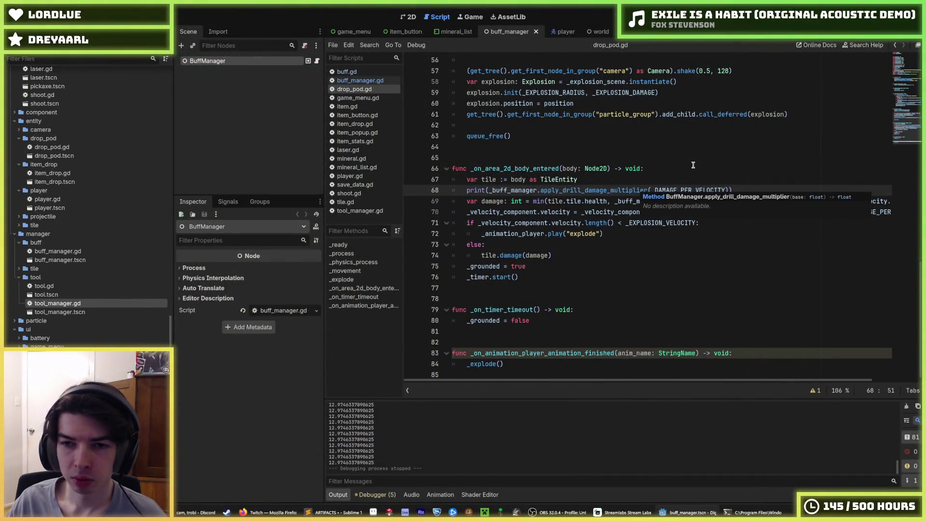
{"action": "key", "text": "ctrl+z"}
{"action": "key", "text": "ctrl+z"}
{"action": "key", "text": "ctrl+z"}
{"action": "key", "text": "ctrl+z"}
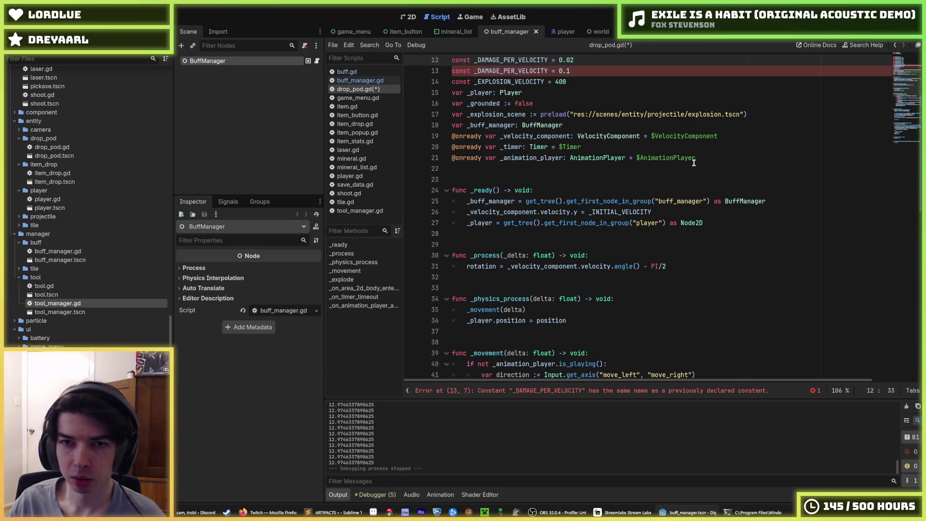
{"action": "scroll", "coordinate": [689, 168], "scroll_direction": "down", "scroll_amount": 10}
{"action": "scroll", "coordinate": [688, 172], "scroll_direction": "down", "scroll_amount": 5}
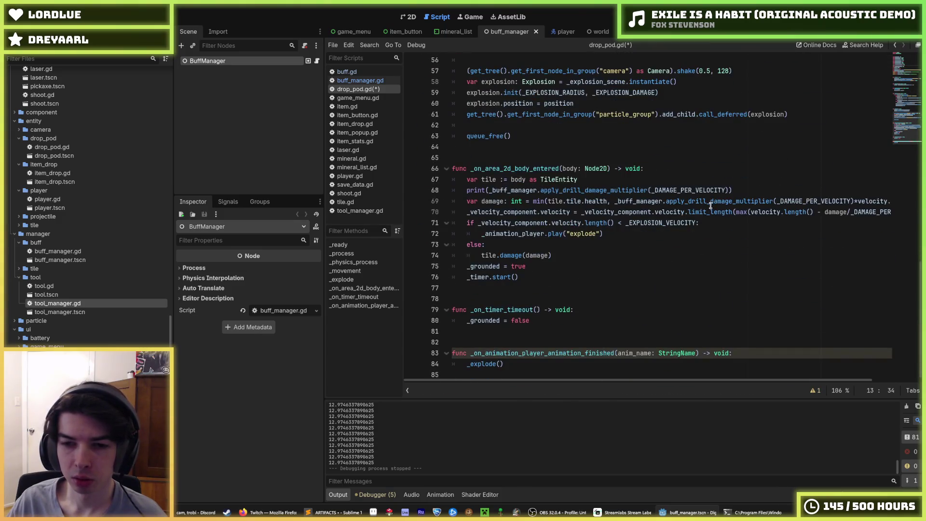
{"action": "left_click_drag", "start_coordinate": [733, 190], "coordinate": [731, 184]}
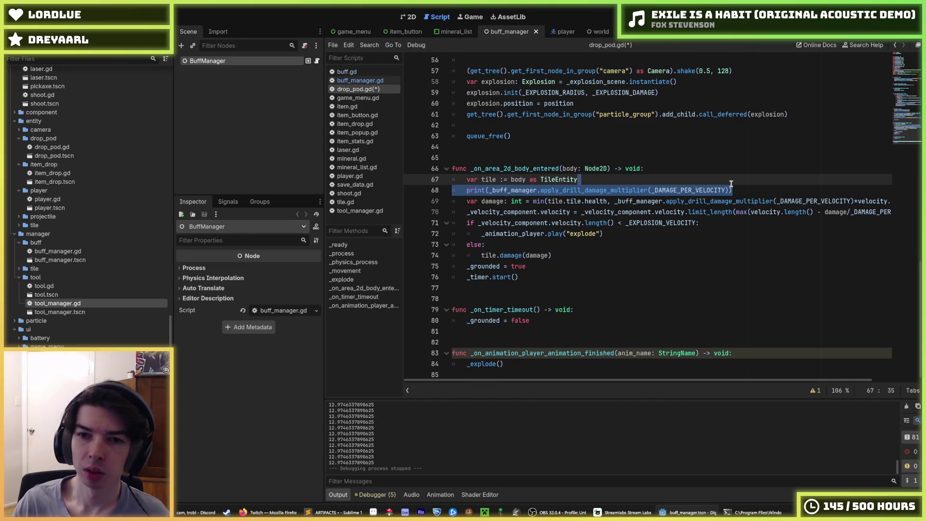
{"action": "key", "text": "BackSpace"}
{"action": "key", "text": "ctrl+s"}
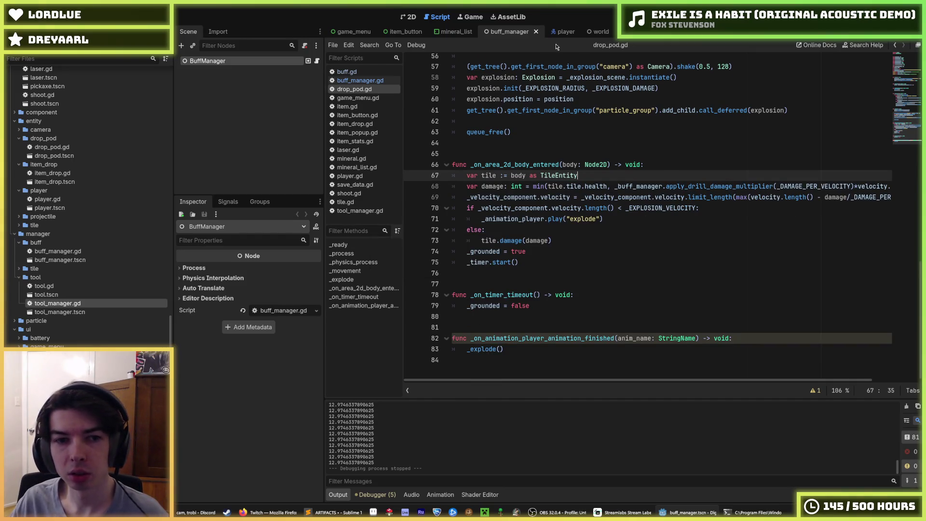
- Look through buff_manager.gd, buff.gd and drop_pod.gd to check the multiplier ranges
{"action": "left_click", "coordinate": [366, 80]}
{"action": "left_click", "coordinate": [358, 72]}
{"action": "left_click", "coordinate": [359, 80]}
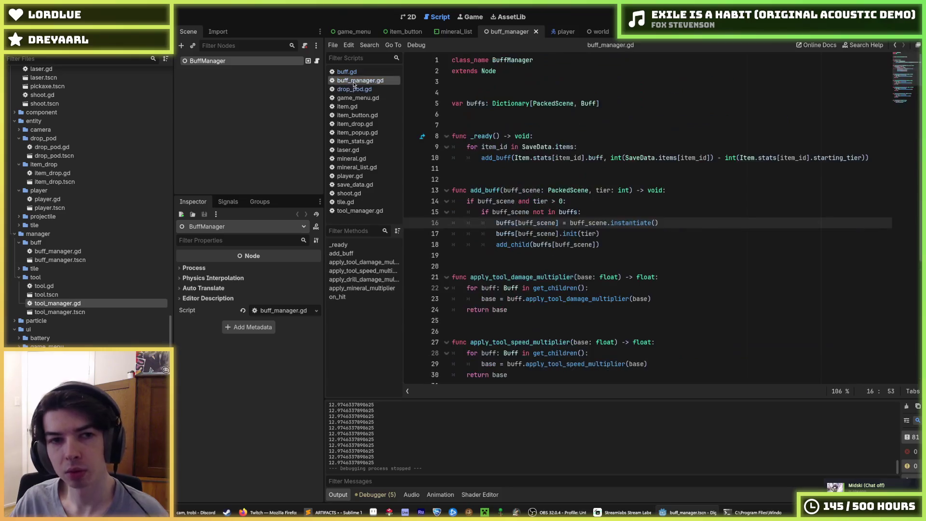
{"action": "left_click", "coordinate": [356, 72]}
{"action": "left_click", "coordinate": [354, 89]}
{"action": "left_click", "coordinate": [353, 72]}
{"action": "left_click", "coordinate": [353, 80]}
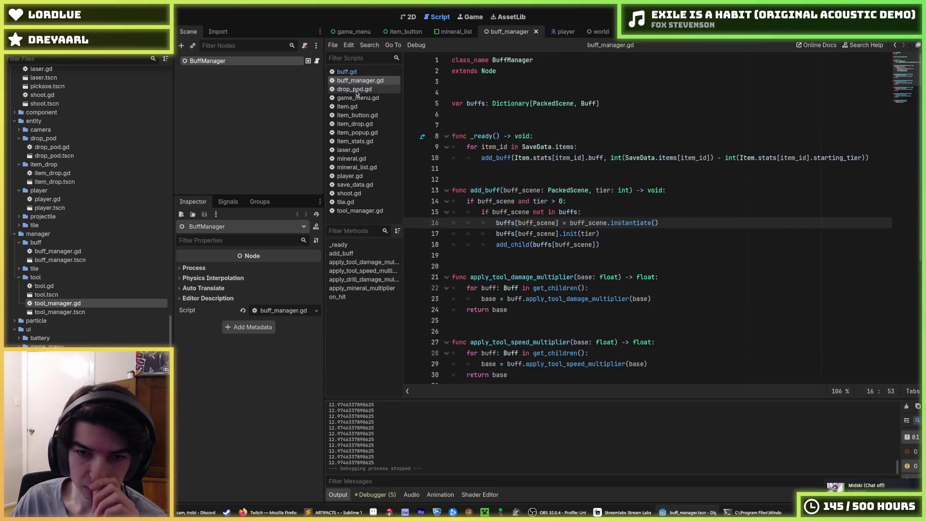
{"action": "left_click", "coordinate": [354, 88]}
{"action": "left_click", "coordinate": [354, 80]}
{"action": "left_click", "coordinate": [353, 72]}
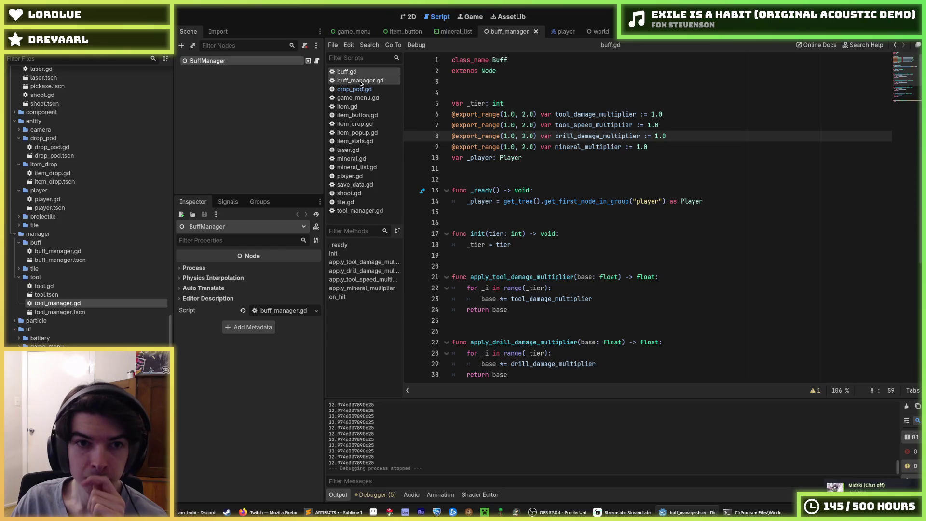
- Set the Drill's Drill Damage Multiplier to 2.0 in the Inspector and test-run the game
{"action": "left_click", "coordinate": [656, 31]}
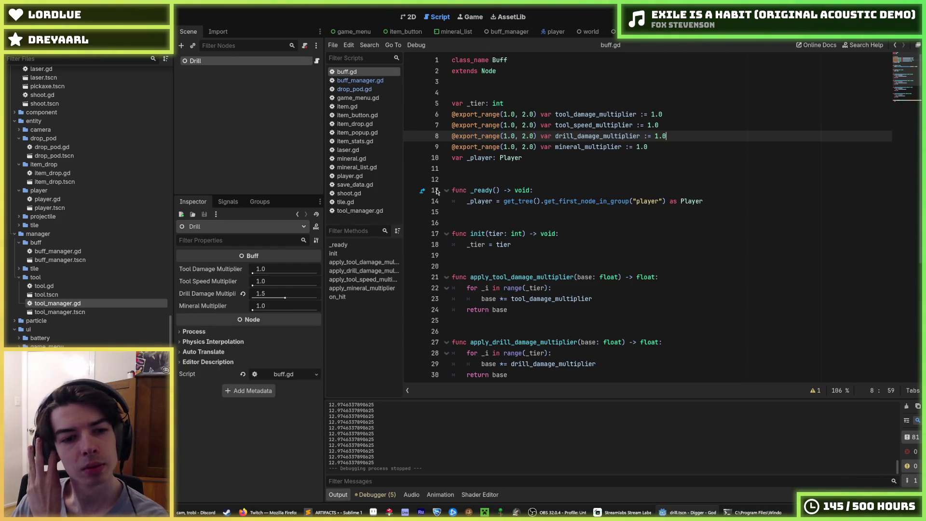
{"action": "left_click", "coordinate": [276, 294]}
{"action": "type", "text": "4"}
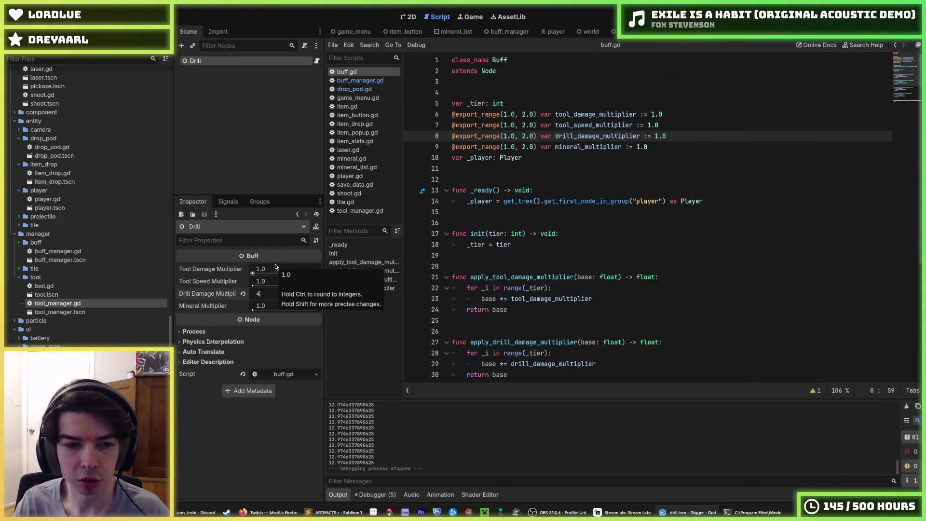
{"action": "key", "text": "Return"}
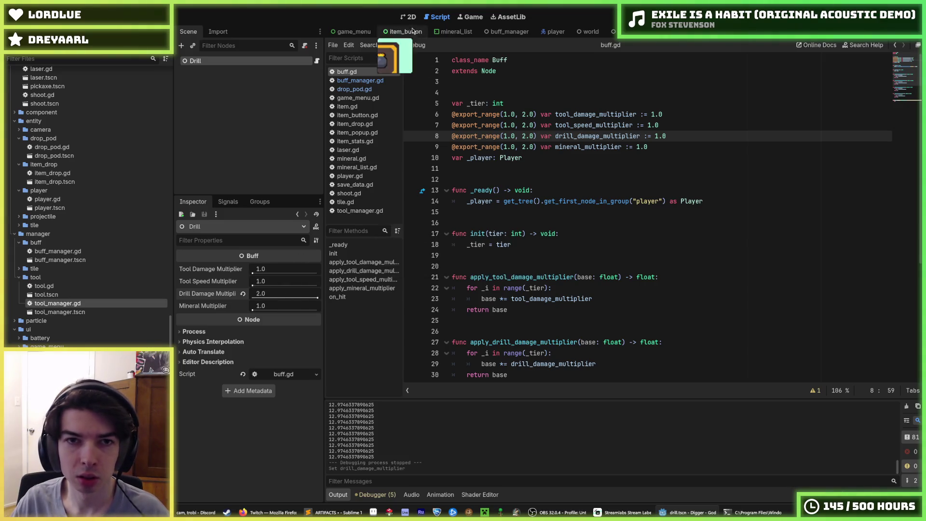
{"action": "key", "text": "F5"}
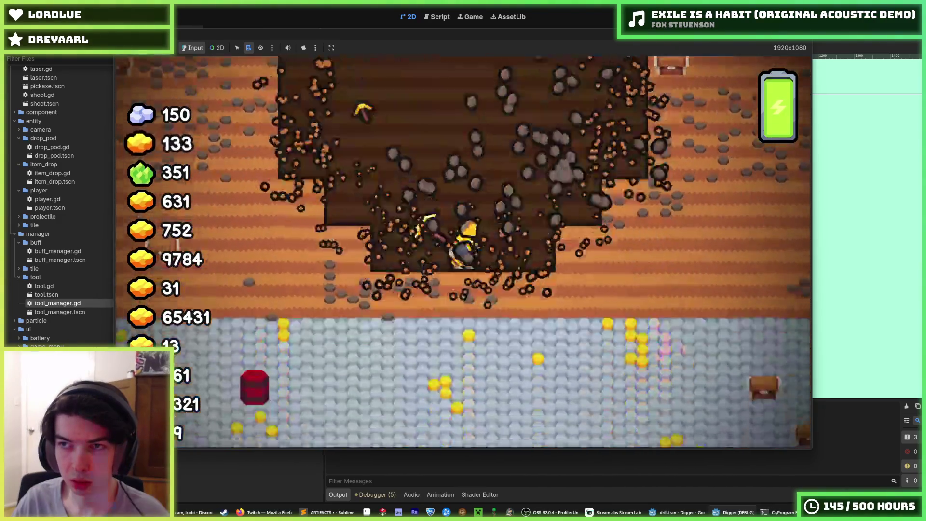
{"action": "key", "text": "F8"}
{"action": "left_click", "coordinate": [316, 61]}
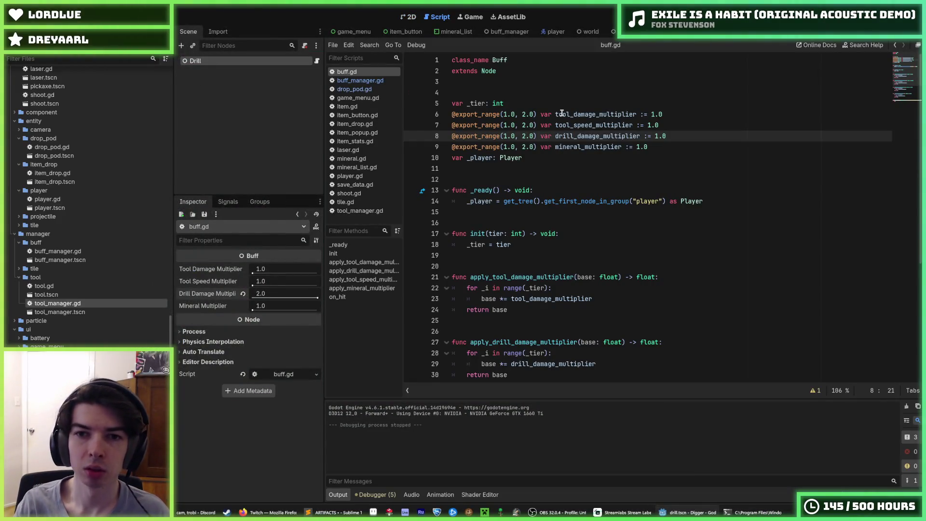
- Raise drill_damage_multiplier's range maximum to 10 in buff.gd and test-run the game
{"action": "key", "text": "BackSpace"}
{"action": "type", "text": "10"}
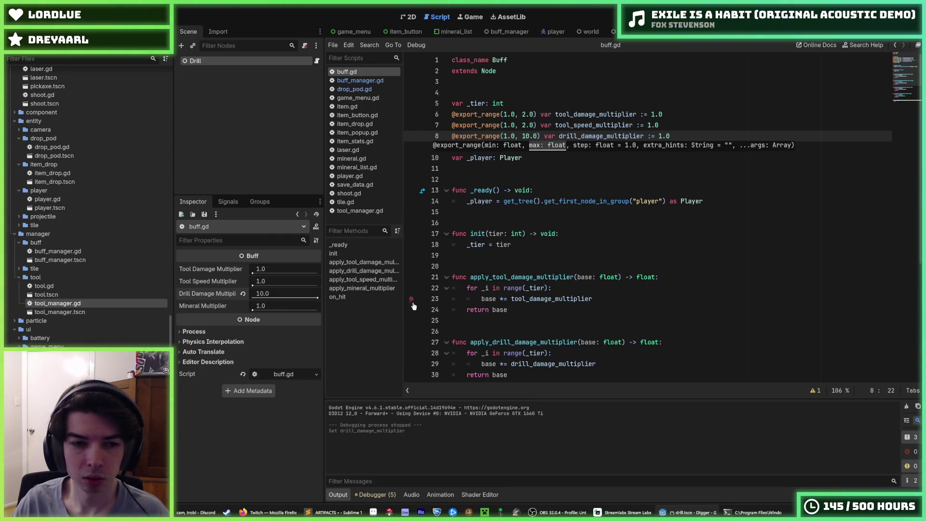
{"action": "key", "text": "F5"}
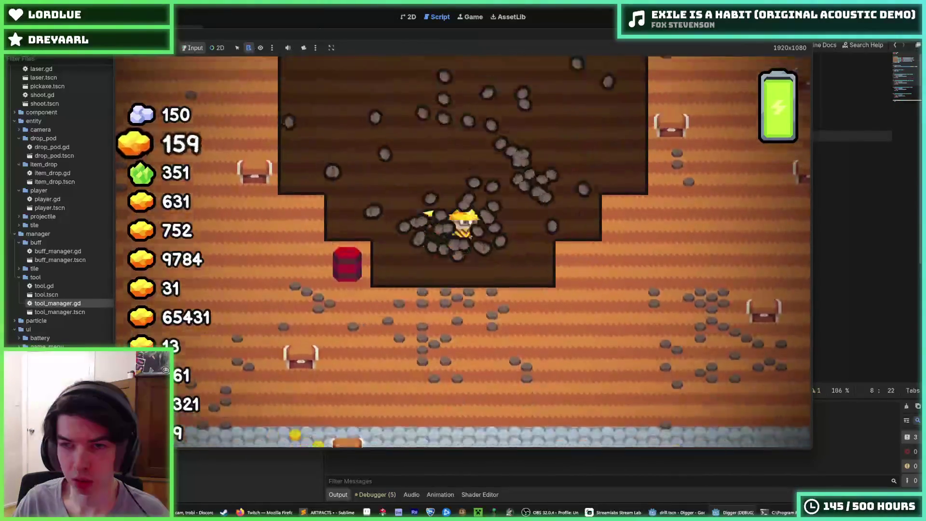
{"action": "key", "text": "F8"}
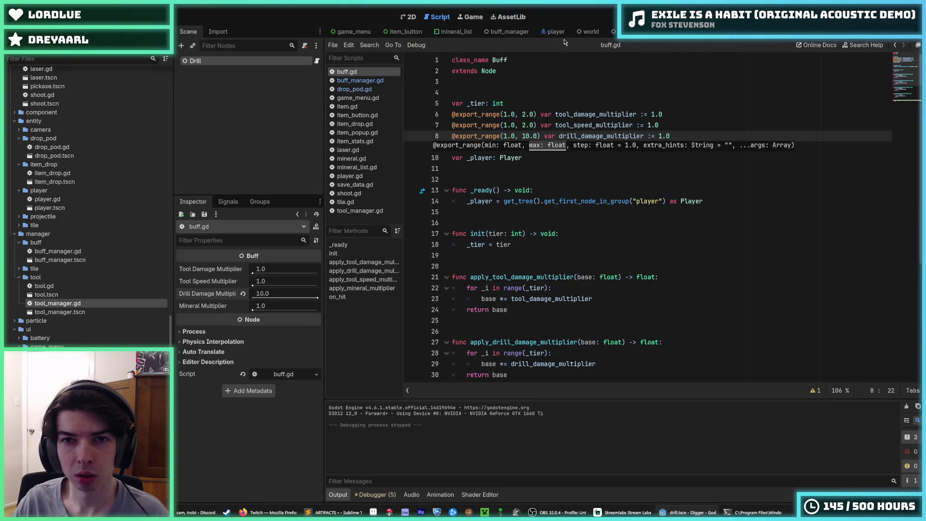
- Restore the deleted debug print in drop_pod.gd and run the game again to watch its output
{"action": "left_click", "coordinate": [354, 89]}
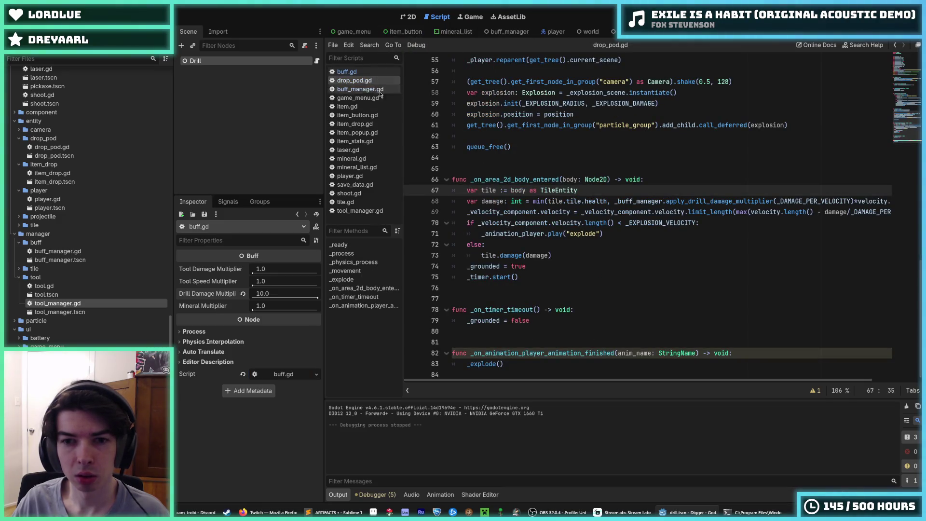
{"action": "left_click", "coordinate": [649, 210]}
{"action": "key", "text": "ctrl+z"}
{"action": "key", "text": "F5"}
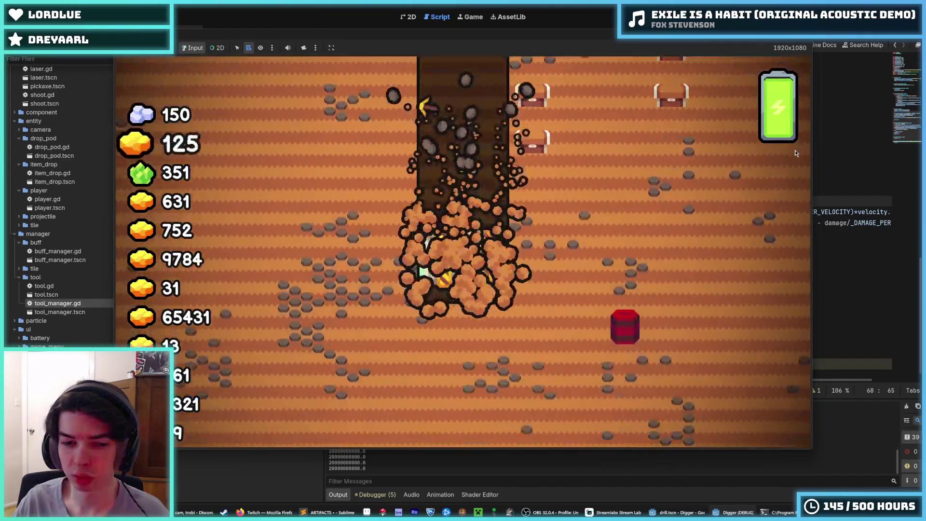
{"action": "scroll", "coordinate": [803, 138], "scroll_direction": "down", "scroll_amount": 1}
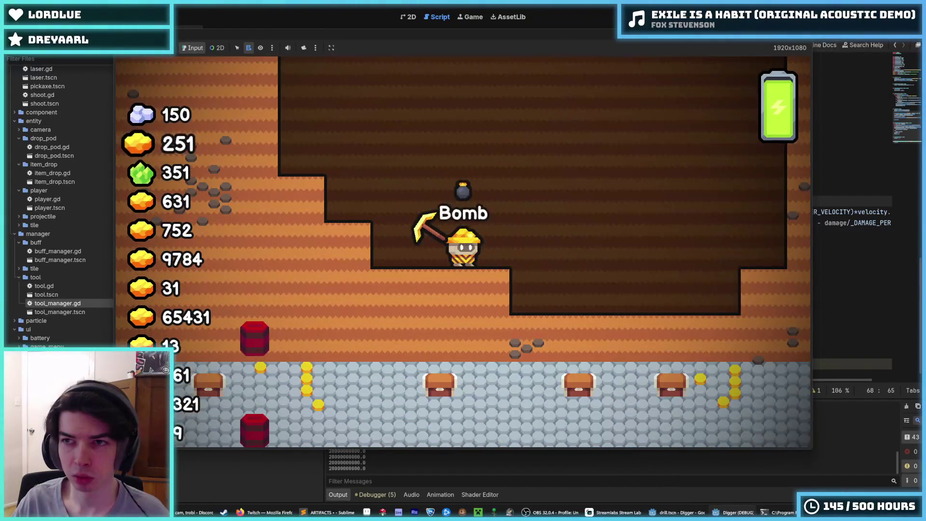
{"action": "key", "text": "F8"}
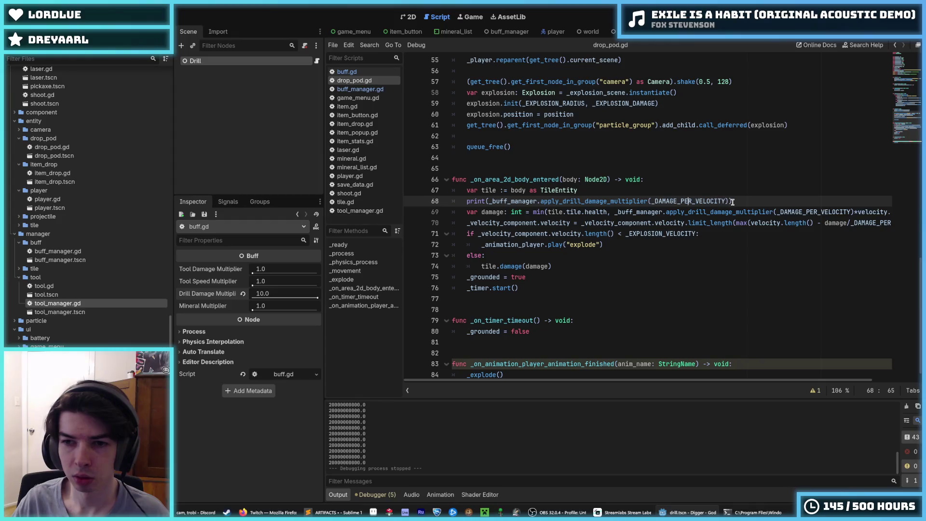
- Examine the damage calculation on lines 68–69 of drop_pod.gd and rerun the game
{"action": "left_click_drag", "start_coordinate": [733, 233], "coordinate": [824, 205]}
{"action": "left_click", "coordinate": [824, 201]}
{"action": "left_click", "coordinate": [824, 212]}
{"action": "scroll", "coordinate": [824, 212], "scroll_direction": "right", "scroll_amount": 3}
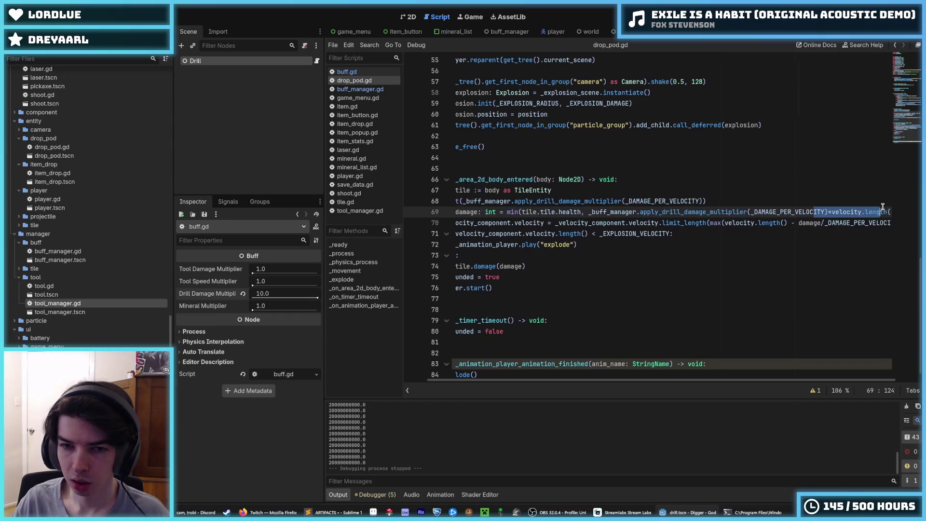
{"action": "left_click", "coordinate": [769, 202]}
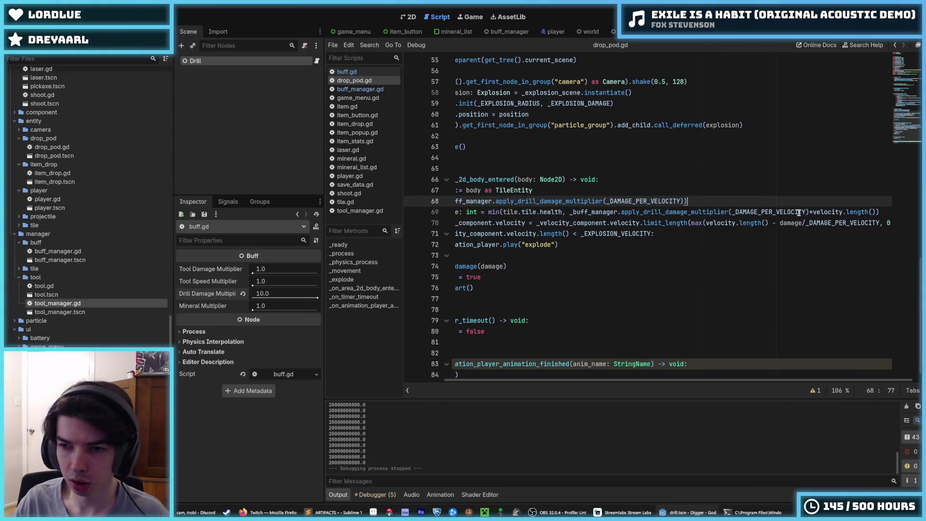
{"action": "left_click_drag", "start_coordinate": [808, 212], "coordinate": [570, 215]}
{"action": "left_click", "coordinate": [570, 215]}
{"action": "key", "text": "F5"}
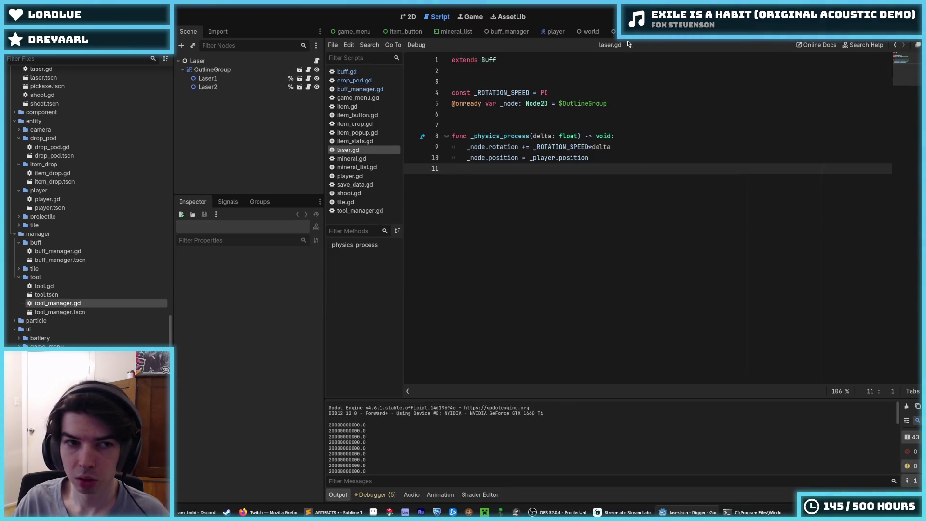
- Look through the World, BuffManager and MineralList scenes, ending back on the Drill scene
{"action": "left_click", "coordinate": [577, 35]}
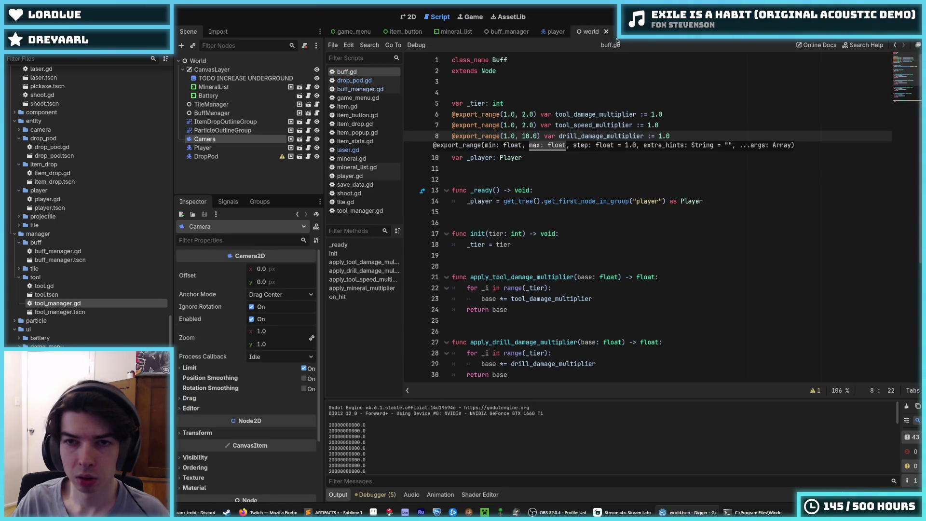
{"action": "left_click", "coordinate": [513, 32]}
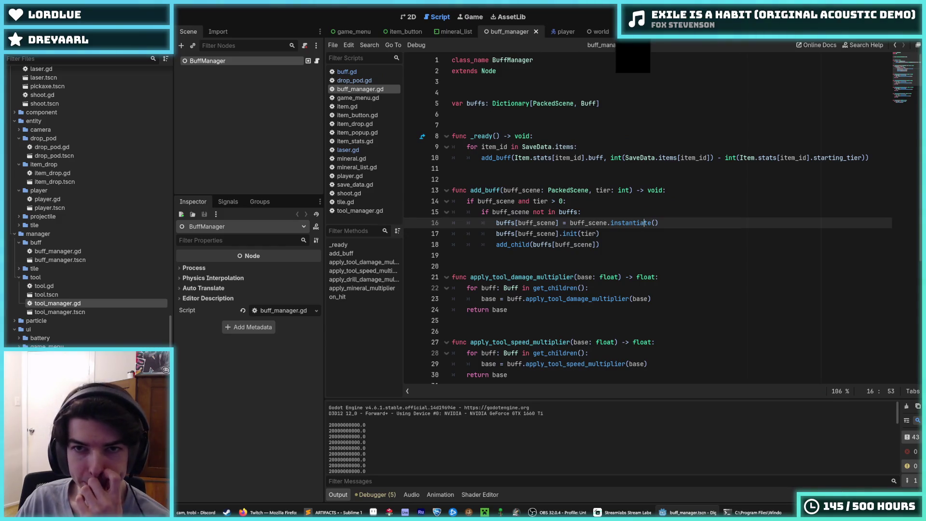
{"action": "left_click", "coordinate": [435, 37]}
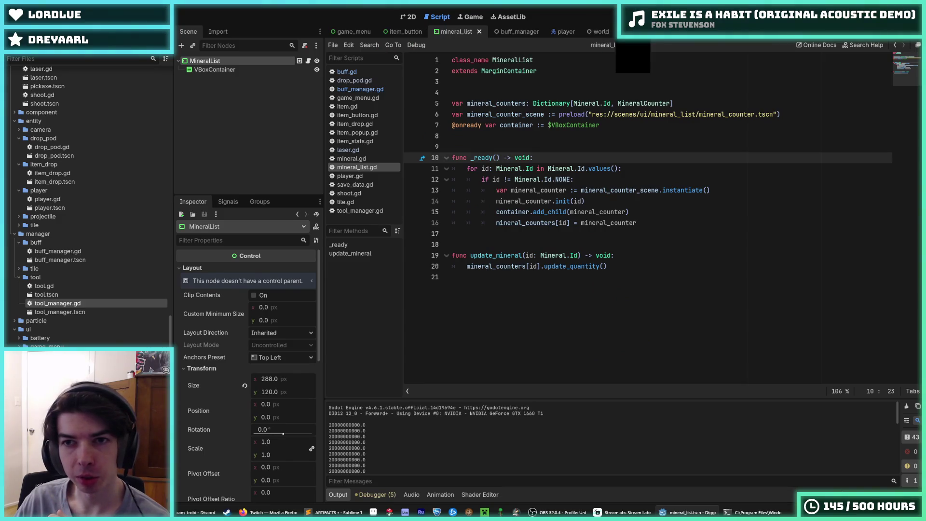
{"action": "left_click", "coordinate": [627, 31]}
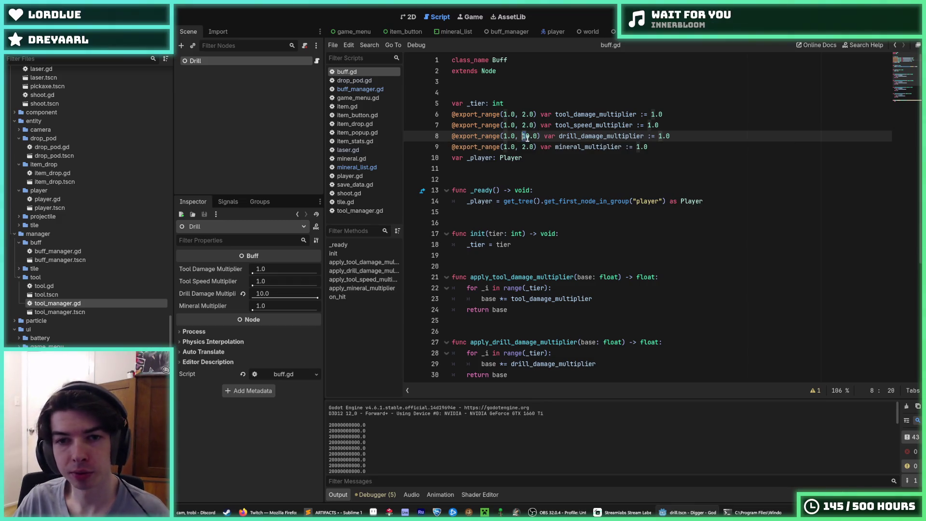
- Set buff.gd's line 8 range maximum back to 2 and bring up the Laser scene's laser.gd
{"action": "key", "text": "BackSpace"}
{"action": "key", "text": "BackSpace"}
{"action": "type", "text": "2"}
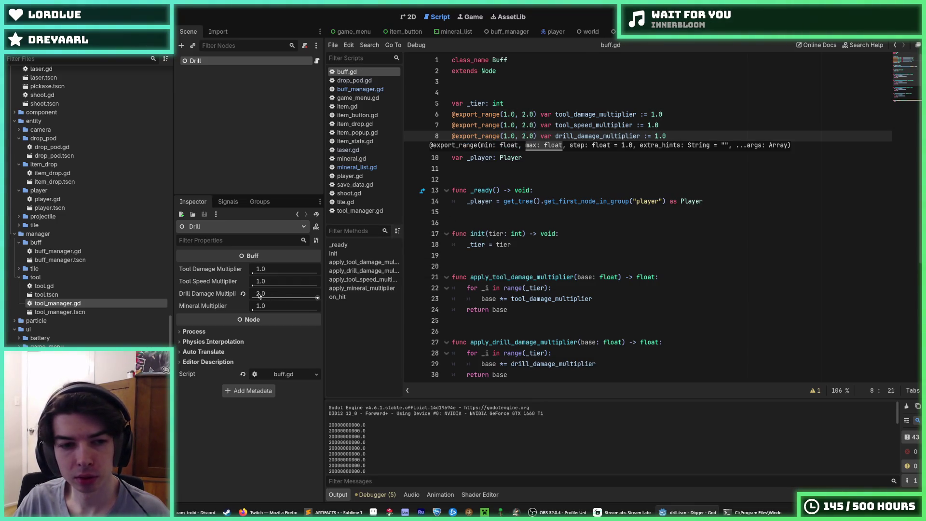
{"action": "left_click", "coordinate": [576, 224]}
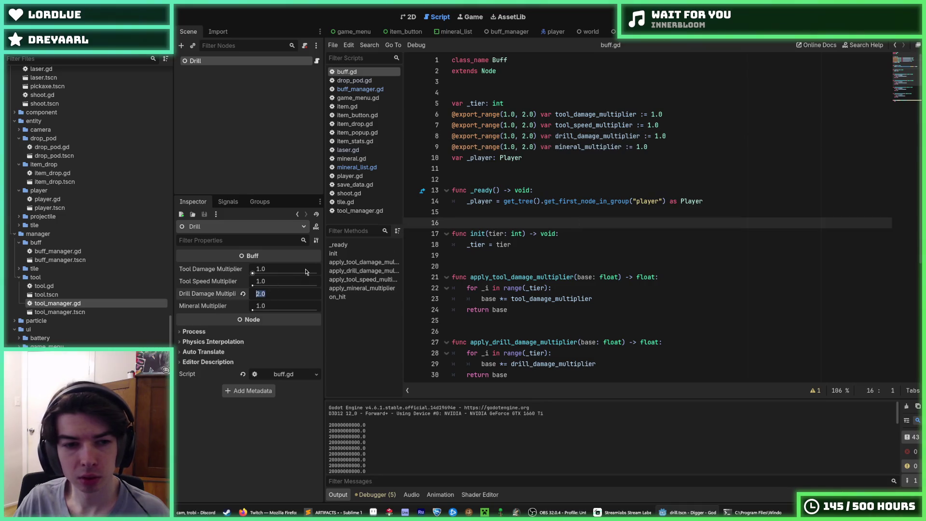
{"action": "left_click", "coordinate": [568, 181]}
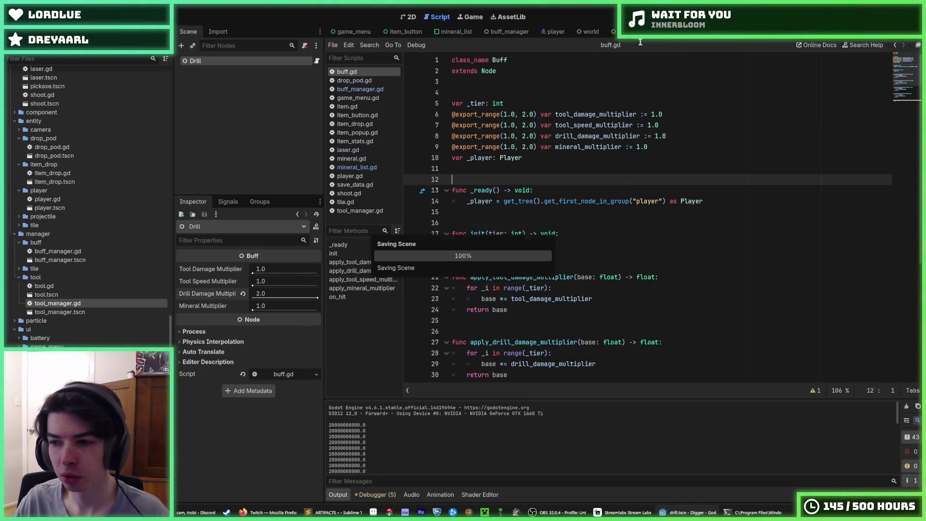
{"action": "left_click", "coordinate": [661, 31]}
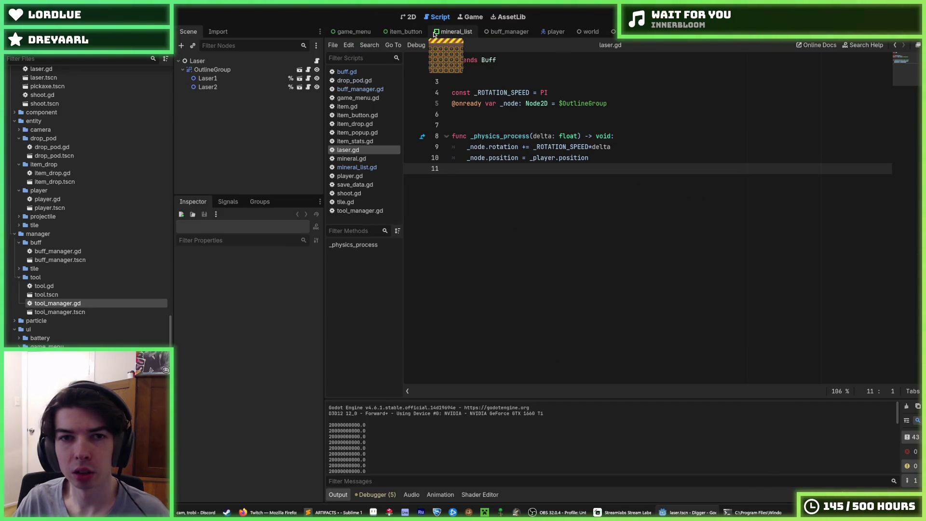
- In drop_pod.gd, review the _DAMAGE_PER_VELOCITY uses on lines 69 and 70
{"action": "left_click", "coordinate": [367, 82]}
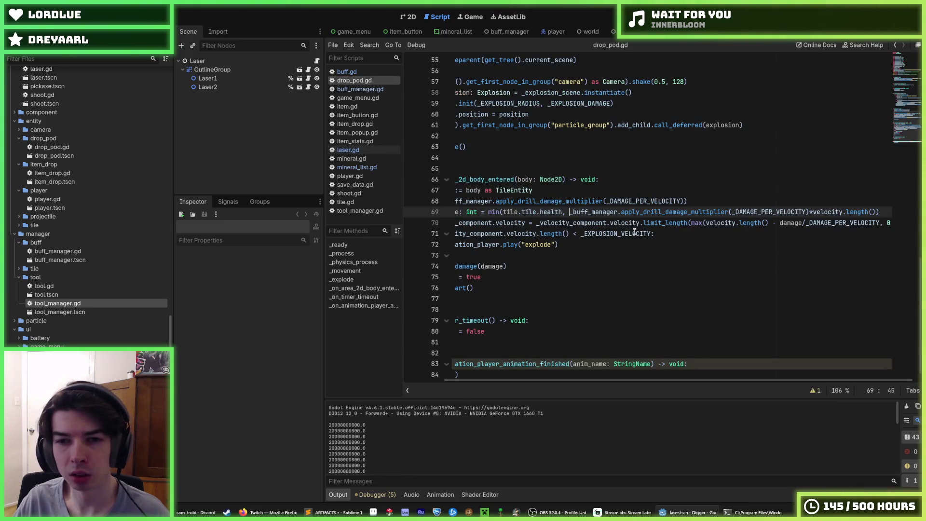
{"action": "double_click", "coordinate": [780, 212]}
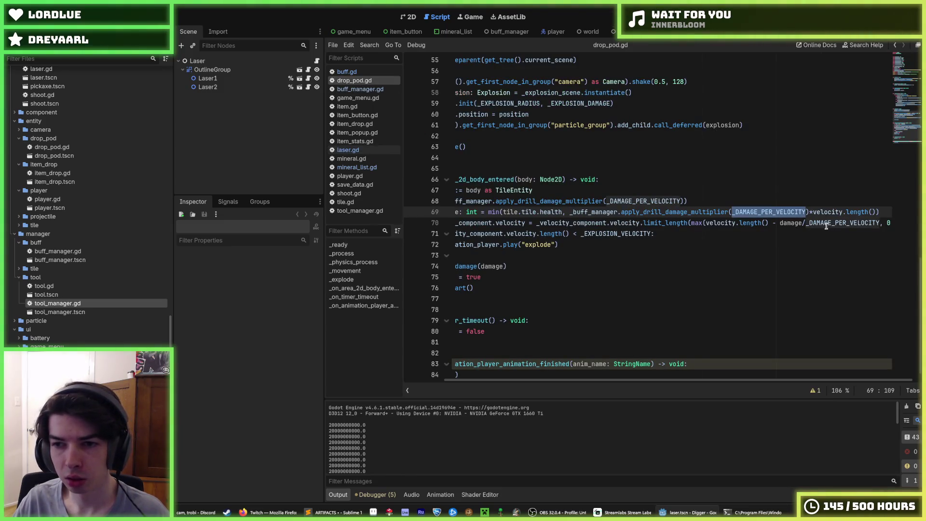
{"action": "double_click", "coordinate": [843, 224]}
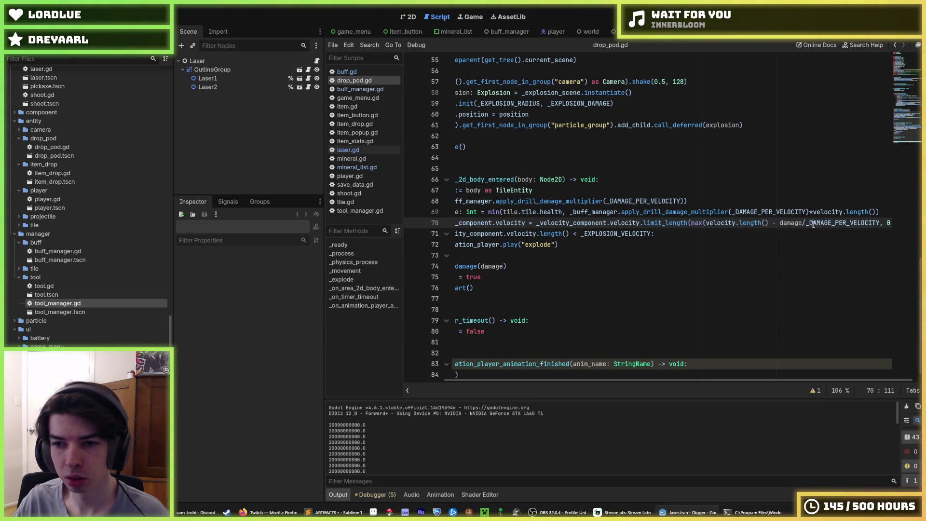
{"action": "left_click_drag", "start_coordinate": [607, 201], "coordinate": [394, 204]}
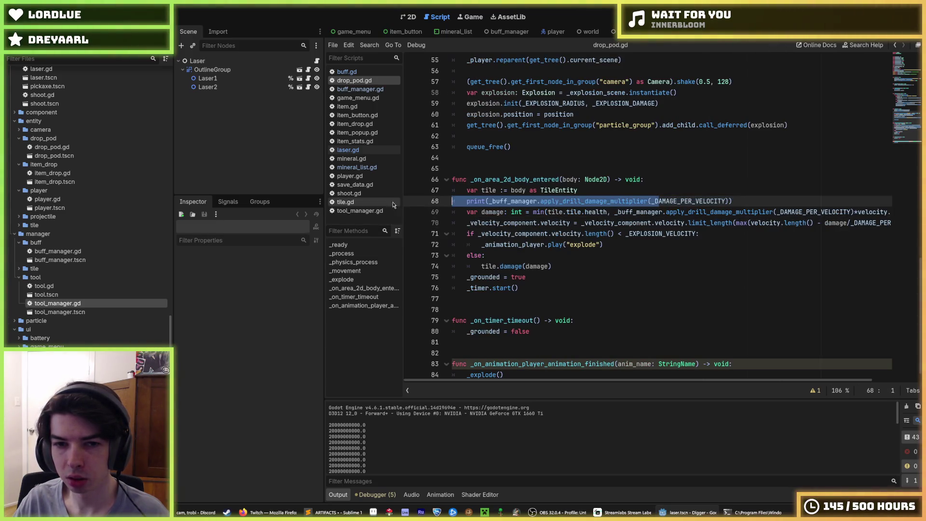
{"action": "left_click", "coordinate": [466, 200]}
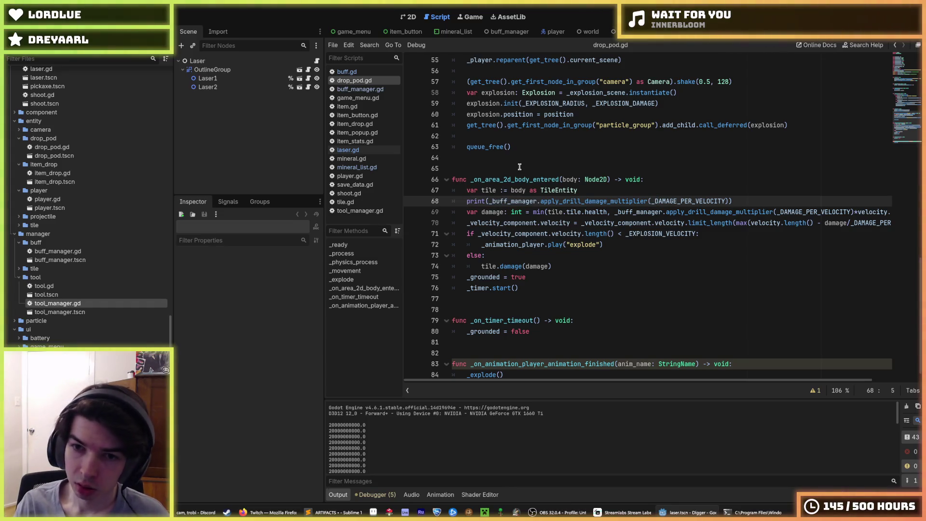
{"action": "type", "text": "damage"}
- Replace line 68's print call with a 'var damage_per_velocity :=' declaration
{"action": "key", "text": "ctrl+space"}
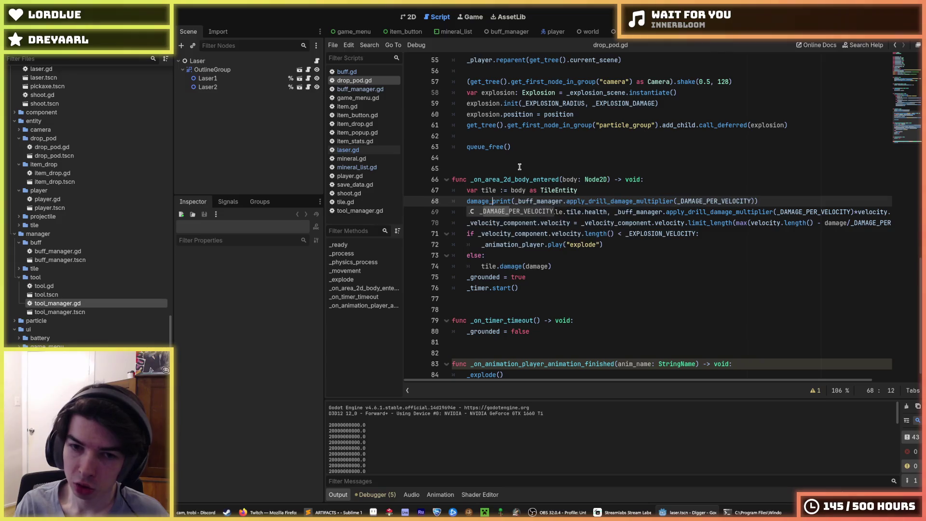
{"action": "key", "text": "Tab"}
{"action": "key", "text": "ctrl+z"}
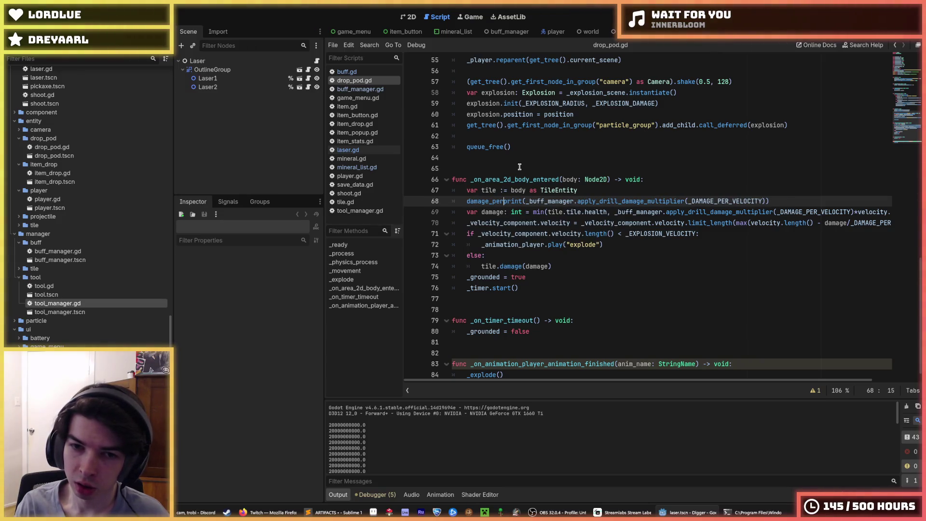
{"action": "type", "text": "_velocity"}
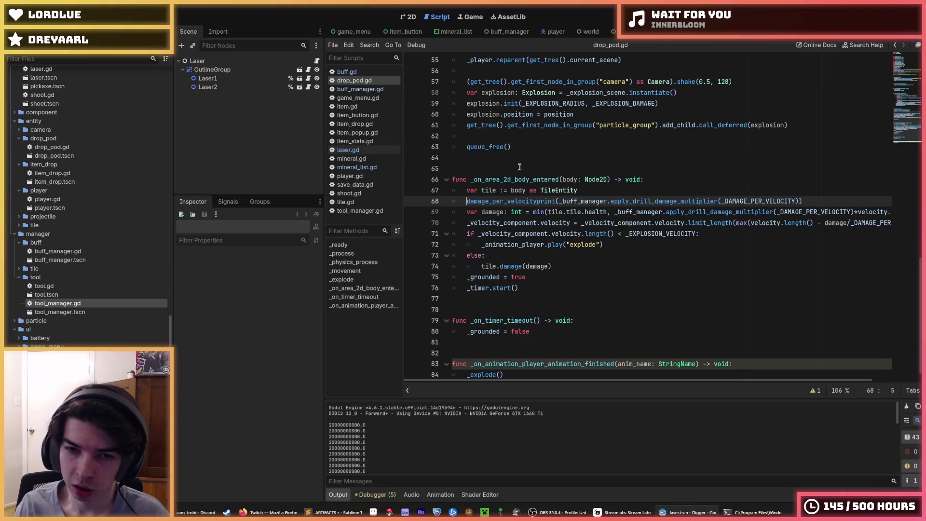
{"action": "type", "text": "var"}
{"action": "key", "text": "Right"}
{"action": "key", "text": "Right"}
{"action": "key", "text": "Right"}
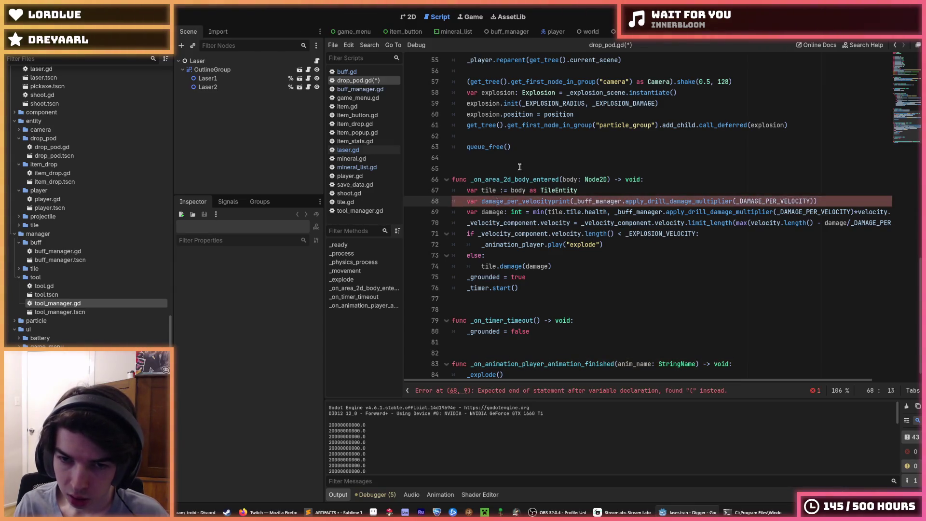
{"action": "type", "text": ":="}
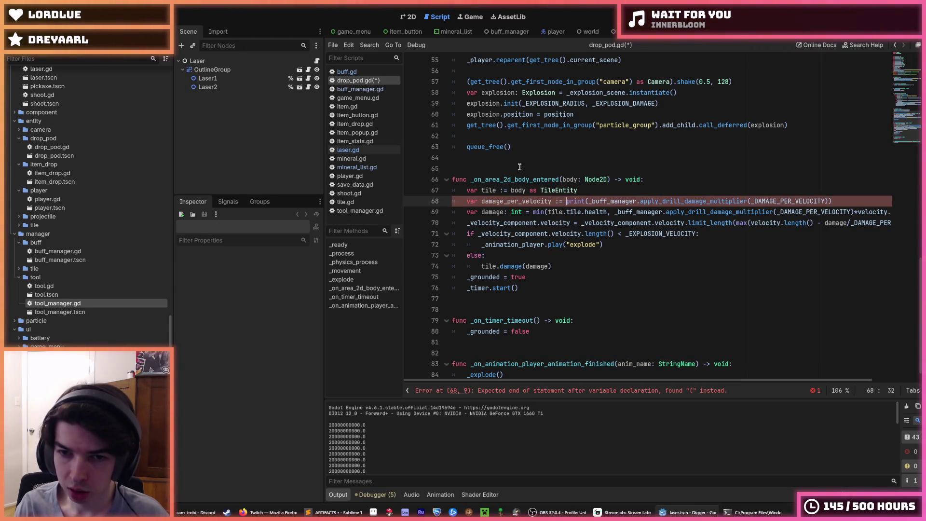
{"action": "key", "text": "Delete"}
{"action": "key", "text": "End"}
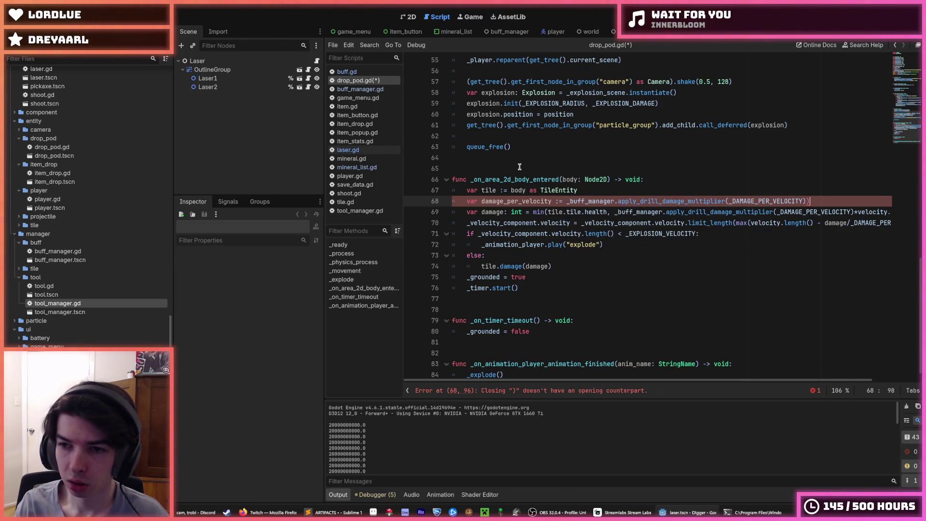
- Paste damage_per_velocity into line 69's min() call and test-run the game
{"action": "left_click", "coordinate": [516, 204]}
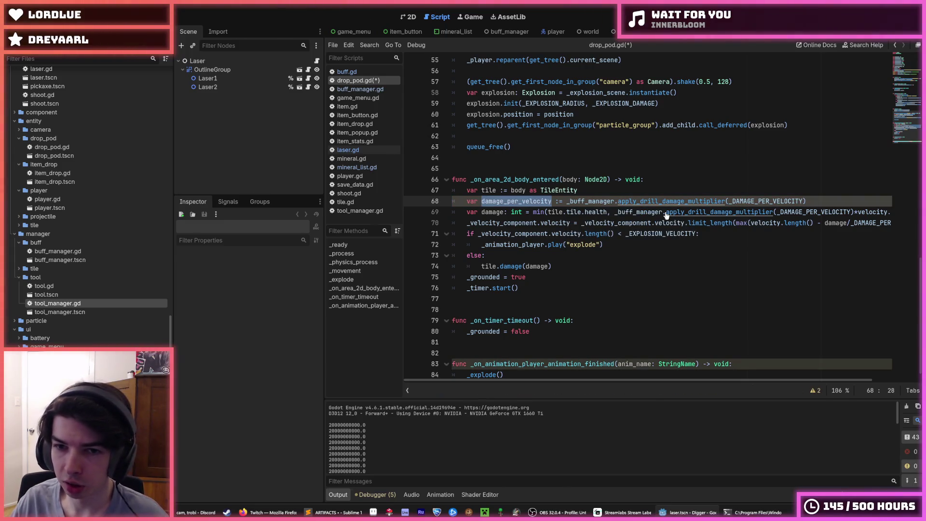
{"action": "mouse_move", "coordinate": [616, 213]}
{"action": "left_mouse_down"}
{"action": "mouse_move", "coordinate": [852, 213]}
{"action": "mouse_move", "coordinate": [892, 115]}
{"action": "mouse_move", "coordinate": [886, 221]}
{"action": "left_mouse_up"}
{"action": "type", "text": "damage_per_velocity"}
{"action": "type", "text": "damage_per_velocity"}
{"action": "key", "text": "F5"}
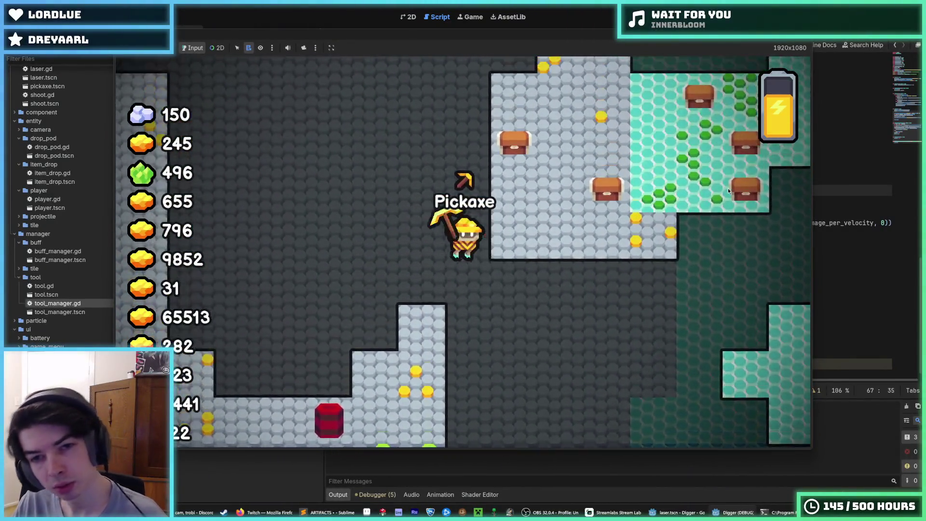
- View the whole-level overview map in the running game, then stop the playtest
{"action": "key", "text": "m"}
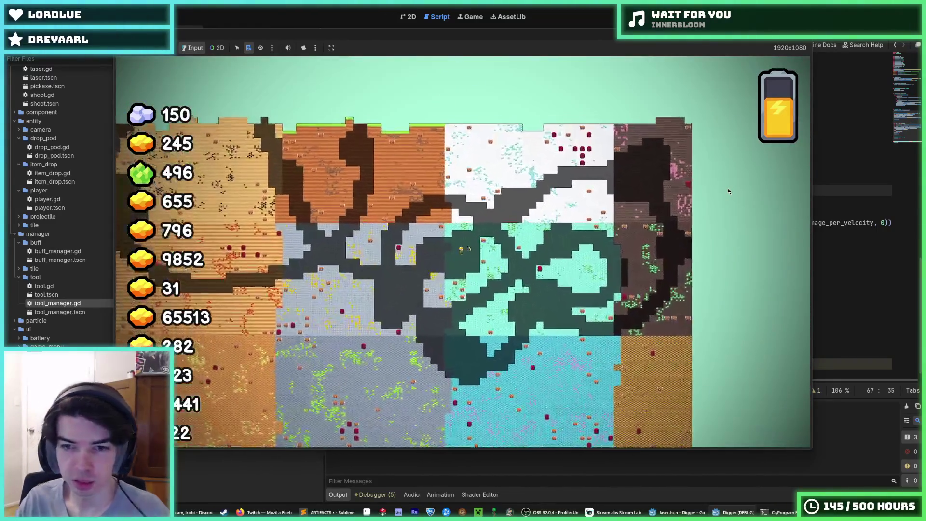
{"action": "key", "text": "F8"}
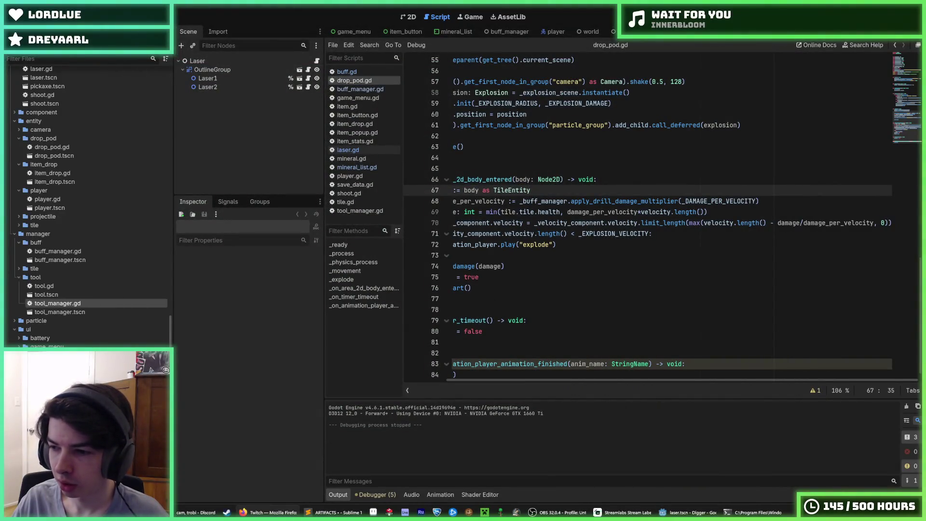
{"action": "left_click", "coordinate": [654, 234]}
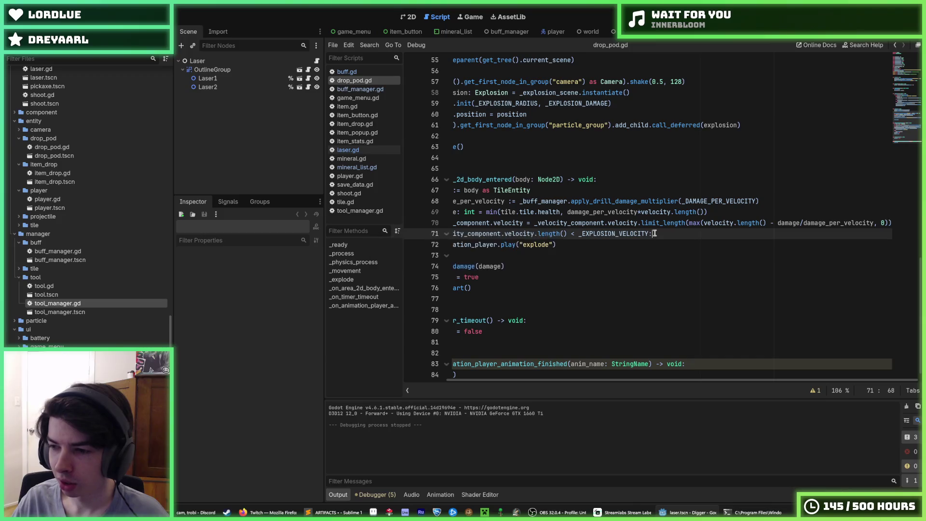
{"action": "left_click", "coordinate": [691, 202]}
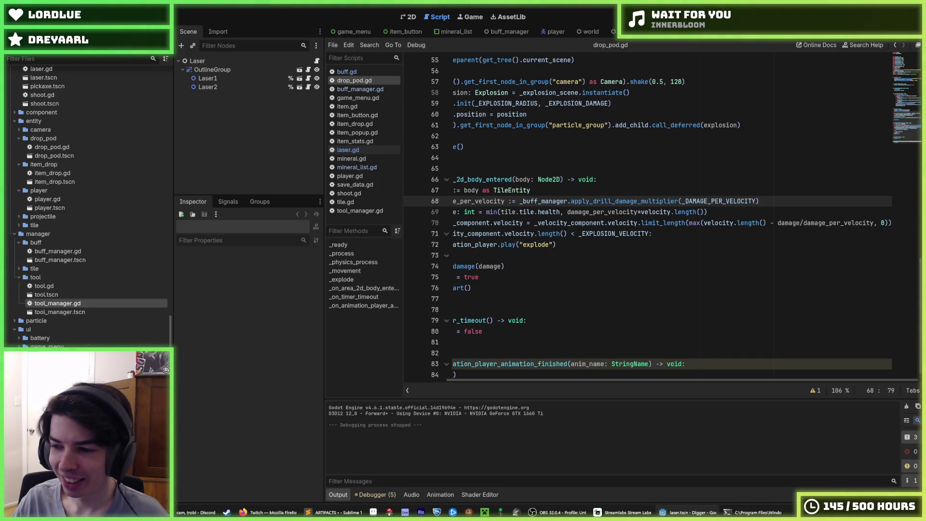
{"action": "key", "text": "F5"}
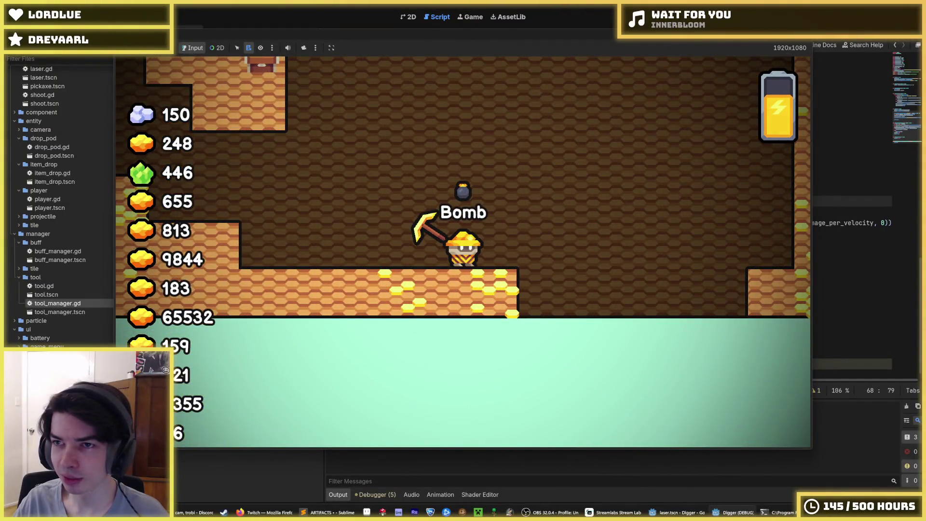
{"action": "key", "text": "alt+F4"}
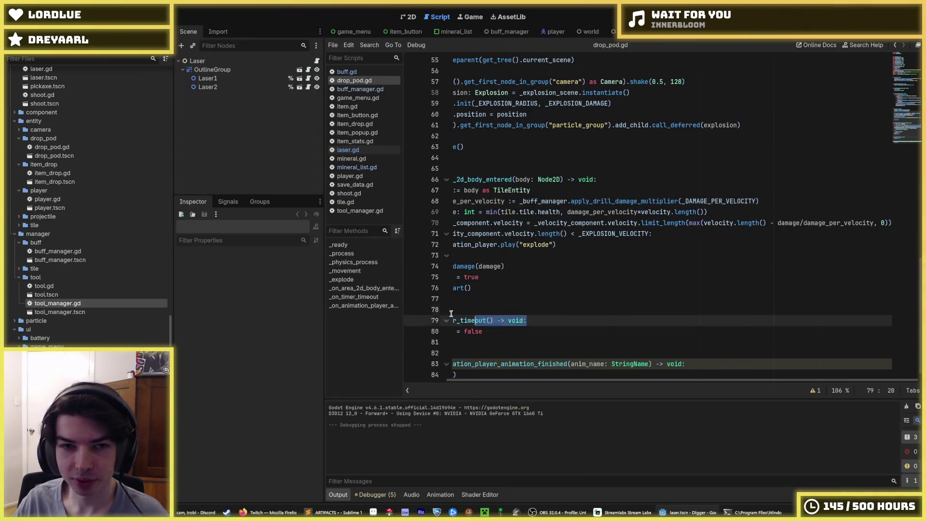
{"action": "left_click", "coordinate": [573, 233]}
{"action": "key", "text": "ctrl+Tab"}
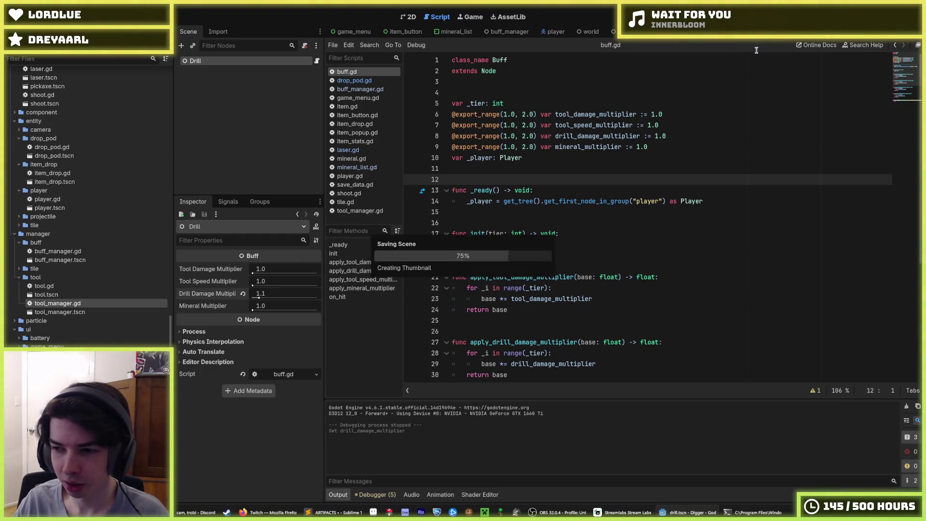
- Playtest the game with the adjusted Drill multiplier, then stop it
{"action": "key", "text": "F5"}
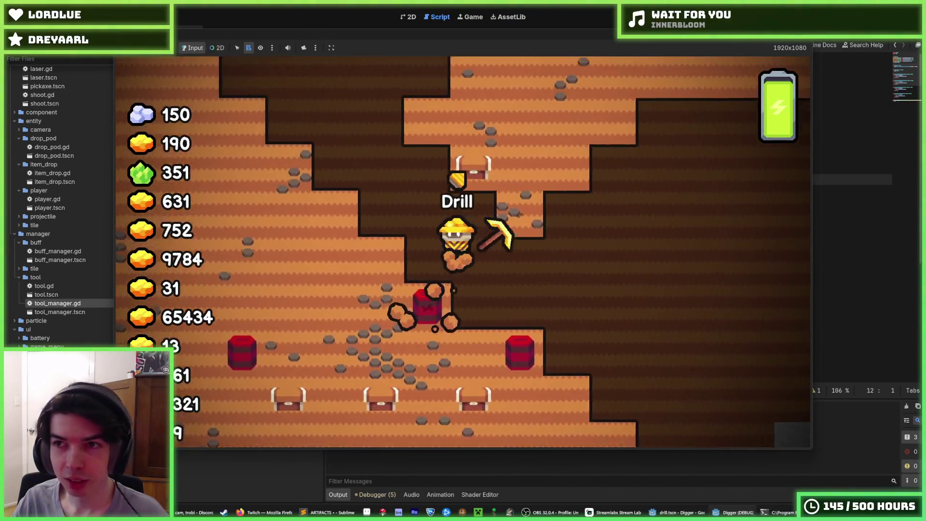
{"action": "key", "text": "F8"}
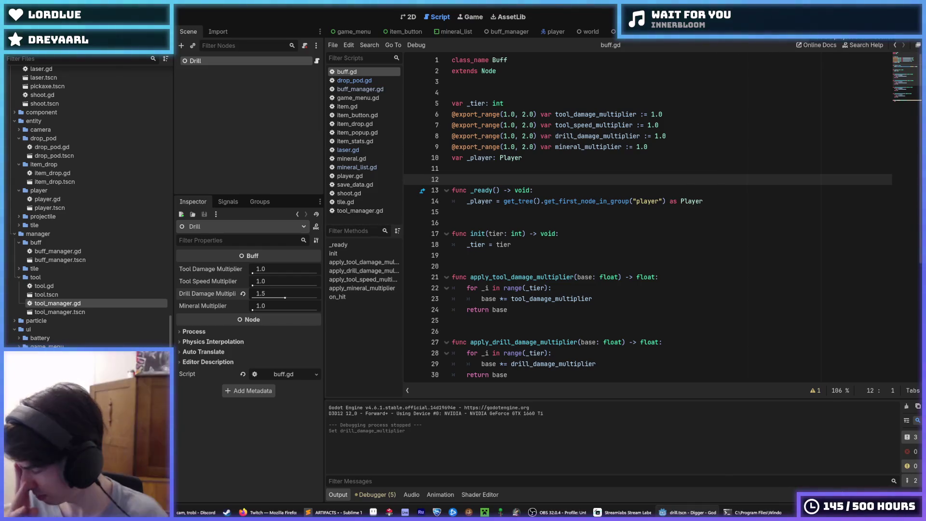
- Run another playtest of the game from buff.gd and stop it
{"action": "left_click", "coordinate": [590, 147]}
{"action": "scroll", "coordinate": [42, 161], "scroll_direction": "up", "scroll_amount": 10}
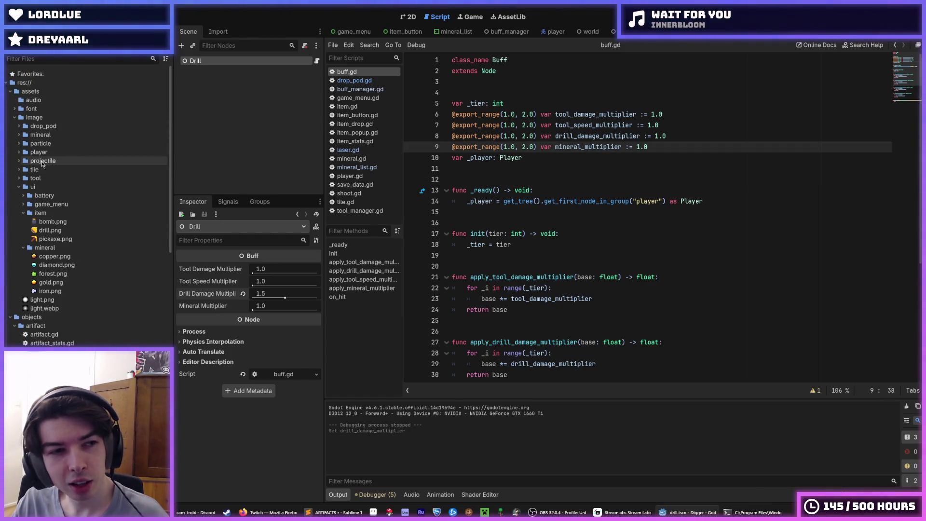
{"action": "scroll", "coordinate": [46, 217], "scroll_direction": "down", "scroll_amount": 5}
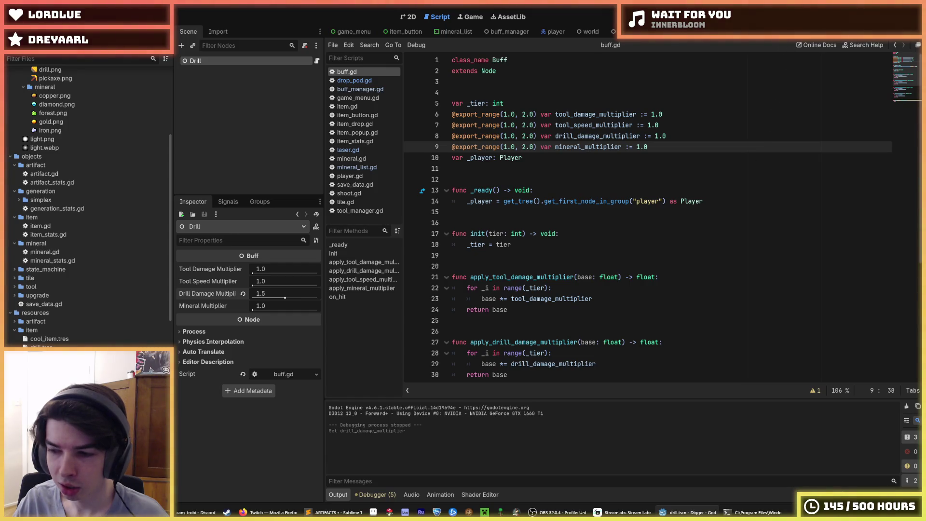
{"action": "key", "text": "F5"}
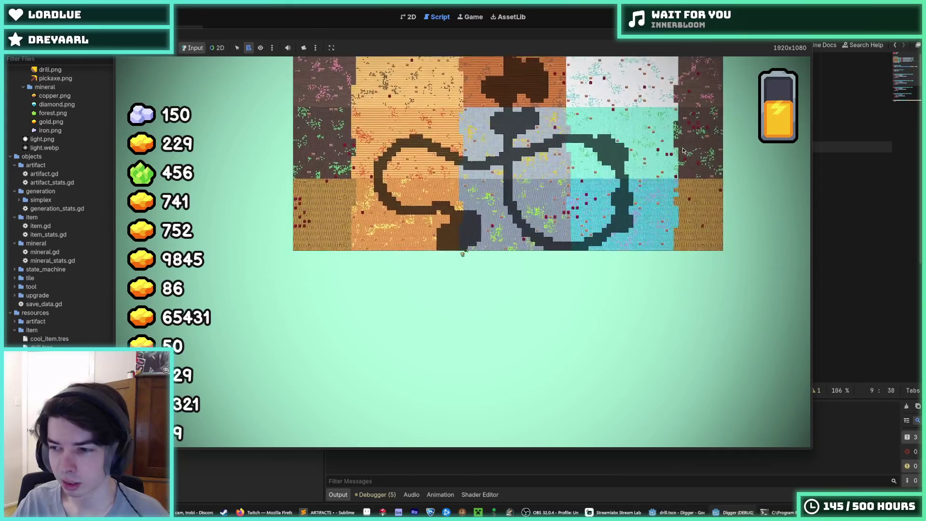
{"action": "key", "text": "F8"}
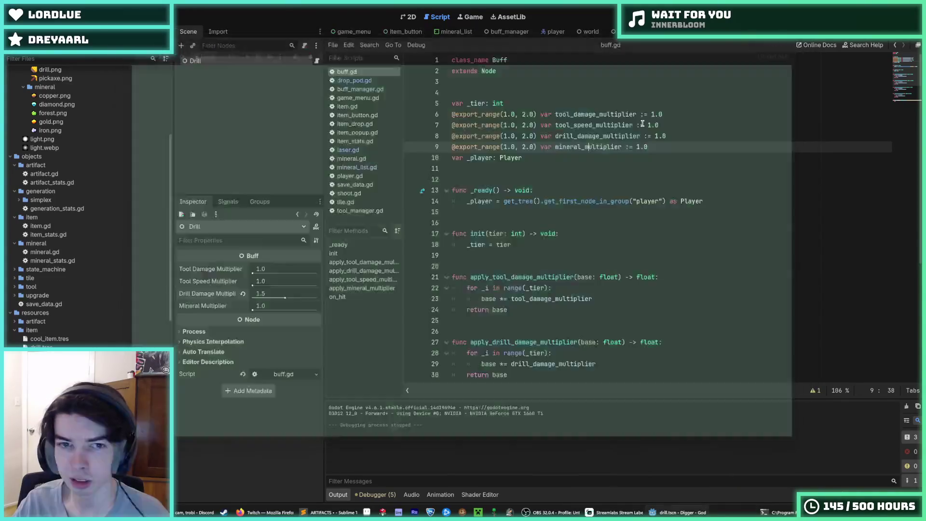
- Expand manager/tile in the FileSystem dock and open generation.gd
{"action": "scroll", "coordinate": [48, 169], "scroll_direction": "down", "scroll_amount": 15}
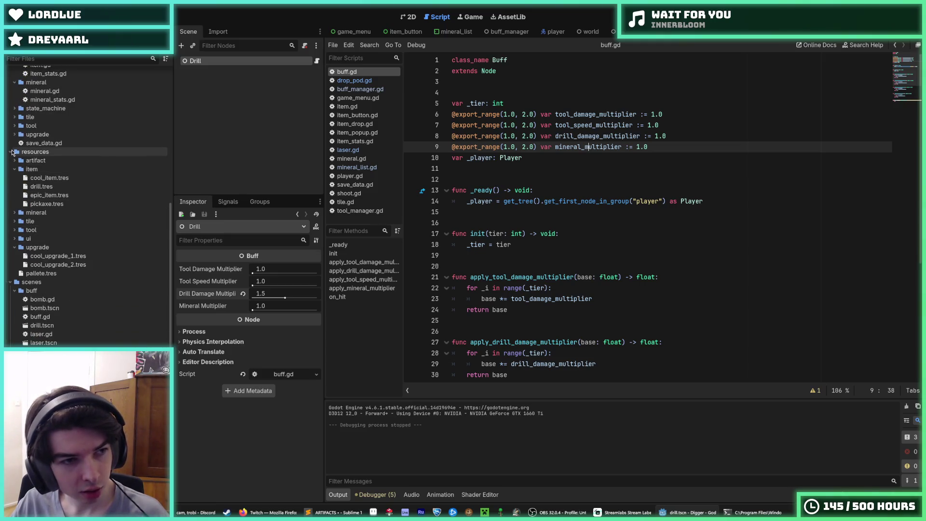
{"action": "scroll", "coordinate": [19, 215], "scroll_direction": "down", "scroll_amount": 6}
{"action": "scroll", "coordinate": [19, 215], "scroll_direction": "down", "scroll_amount": 4}
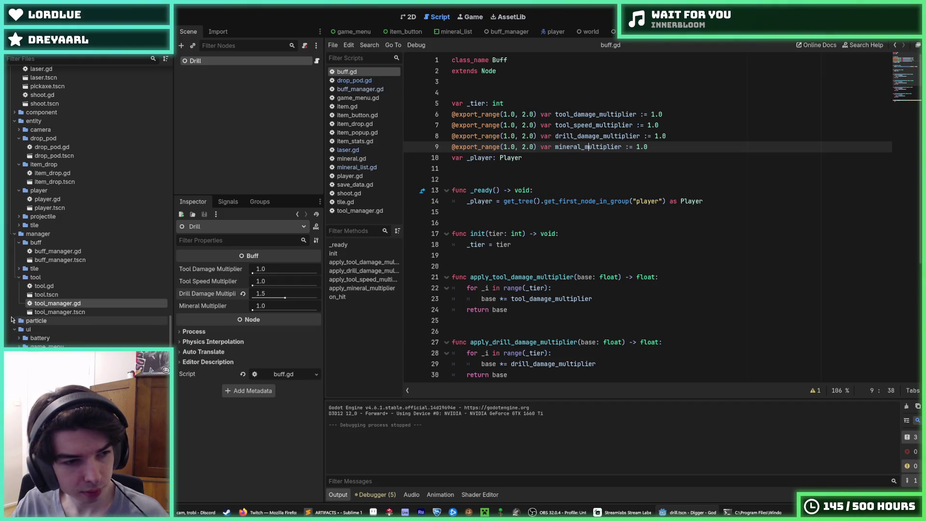
{"action": "left_click", "coordinate": [19, 268]}
{"action": "double_click", "coordinate": [29, 278]}
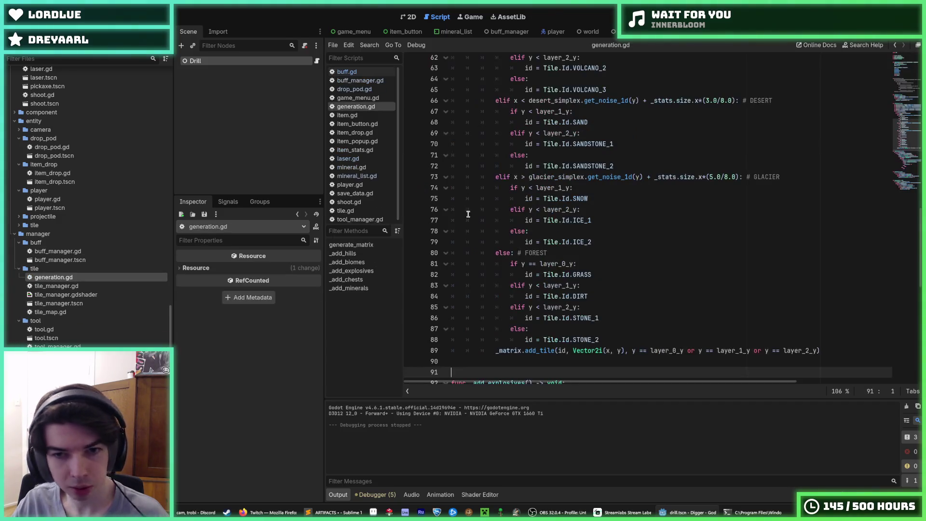
- Browse generation.gd around line 77 and the _add_biomes function
{"action": "left_click", "coordinate": [708, 218]}
{"action": "scroll", "coordinate": [779, 218], "scroll_direction": "down", "scroll_amount": 3}
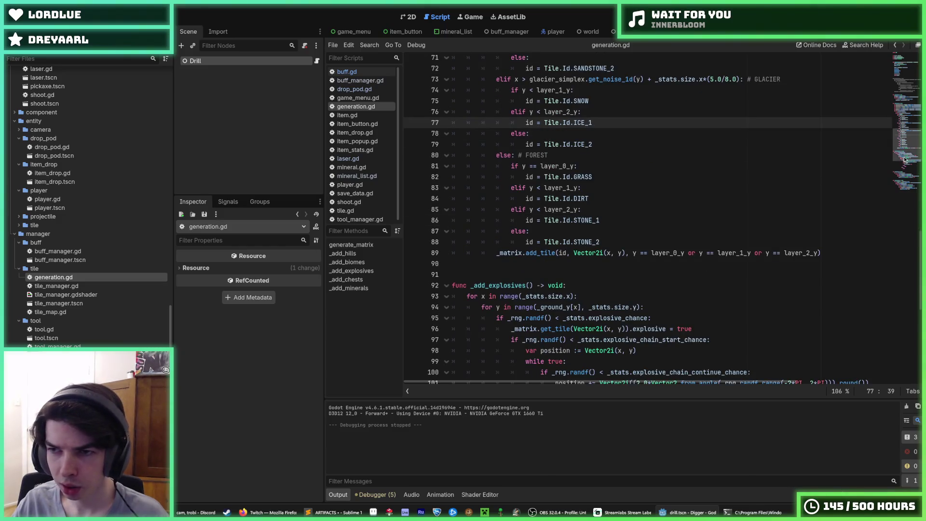
{"action": "scroll", "coordinate": [778, 157], "scroll_direction": "up", "scroll_amount": 15}
{"action": "scroll", "coordinate": [778, 157], "scroll_direction": "down", "scroll_amount": 8}
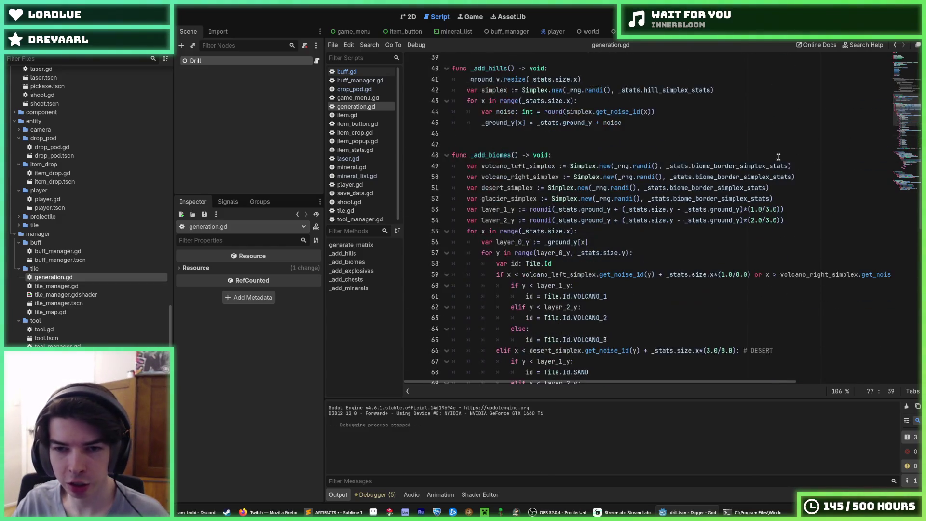
{"action": "left_click", "coordinate": [778, 157]}
{"action": "scroll", "coordinate": [88, 344], "scroll_direction": "down", "scroll_amount": 3}
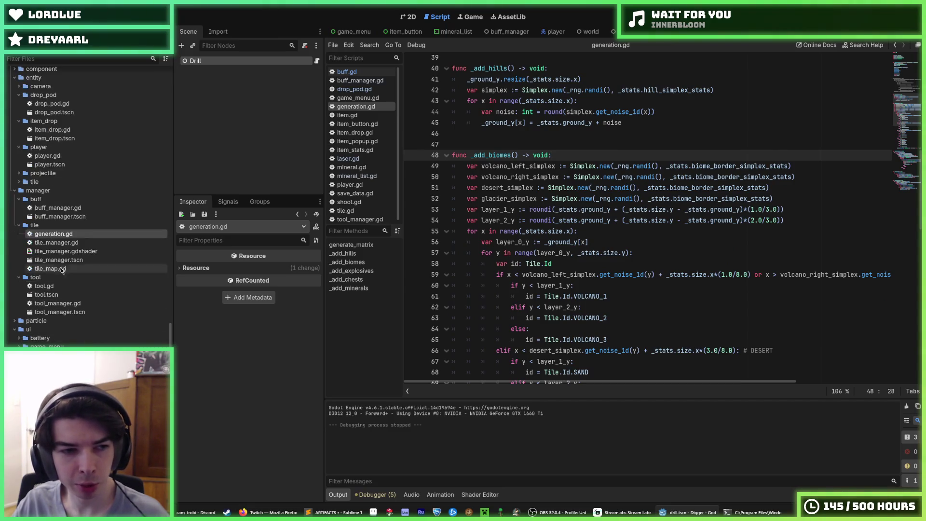
- Open tile_manager.tscn and check the TileManager's generation stats, sized 96 by 48
{"action": "double_click", "coordinate": [96, 259]}
{"action": "left_click", "coordinate": [233, 69]}
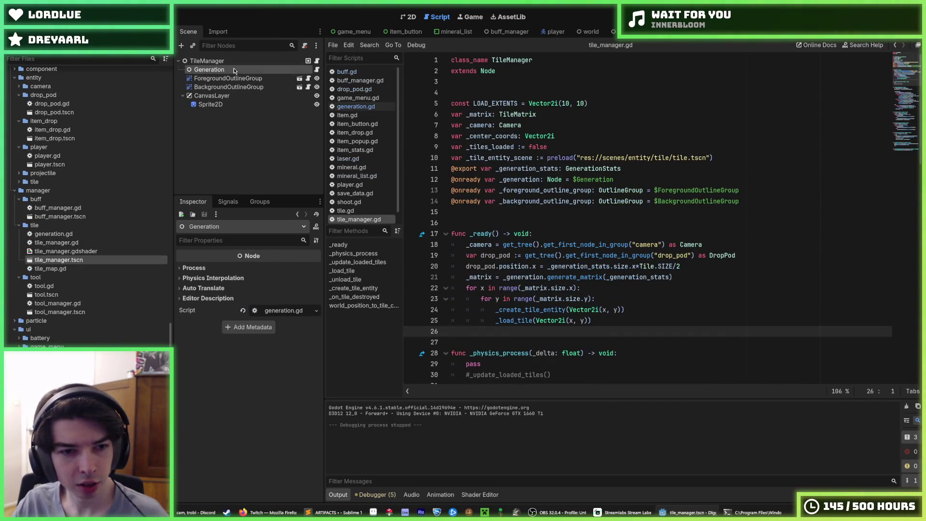
{"action": "left_click", "coordinate": [236, 62]}
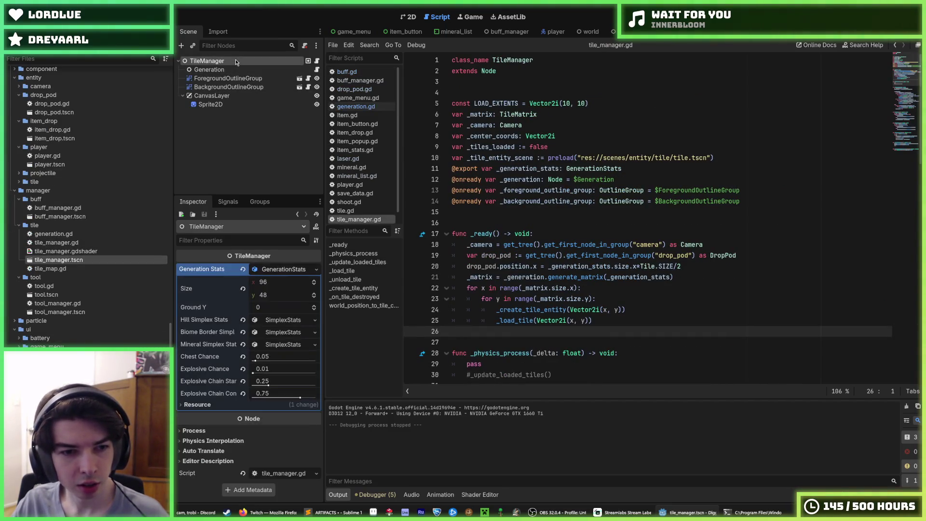
{"action": "left_click", "coordinate": [269, 295]}
{"action": "left_click", "coordinate": [709, 300]}
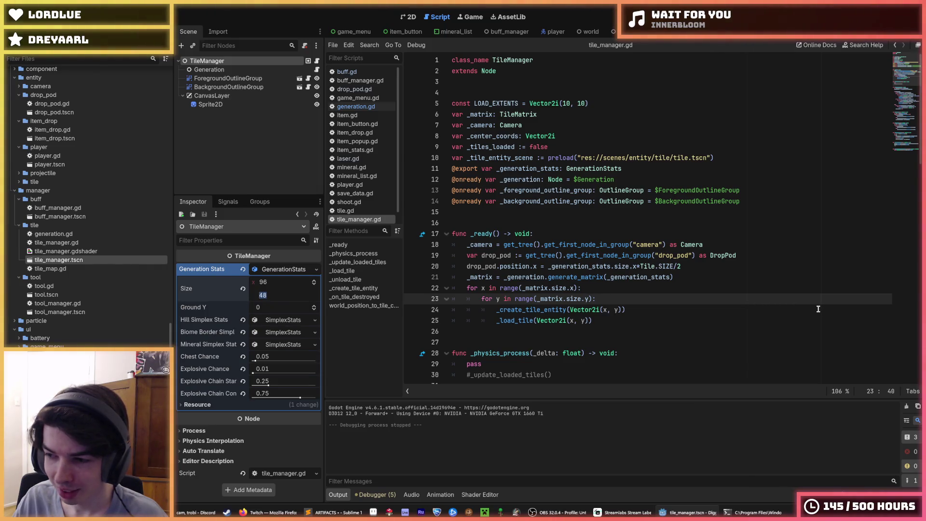
- Save the tile manager scene with the caret on lines 22–23
{"action": "left_click", "coordinate": [666, 302]}
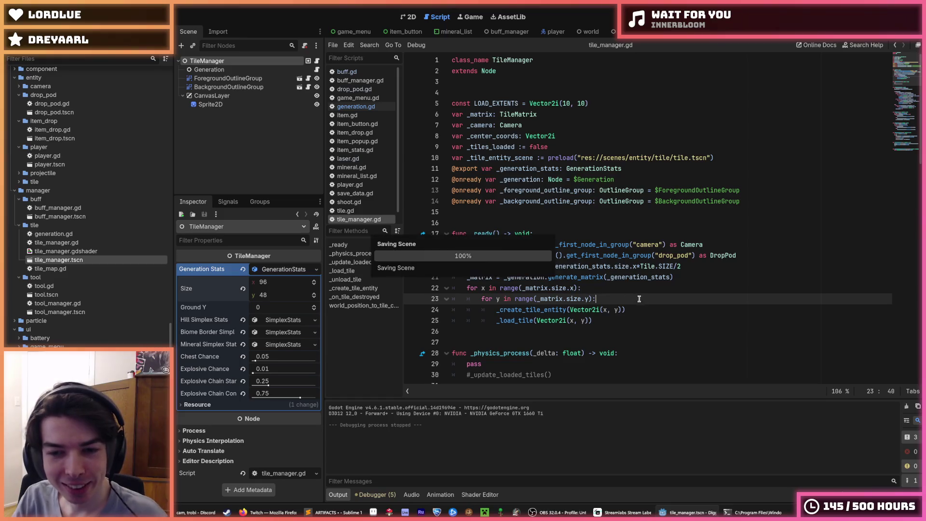
{"action": "key", "text": "Up"}
{"action": "left_click", "coordinate": [613, 299]}
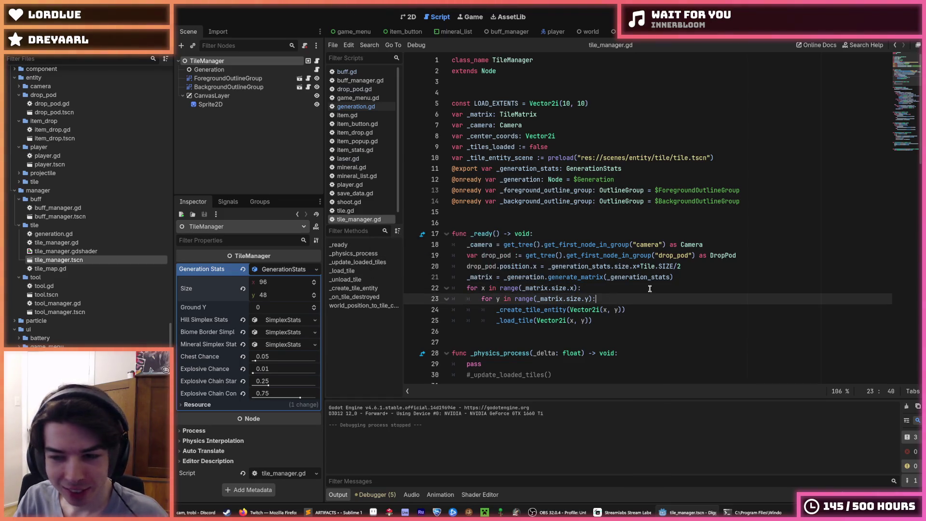
{"action": "key", "text": "ctrl+s"}
{"action": "key", "text": "ctrl+s"}
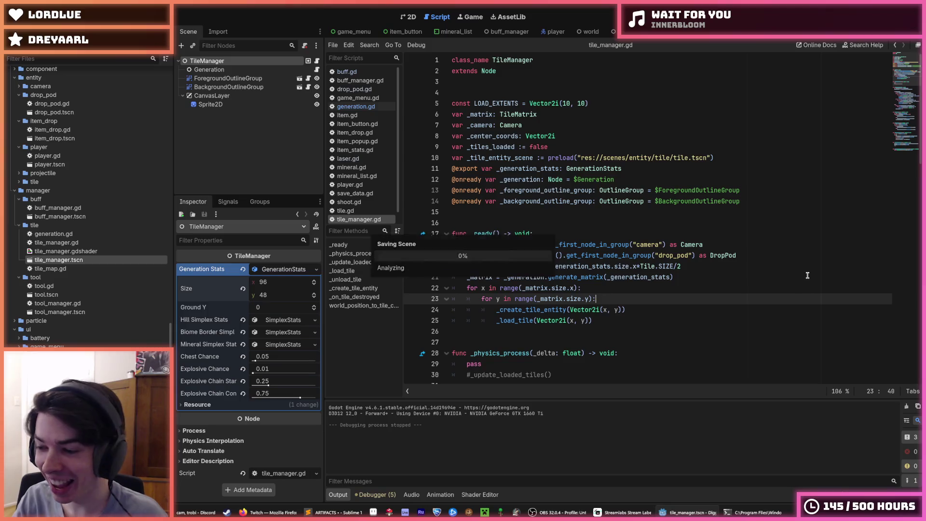
{"action": "left_click", "coordinate": [636, 289]}
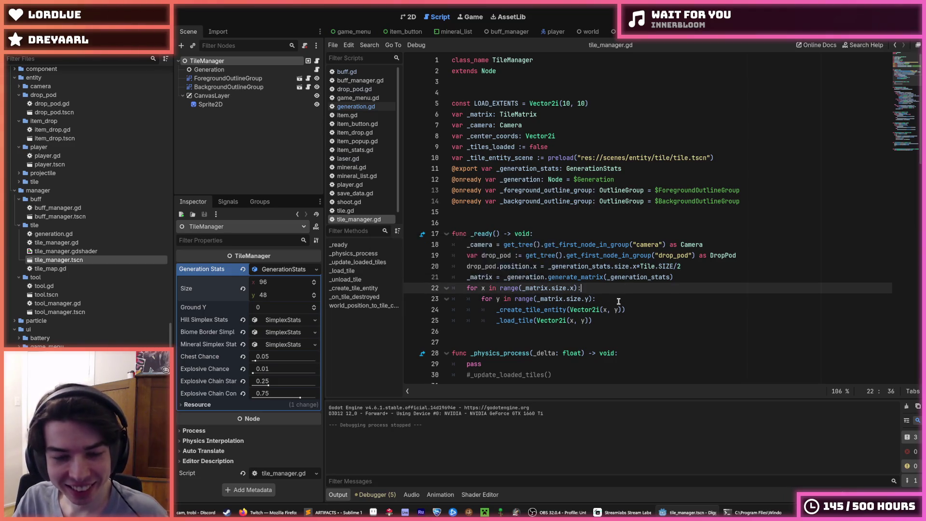
{"action": "key", "text": "ctrl+s"}
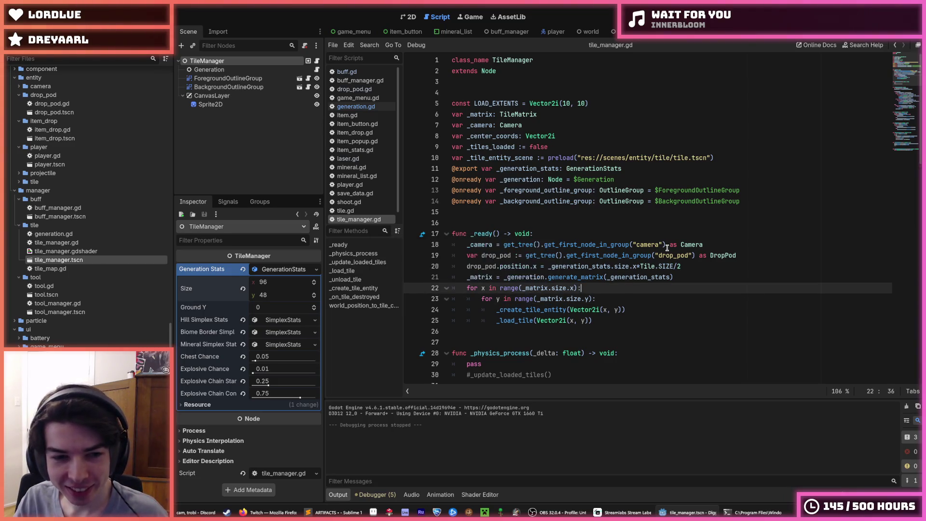
- Go back to generation.gd and select the range(_stats.size.x) loop on line 55
{"action": "scroll", "coordinate": [457, 258], "scroll_direction": "down", "scroll_amount": 20}
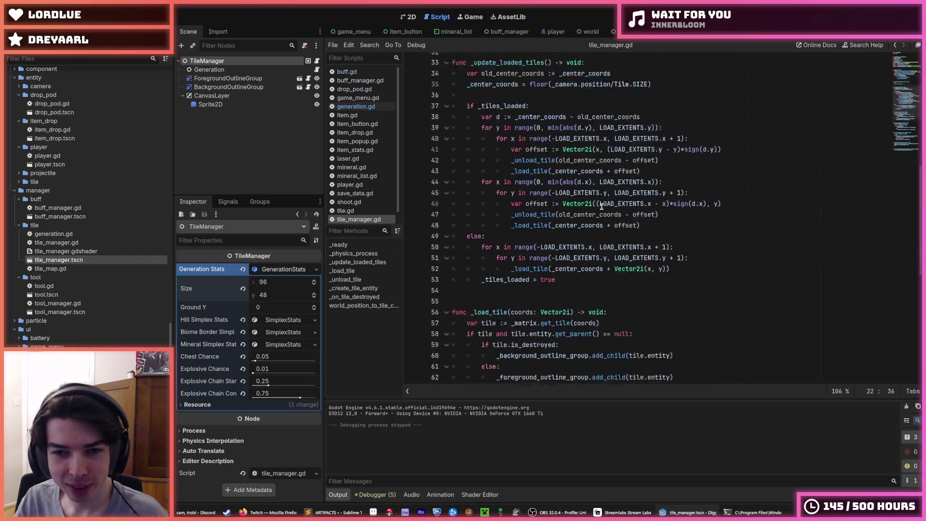
{"action": "key", "text": "alt+Left"}
{"action": "key", "text": "alt+Left"}
{"action": "key", "text": "alt+Left"}
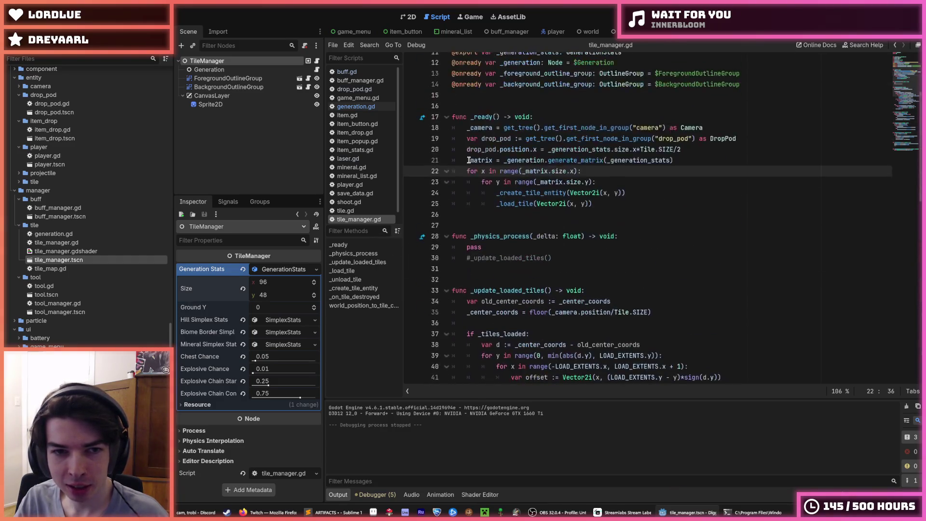
{"action": "scroll", "coordinate": [580, 165], "scroll_direction": "down", "scroll_amount": 3}
{"action": "scroll", "coordinate": [627, 179], "scroll_direction": "up", "scroll_amount": 6}
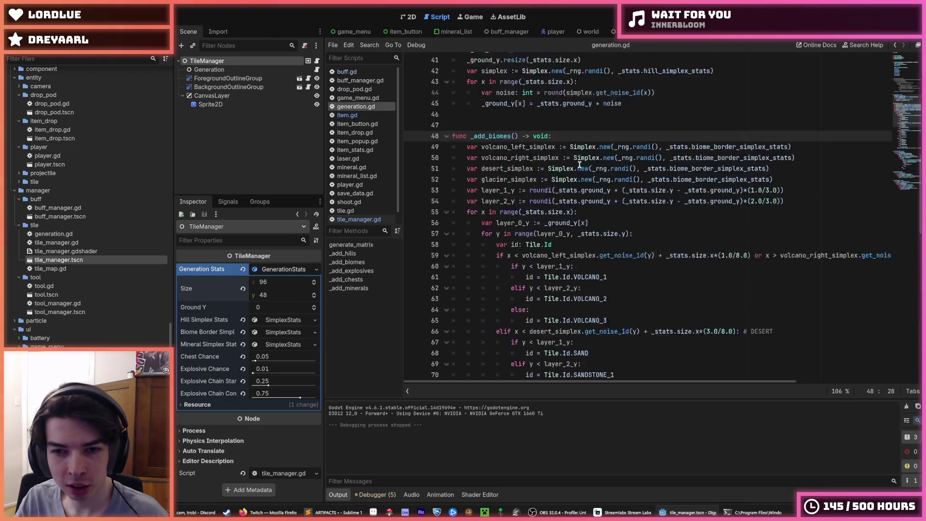
{"action": "scroll", "coordinate": [679, 195], "scroll_direction": "down", "scroll_amount": 2}
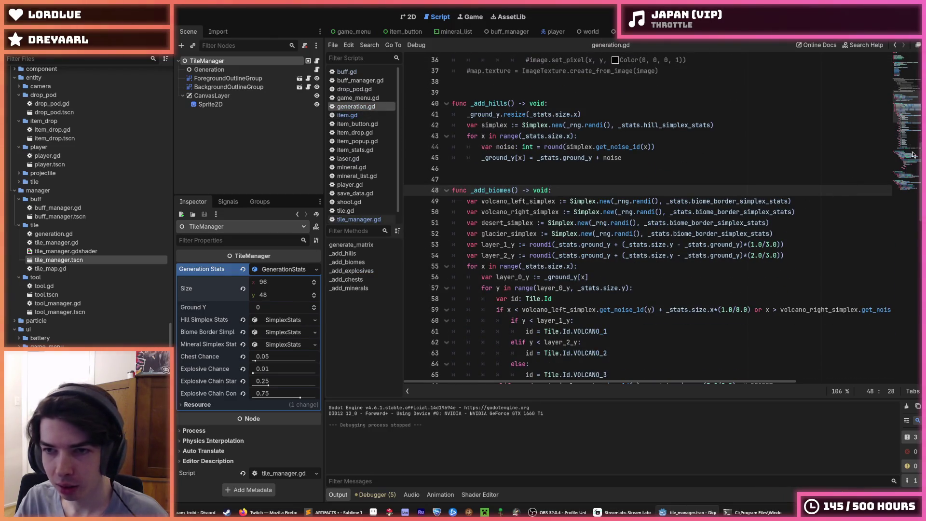
{"action": "scroll", "coordinate": [911, 131], "scroll_direction": "up", "scroll_amount": 8}
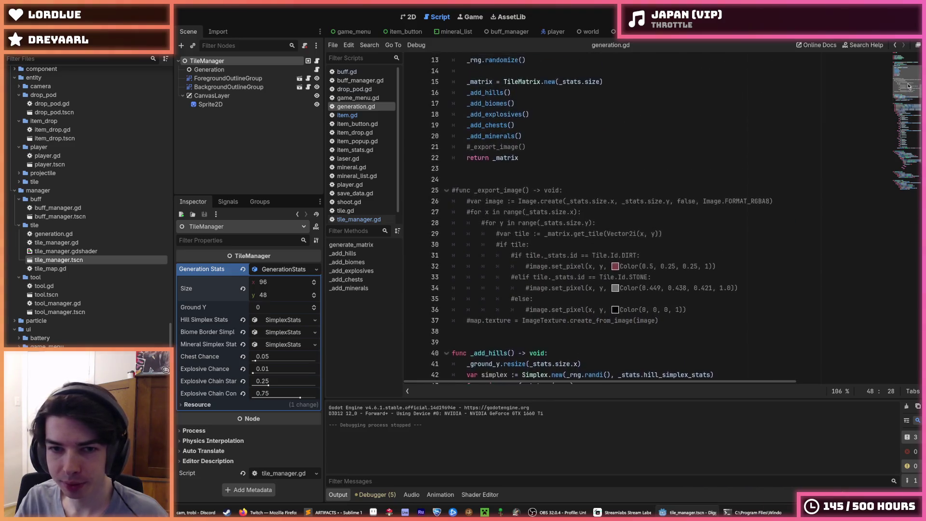
{"action": "scroll", "coordinate": [911, 104], "scroll_direction": "down", "scroll_amount": 5}
{"action": "left_click_drag", "start_coordinate": [910, 103], "coordinate": [916, 126]}
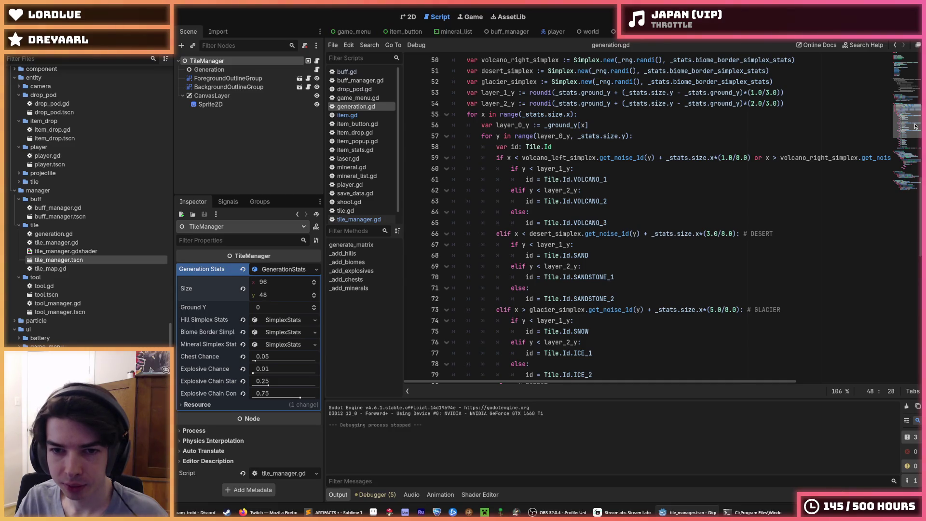
{"action": "mouse_move", "coordinate": [916, 126]}
{"action": "left_mouse_down"}
{"action": "mouse_move", "coordinate": [912, 187]}
{"action": "mouse_move", "coordinate": [911, 114]}
{"action": "left_mouse_up"}
{"action": "left_click_drag", "start_coordinate": [463, 221], "coordinate": [610, 220]}
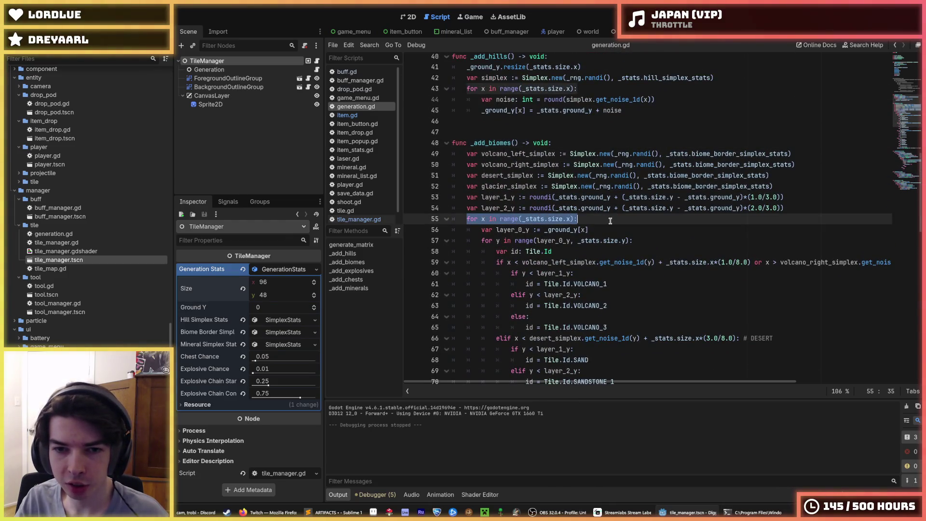
{"action": "mouse_move", "coordinate": [498, 220]}
{"action": "left_mouse_down"}
{"action": "mouse_move", "coordinate": [597, 220]}
{"action": "mouse_move", "coordinate": [522, 222]}
{"action": "mouse_move", "coordinate": [542, 242]}
{"action": "mouse_move", "coordinate": [630, 241]}
{"action": "mouse_move", "coordinate": [578, 241]}
{"action": "left_mouse_up"}
- Increase the generation stats' Size y, save, and playtest the taller map
{"action": "left_click", "coordinate": [625, 242]}
{"action": "left_click", "coordinate": [577, 241]}
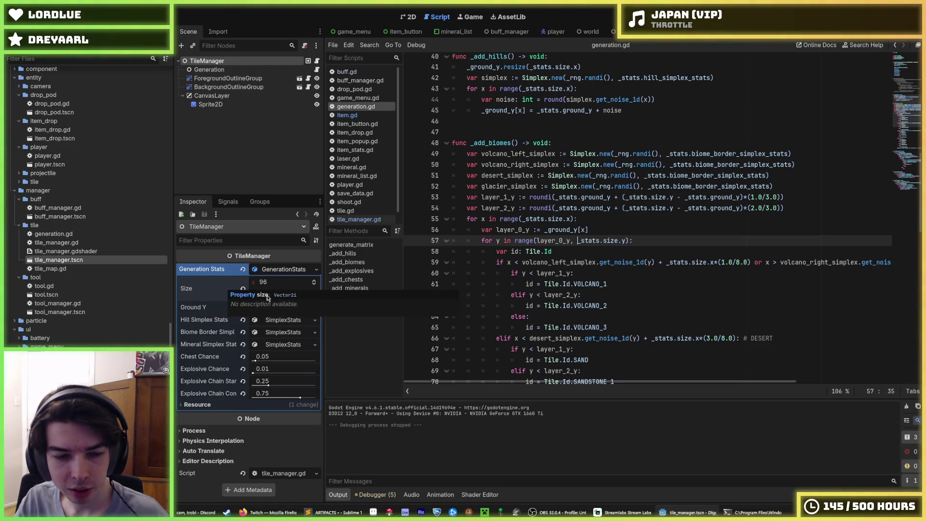
{"action": "left_click_drag", "start_coordinate": [270, 294], "coordinate": [299, 294]}
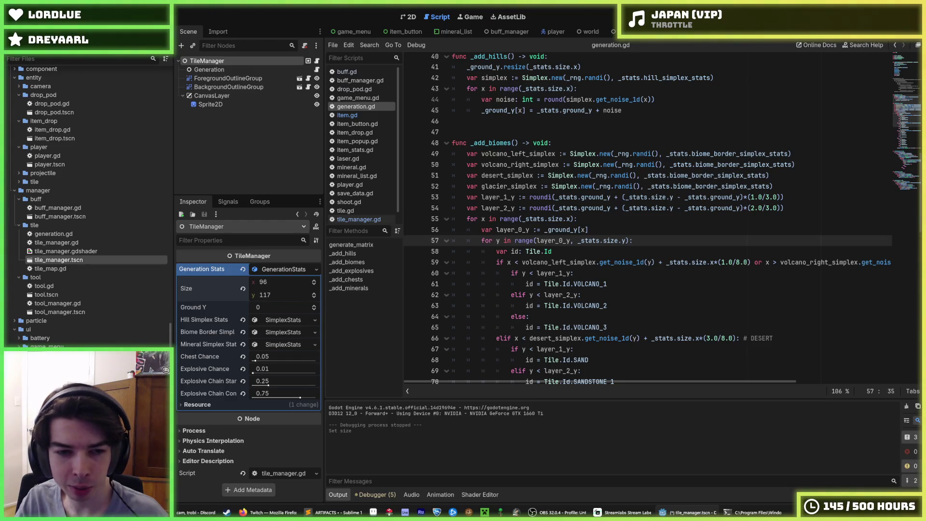
{"action": "key", "text": "ctrl+s"}
{"action": "key", "text": "F5"}
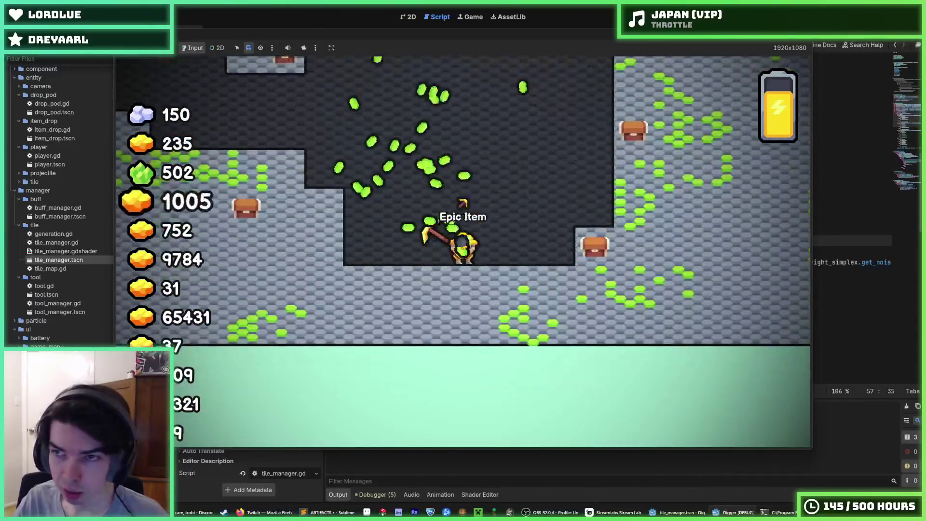
{"action": "key", "text": "F8"}
- Reset the map height to 48 and playtest again, switching to the Drill
{"action": "left_click", "coordinate": [275, 292]}
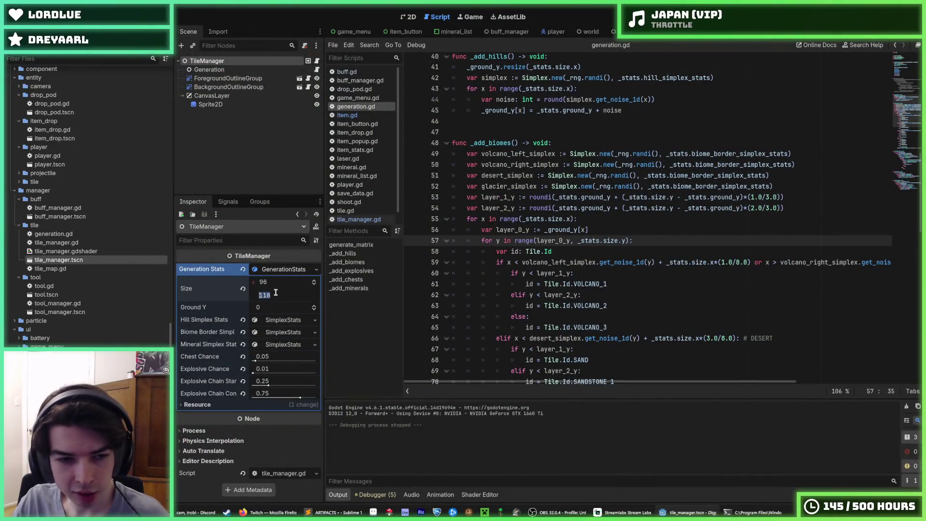
{"action": "key", "text": "F5"}
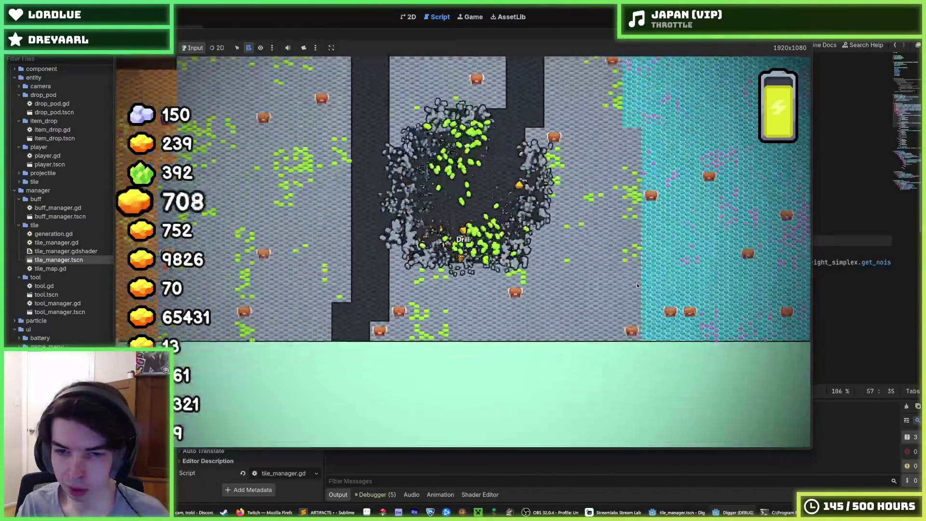
{"action": "key", "text": "2"}
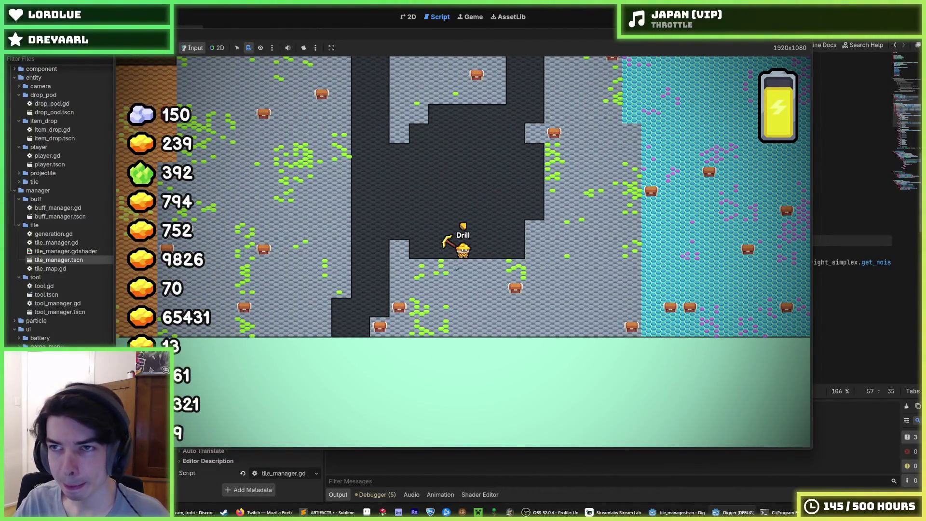
{"action": "key", "text": "Escape"}
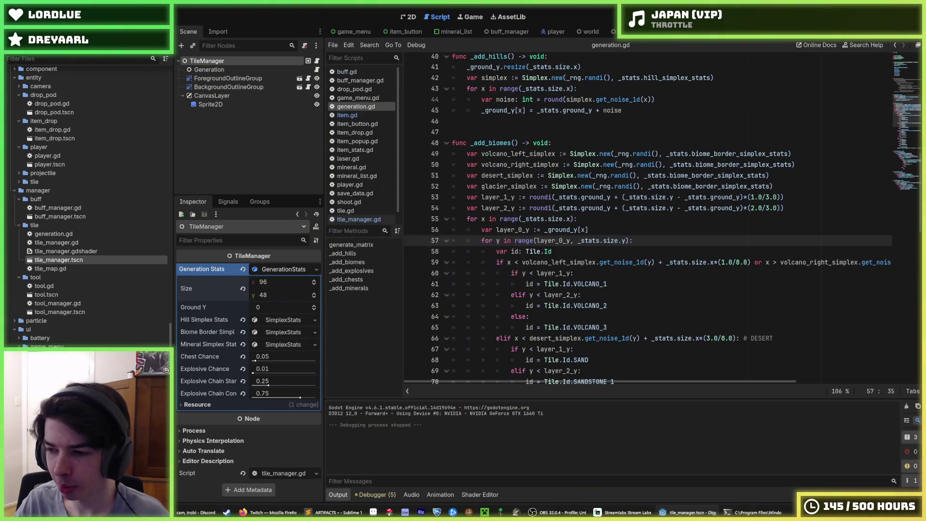
{"action": "key", "text": "Up"}
{"action": "key", "text": "Up"}
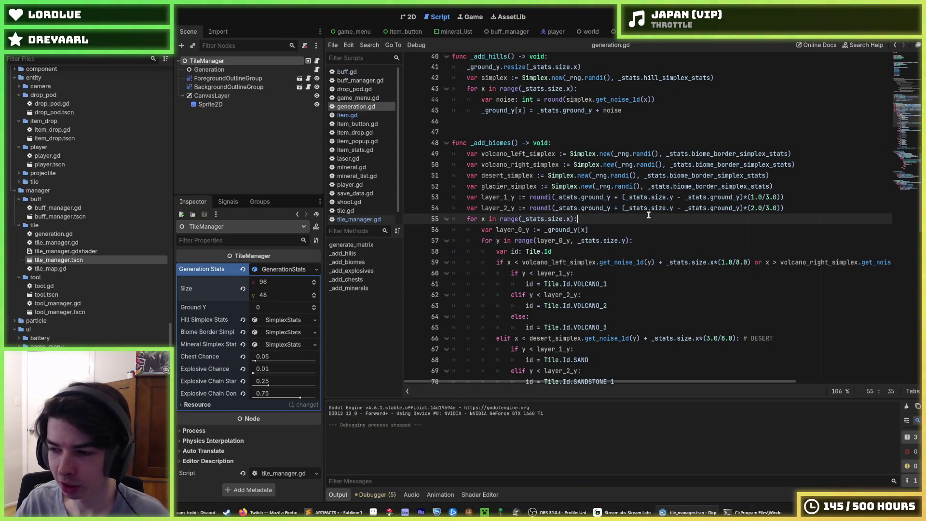
{"action": "key", "text": "ctrl+s"}
{"action": "key", "text": "F5"}
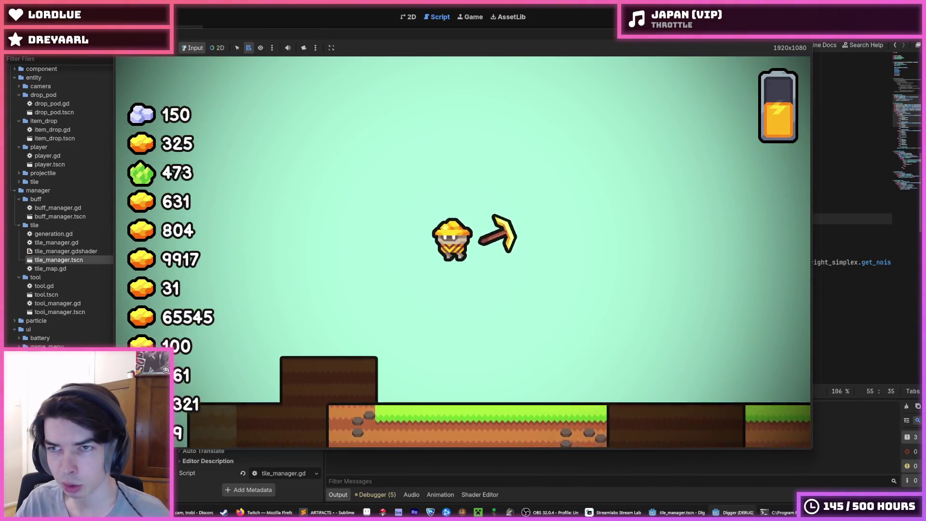
{"action": "key", "text": "F8"}
{"action": "left_click", "coordinate": [659, 253]}
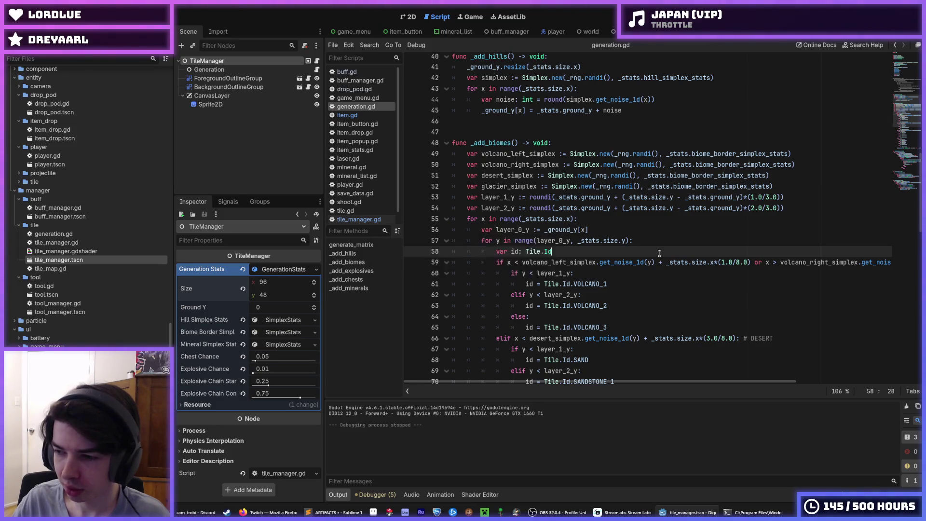
- Review lines 57–62 of the _add_biomes loop and save the scene and generation.gd
{"action": "key", "text": "ctrl+s"}
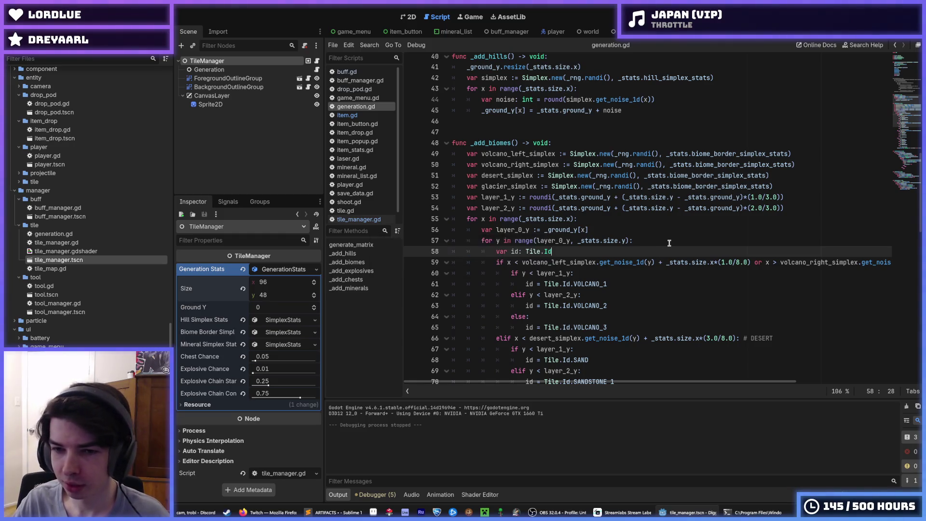
{"action": "key", "text": "ctrl+s"}
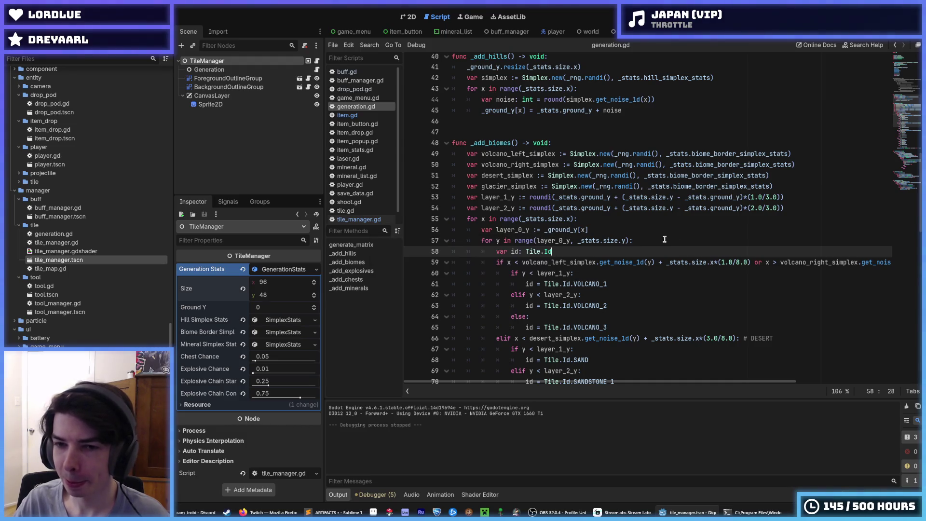
{"action": "left_click", "coordinate": [673, 242]}
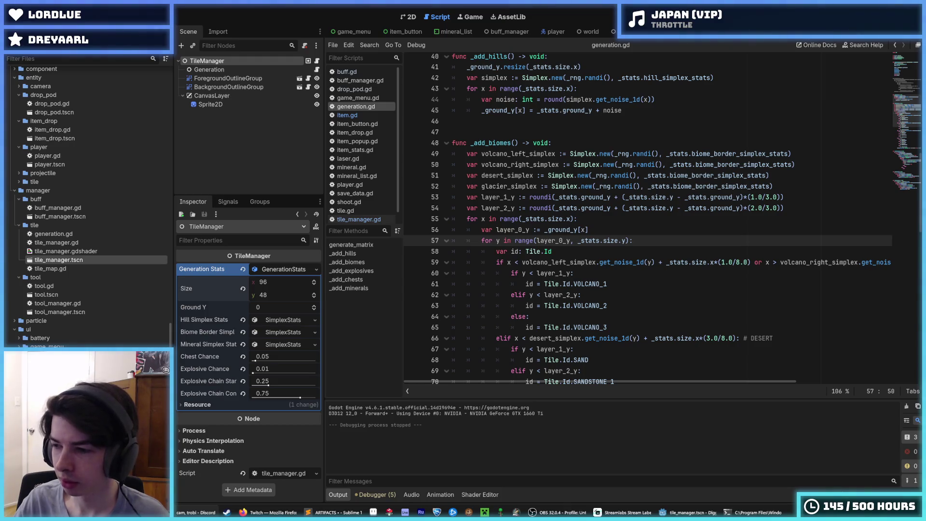
{"action": "left_click", "coordinate": [709, 300]}
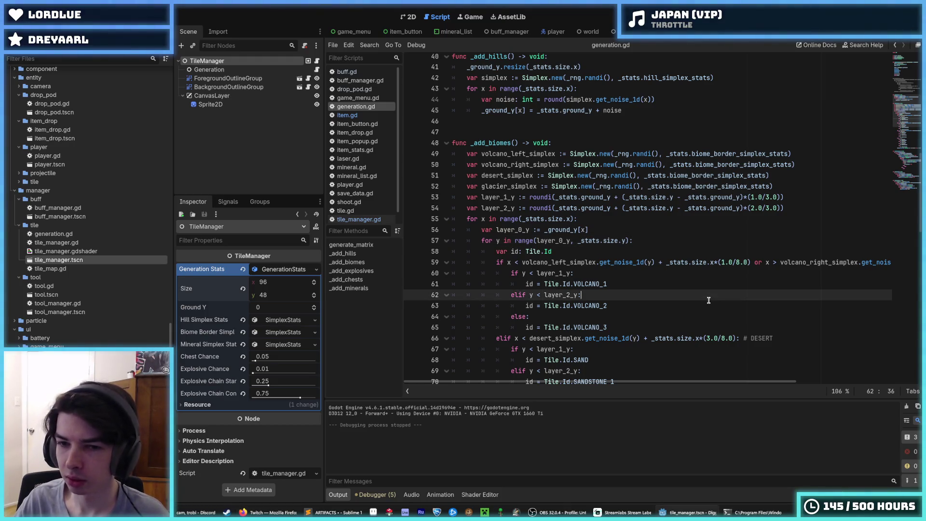
{"action": "left_click", "coordinate": [665, 249]}
{"action": "key", "text": "ctrl+s"}
{"action": "left_click", "coordinate": [665, 240]}
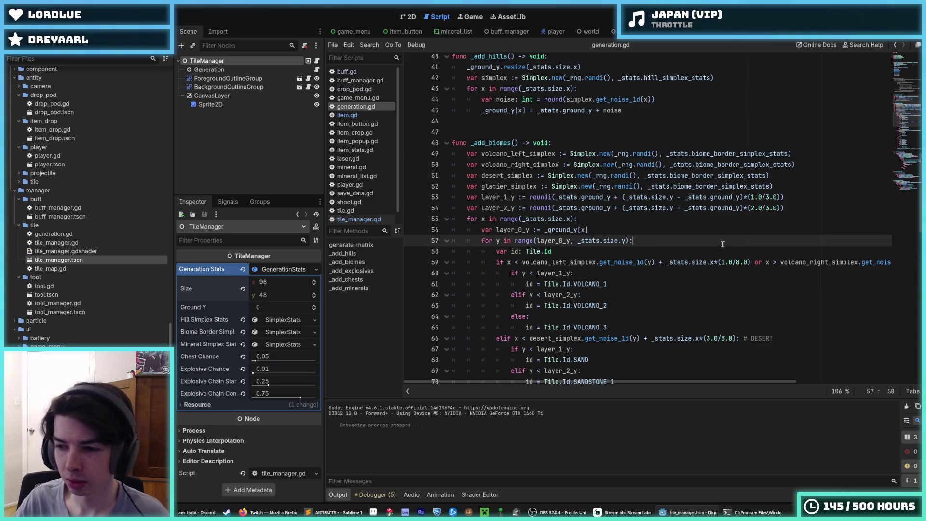
{"action": "key", "text": "ctrl+s"}
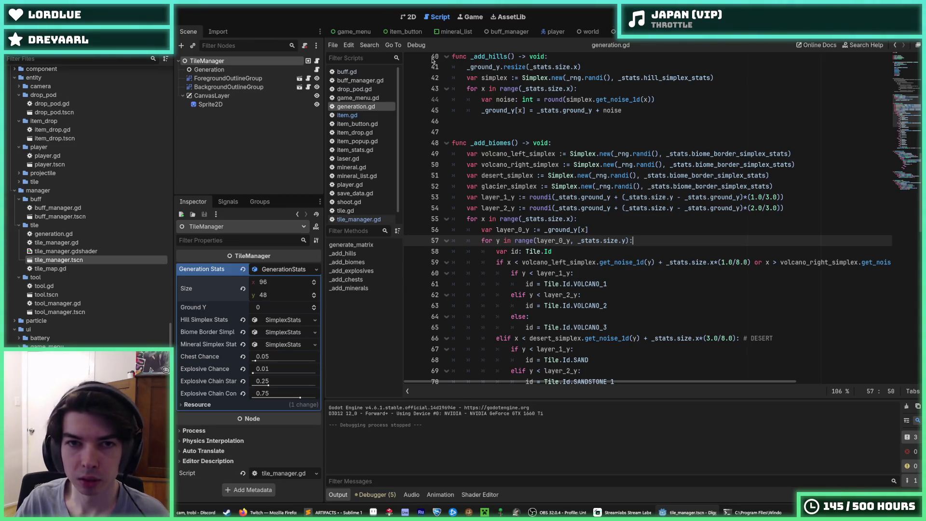
{"action": "mouse_move", "coordinate": [546, 32]}
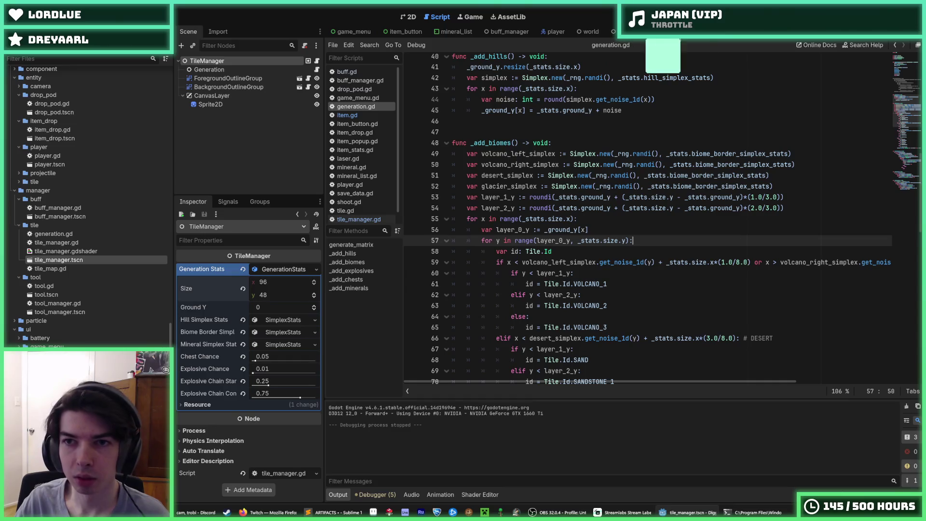
- Open drop_pod.gd and go to line 13
{"action": "left_click", "coordinate": [354, 89]}
{"action": "scroll", "coordinate": [535, 236], "scroll_direction": "up", "scroll_amount": 10}
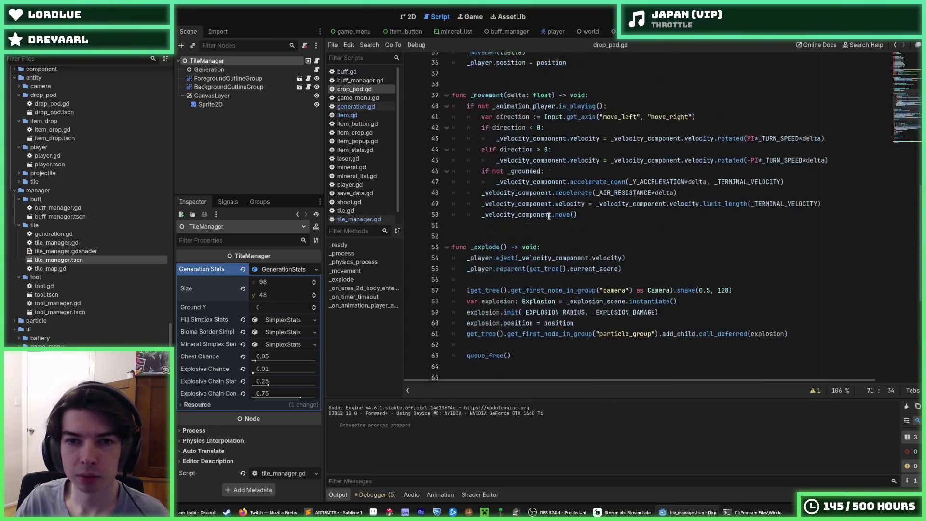
{"action": "left_click", "coordinate": [583, 193]}
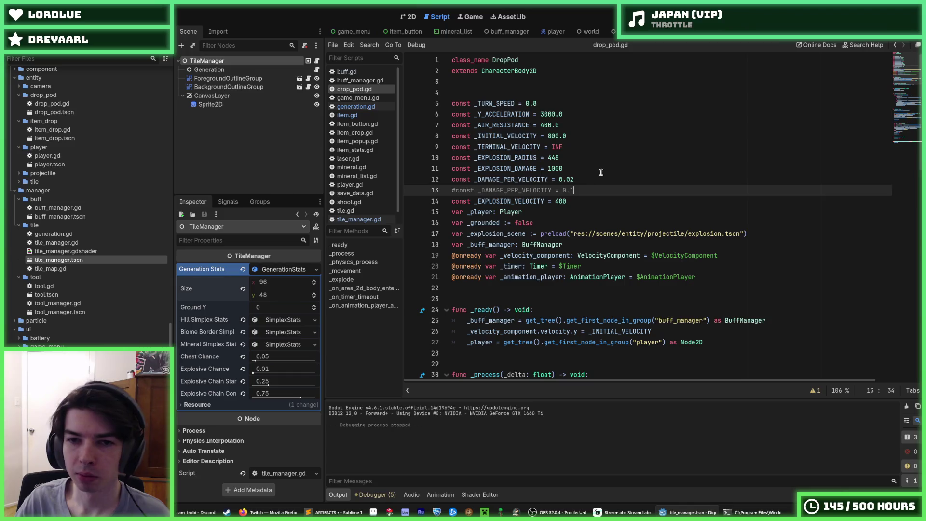
- Switch to the Drill scene and review buff.gd lines 13–21
{"action": "left_click", "coordinate": [684, 35]}
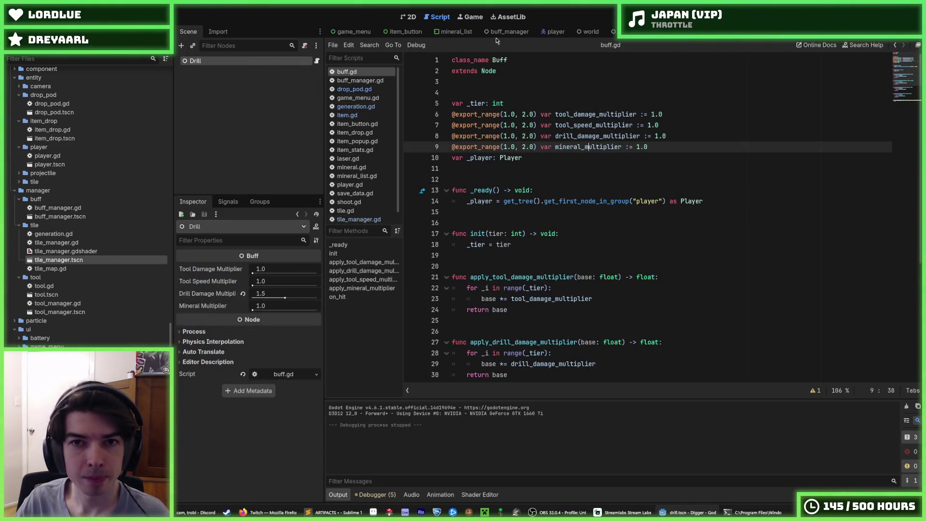
{"action": "left_click", "coordinate": [509, 32]}
{"action": "left_click", "coordinate": [683, 31]}
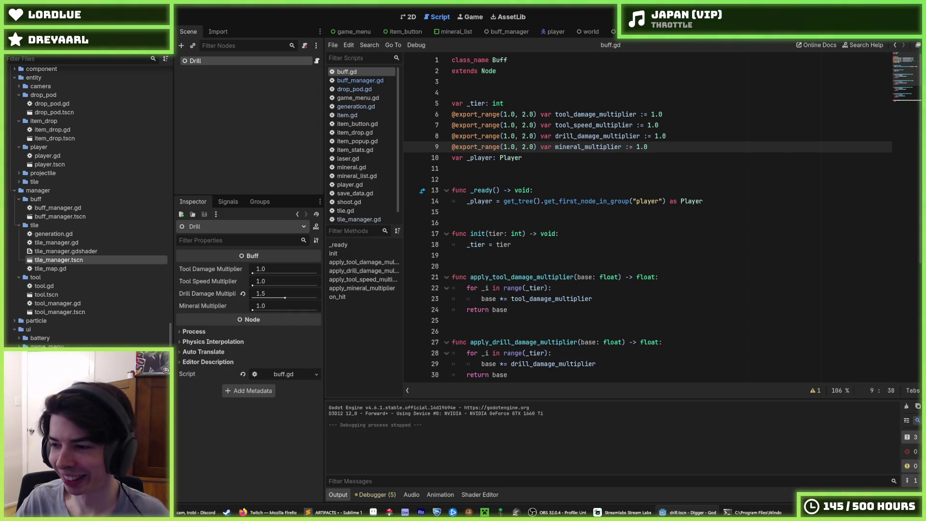
{"action": "left_click", "coordinate": [629, 202]}
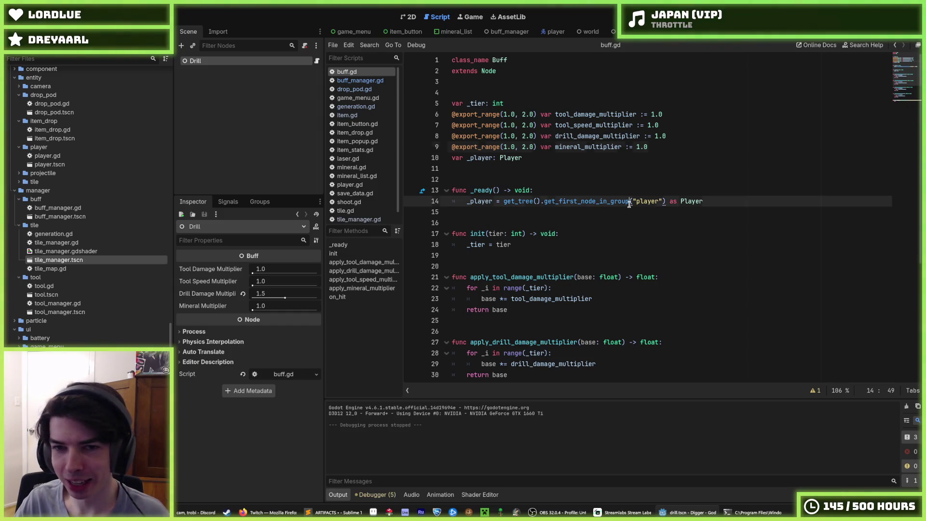
{"action": "left_click", "coordinate": [758, 278]}
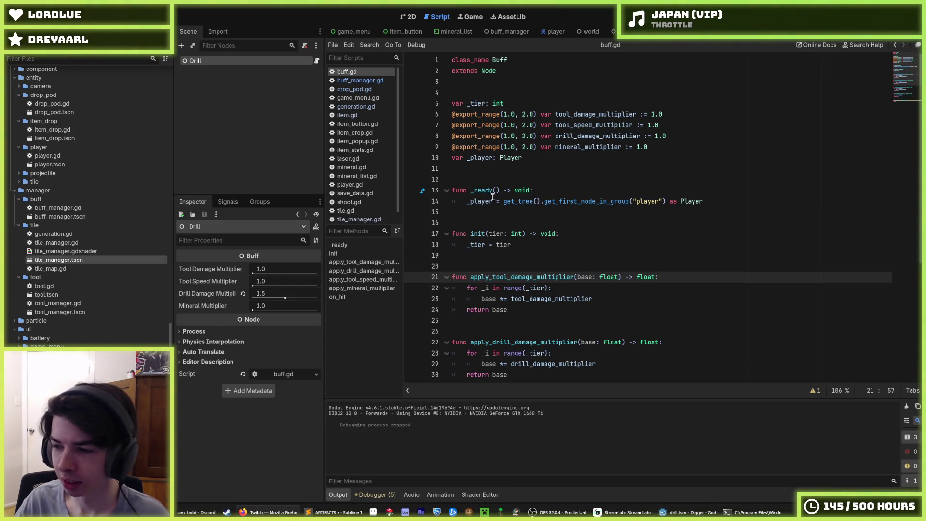
{"action": "left_click", "coordinate": [570, 192]}
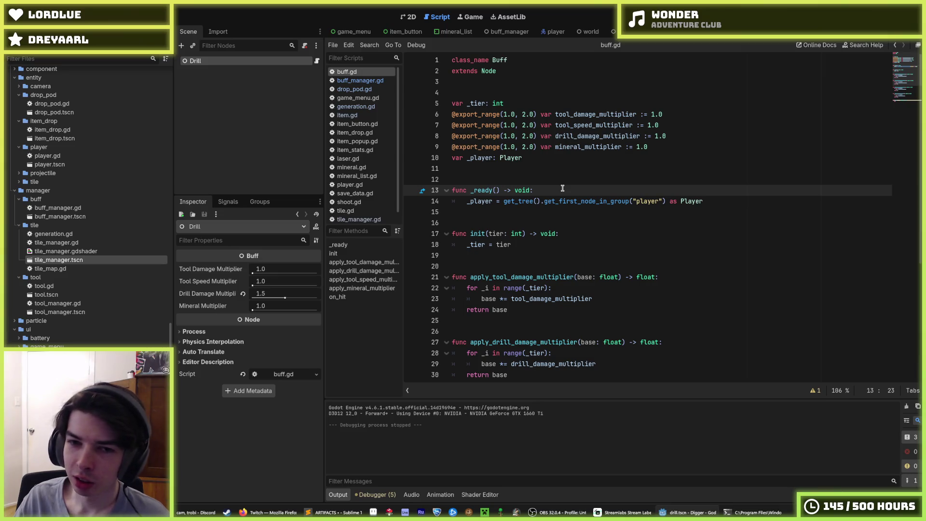
{"action": "left_click", "coordinate": [447, 192], "text": "shift"}
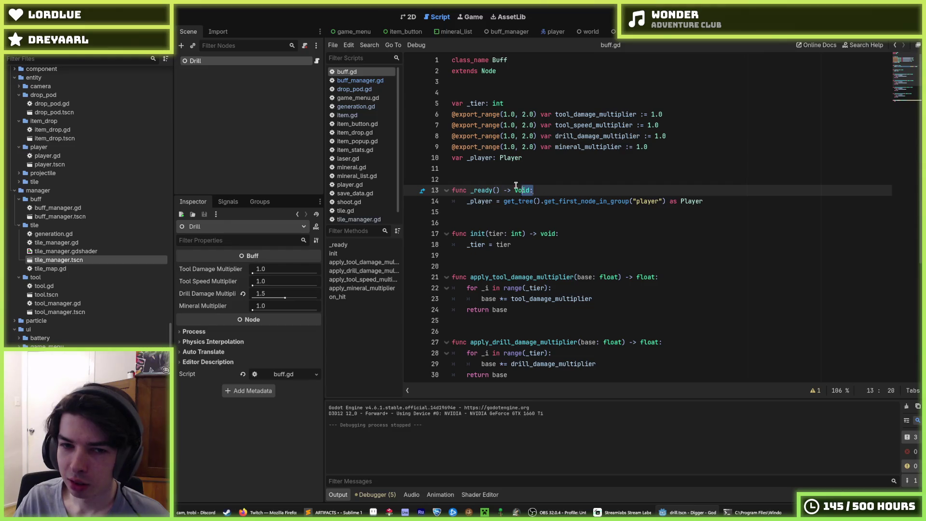
{"action": "left_click", "coordinate": [515, 183], "text": "shift"}
{"action": "left_click", "coordinate": [473, 180]}
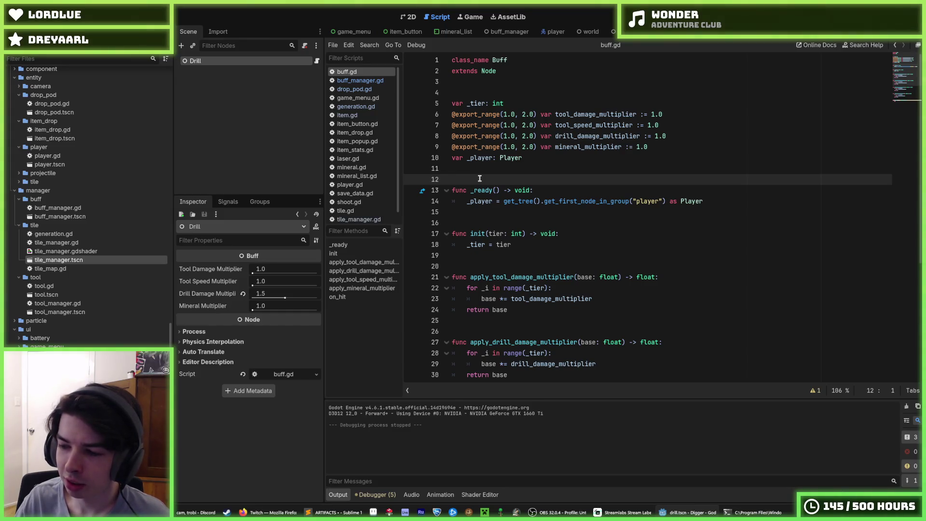
{"action": "left_click", "coordinate": [452, 169]}
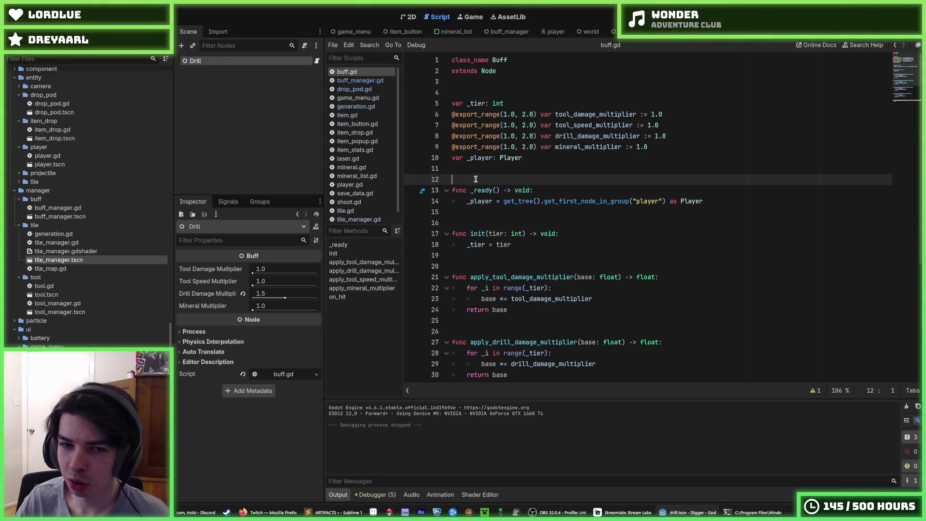
{"action": "mouse_move", "coordinate": [457, 169]}
{"action": "left_mouse_down"}
{"action": "mouse_move", "coordinate": [474, 179]}
{"action": "mouse_move", "coordinate": [485, 168]}
{"action": "mouse_move", "coordinate": [492, 182]}
{"action": "left_mouse_up"}
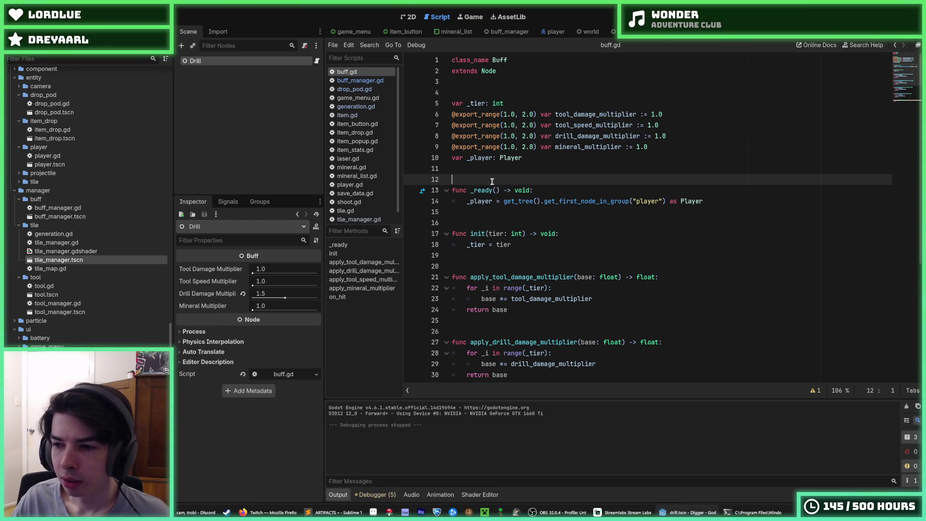
{"action": "key", "text": "Up"}
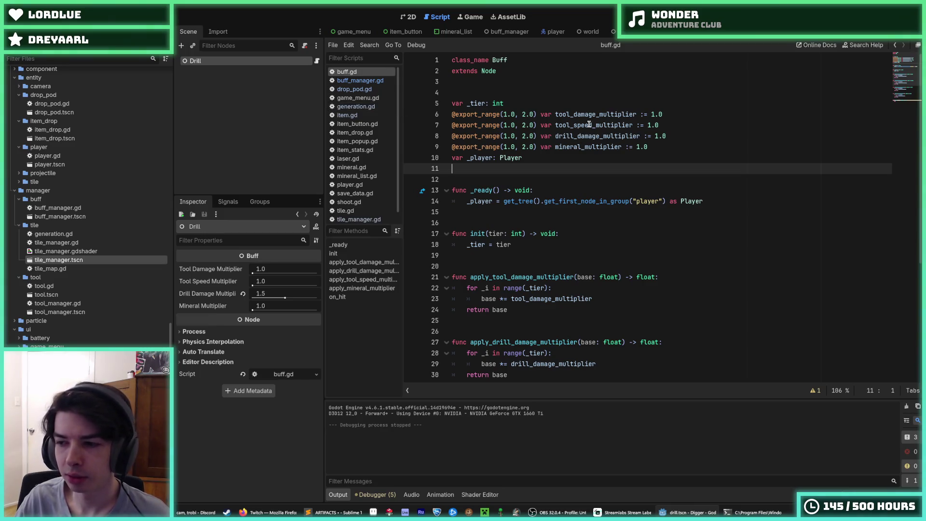
{"action": "left_click", "coordinate": [671, 144]}
{"action": "left_click", "coordinate": [679, 136]}
{"action": "left_click", "coordinate": [678, 126]}
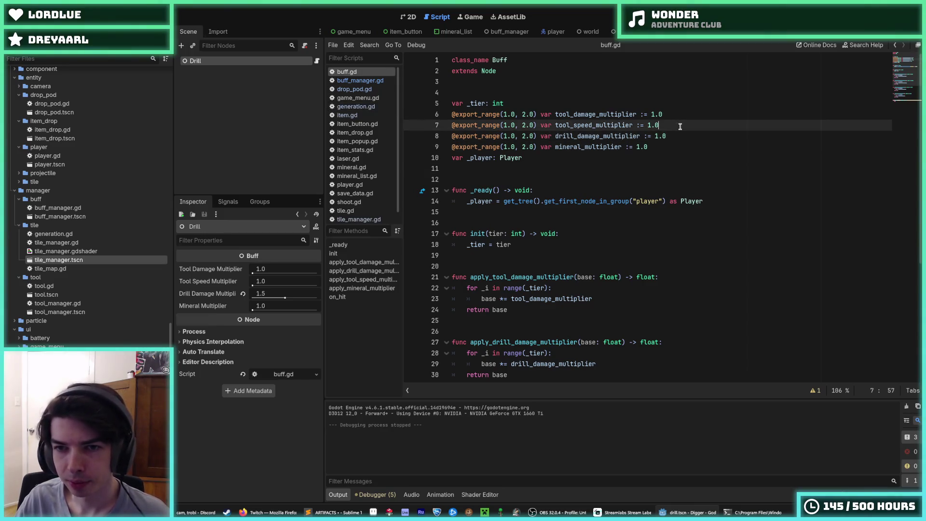
{"action": "left_click", "coordinate": [682, 135]}
{"action": "left_click", "coordinate": [674, 126]}
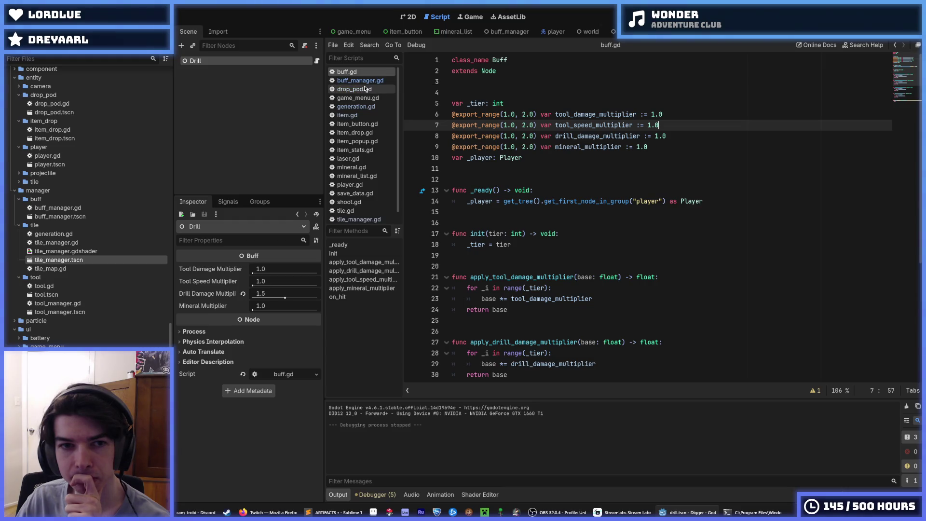
- Edit the Drill Damage Multiplier in buff.gd's Inspector and test-run the game
{"action": "left_click", "coordinate": [365, 89]}
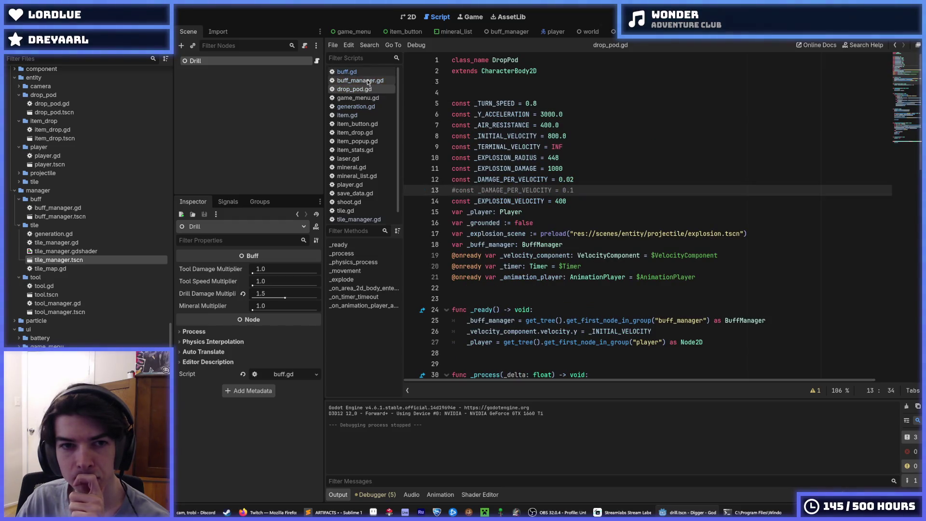
{"action": "left_click", "coordinate": [366, 80]}
{"action": "left_click", "coordinate": [361, 72]}
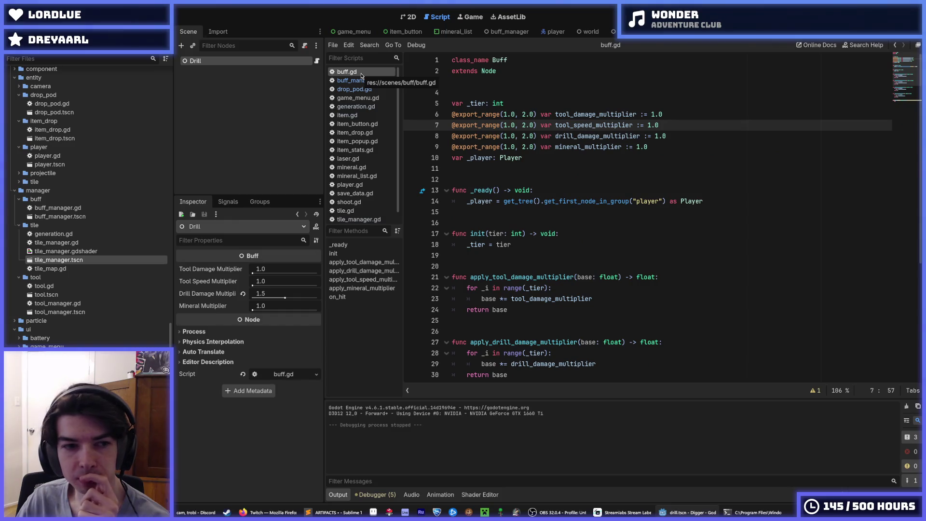
{"action": "left_click", "coordinate": [278, 297]}
{"action": "type", "text": "1"}
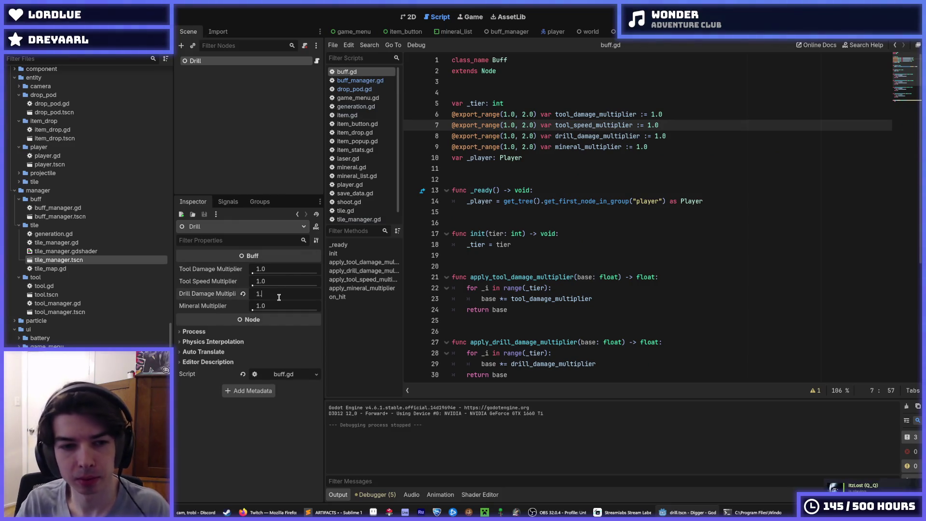
{"action": "key", "text": "F5"}
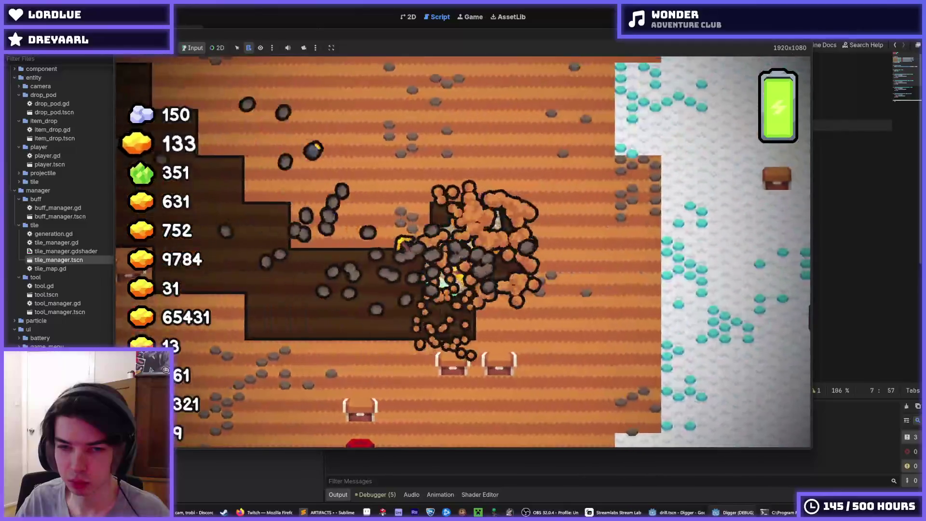
{"action": "key", "text": "F8"}
- Set the Drill Damage Multiplier back to 1.5 and save the Drill scene
{"action": "left_click", "coordinate": [283, 289]}
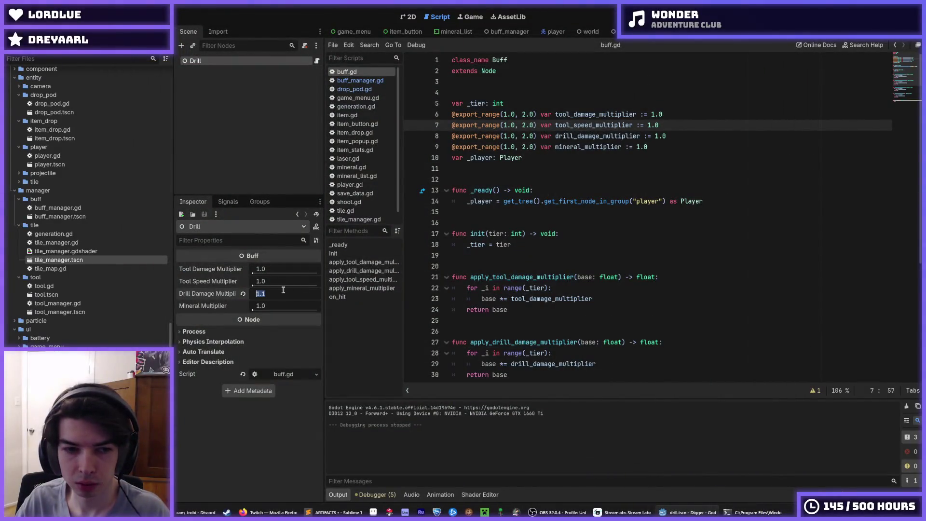
{"action": "type", "text": "1"}
{"action": "key", "text": "Return"}
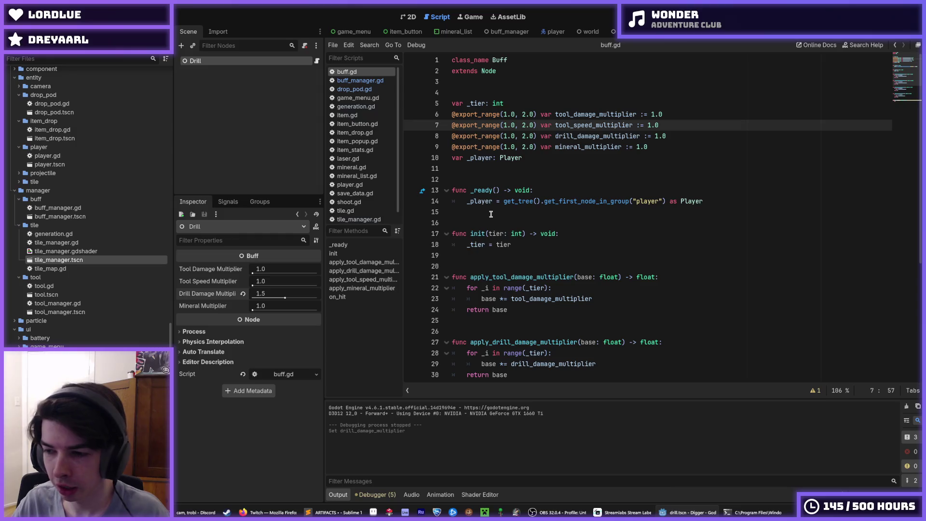
{"action": "key", "text": "ctrl+s"}
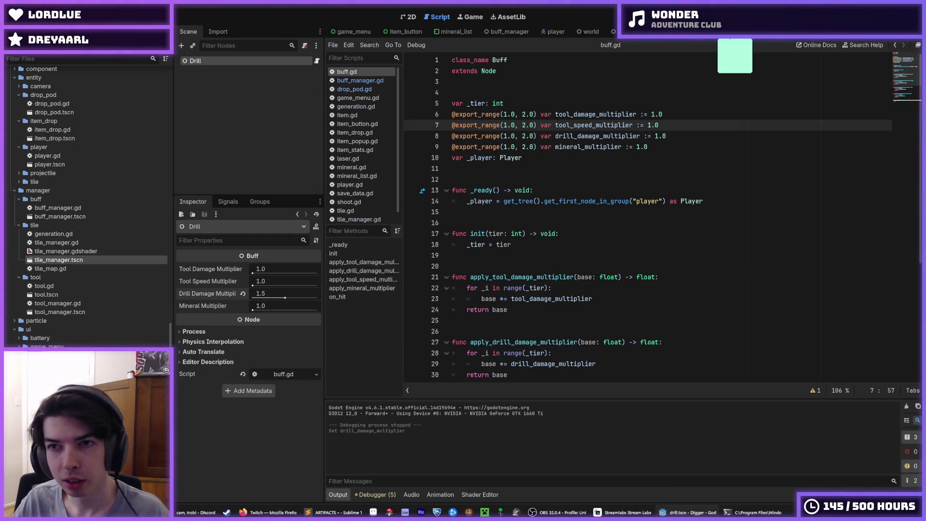
{"action": "left_click", "coordinate": [627, 35]}
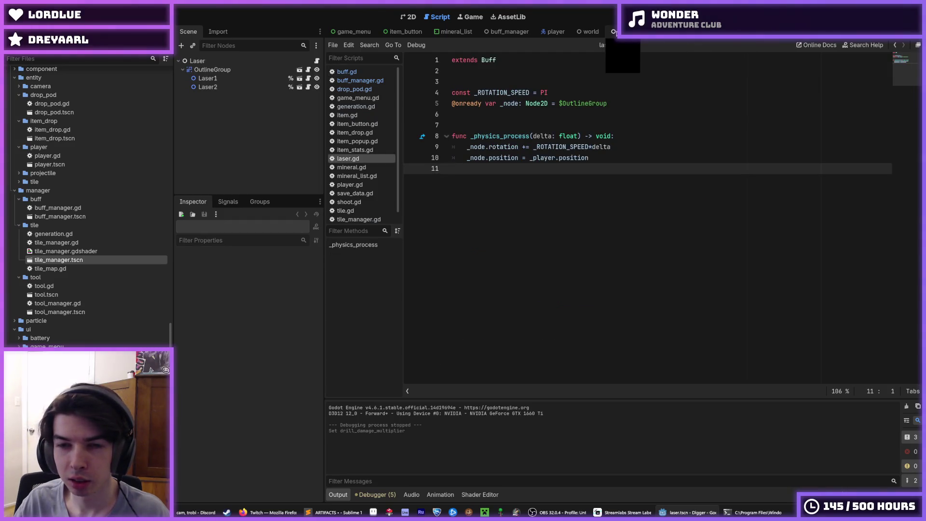
- Change DIAMOND on line 52 of save_data.gd to NO and run the game
{"action": "scroll", "coordinate": [364, 179], "scroll_direction": "down", "scroll_amount": 1}
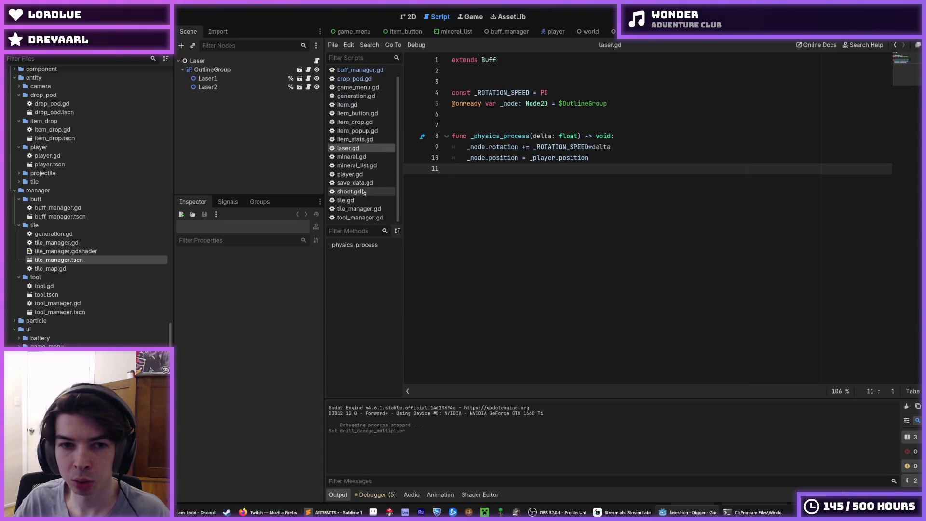
{"action": "left_click", "coordinate": [365, 182]}
{"action": "mouse_move", "coordinate": [589, 334]}
{"action": "left_mouse_down"}
{"action": "mouse_move", "coordinate": [553, 332]}
{"action": "mouse_move", "coordinate": [562, 333]}
{"action": "left_mouse_up"}
{"action": "type", "text": "NO"}
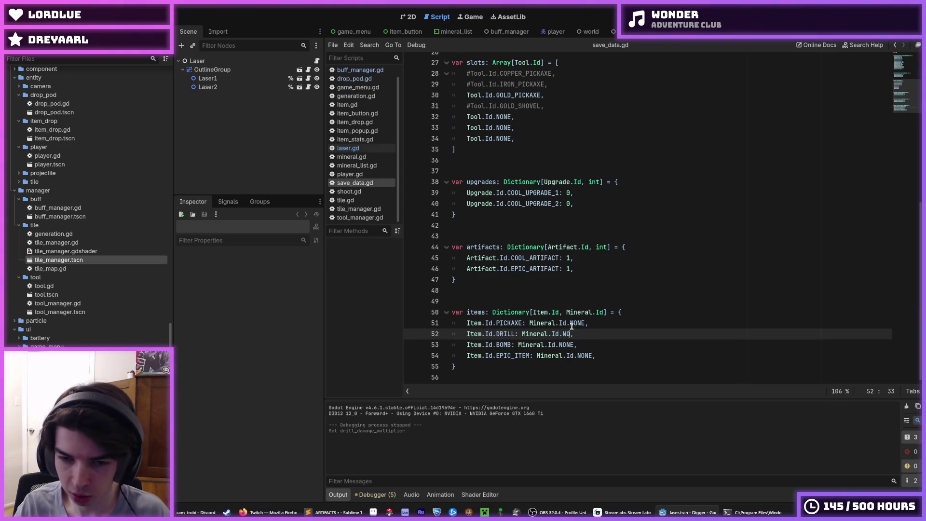
{"action": "key", "text": "F5"}
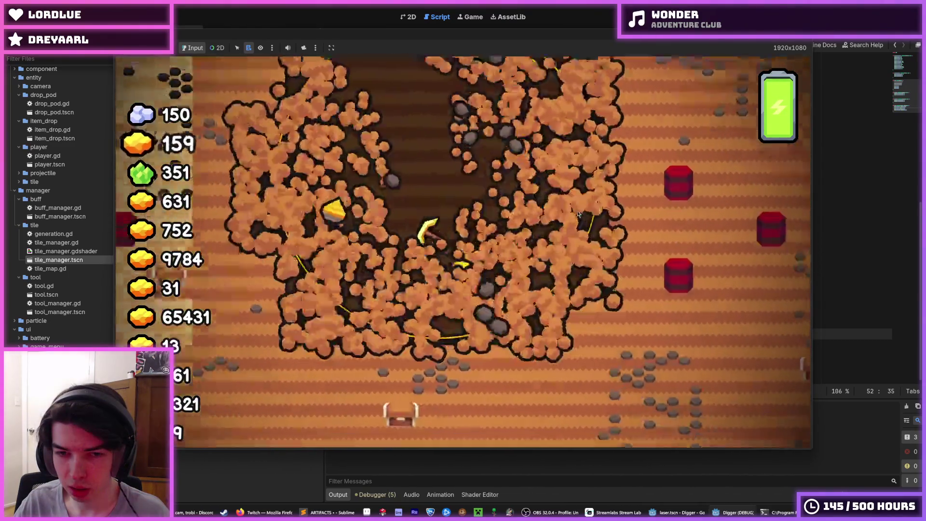
- Mine down for gold and the Epic Item, then tunnel right into the explosive barrels
{"action": "key", "text": "s"}
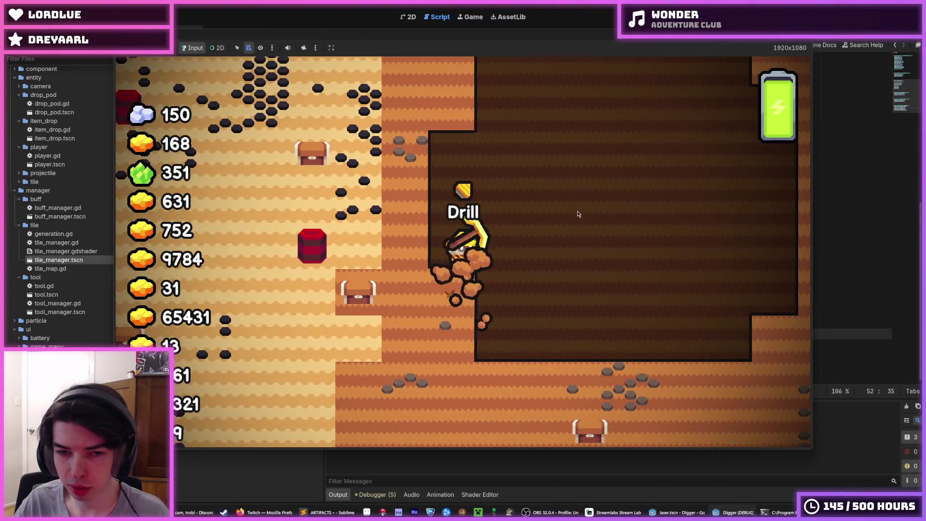
{"action": "key", "text": "s"}
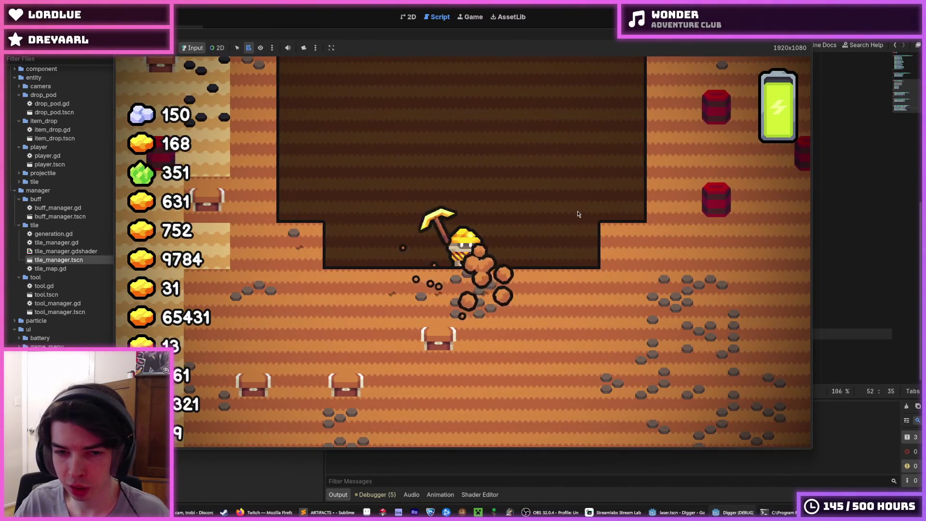
{"action": "key", "text": "a"}
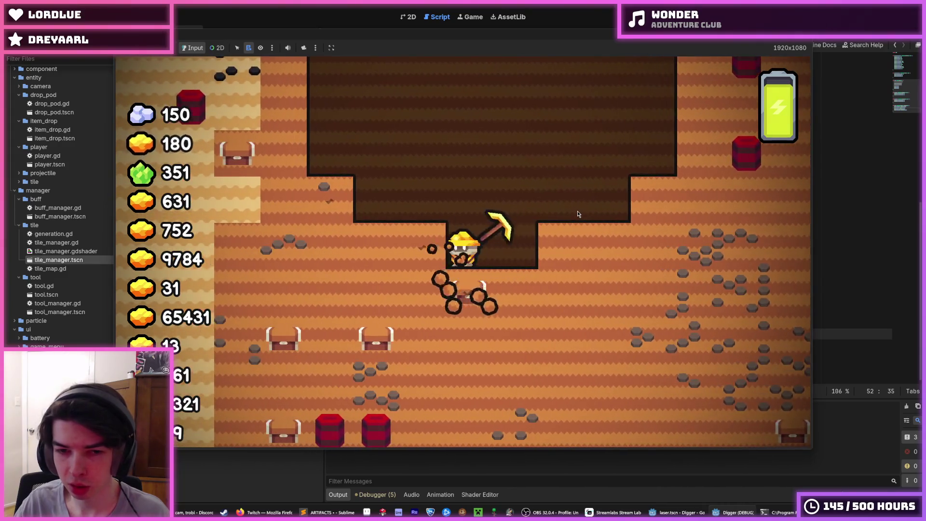
{"action": "key", "text": "d"}
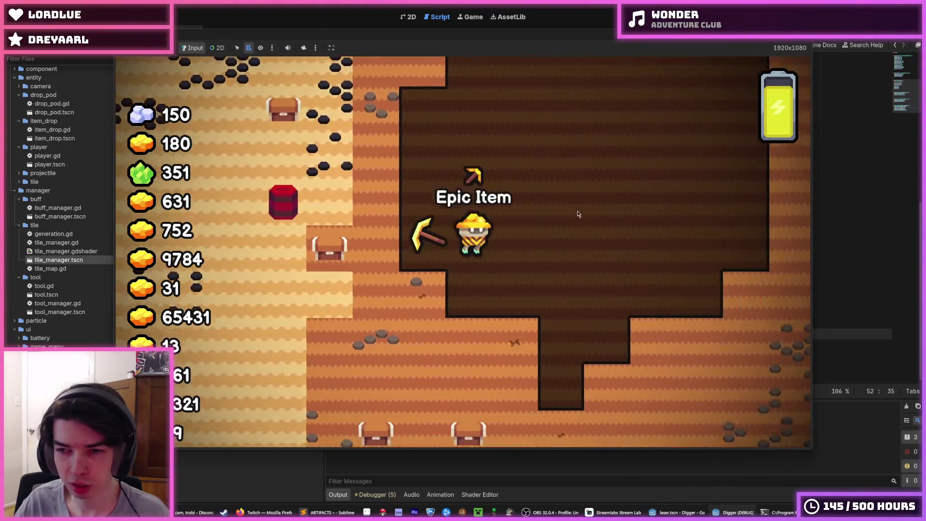
{"action": "key", "text": "d"}
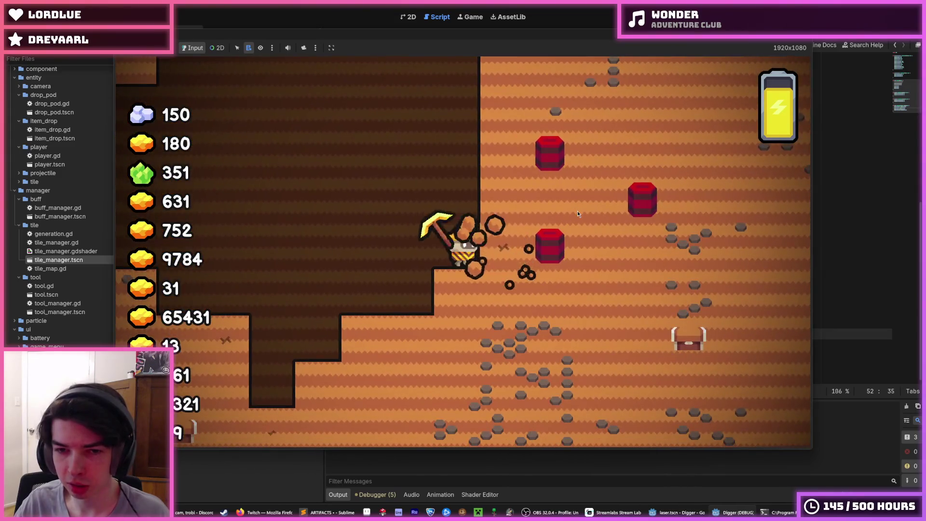
{"action": "key", "text": "d"}
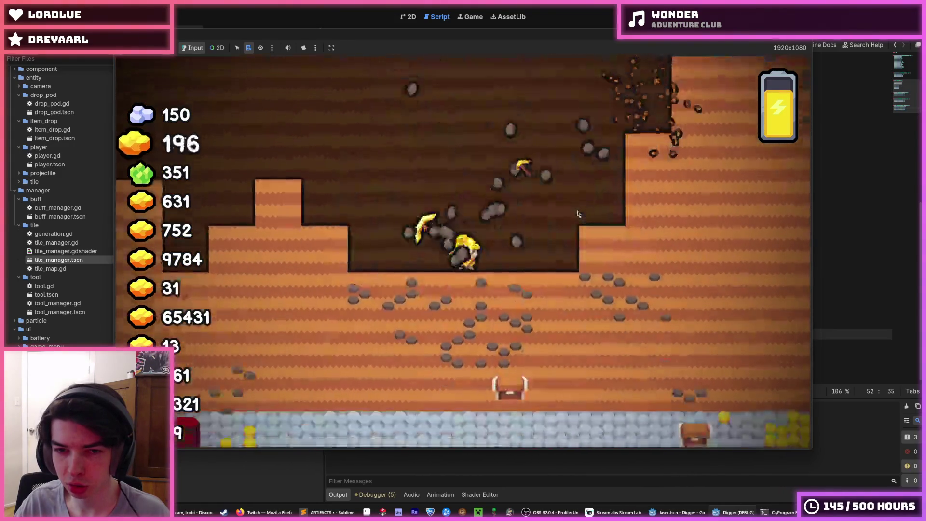
- Dig down and left through dirt, collecting gold and the Drill pickup in stone
{"action": "key", "text": "s"}
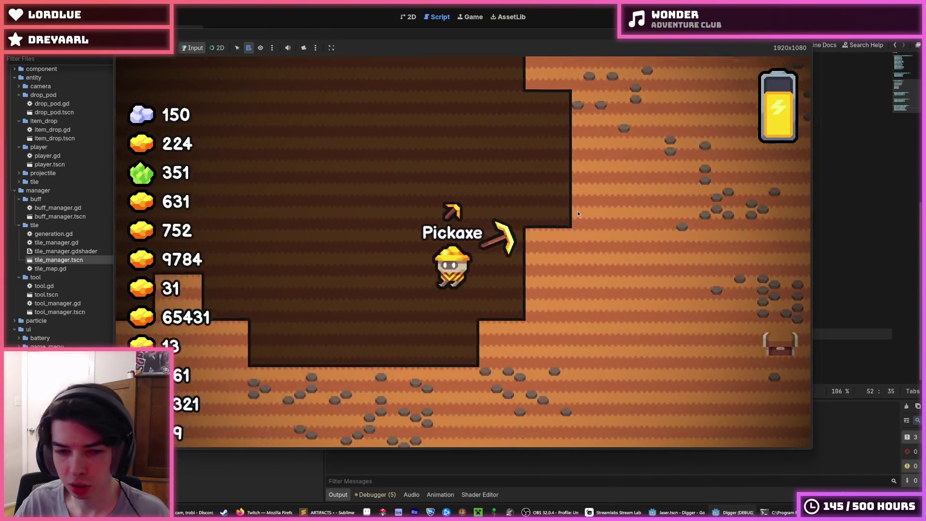
{"action": "key", "text": "s"}
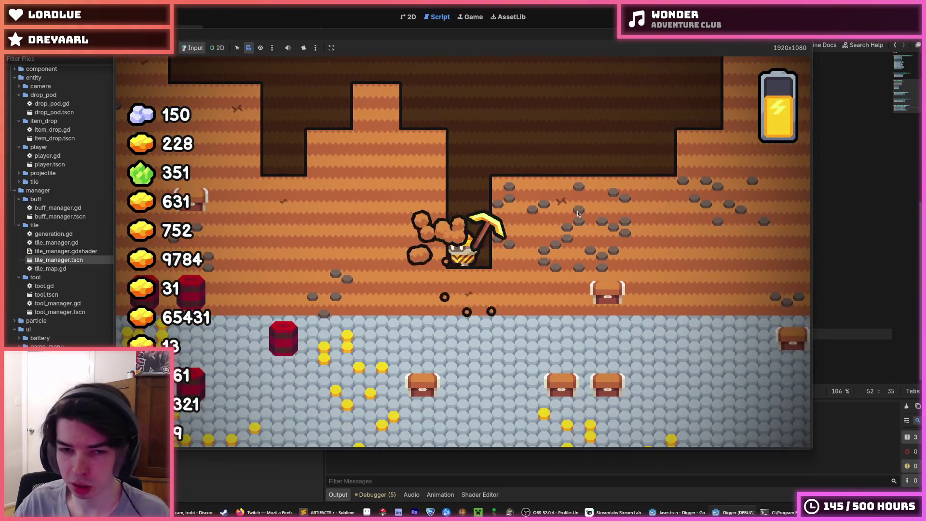
{"action": "key", "text": "a"}
{"action": "key", "text": "a"}
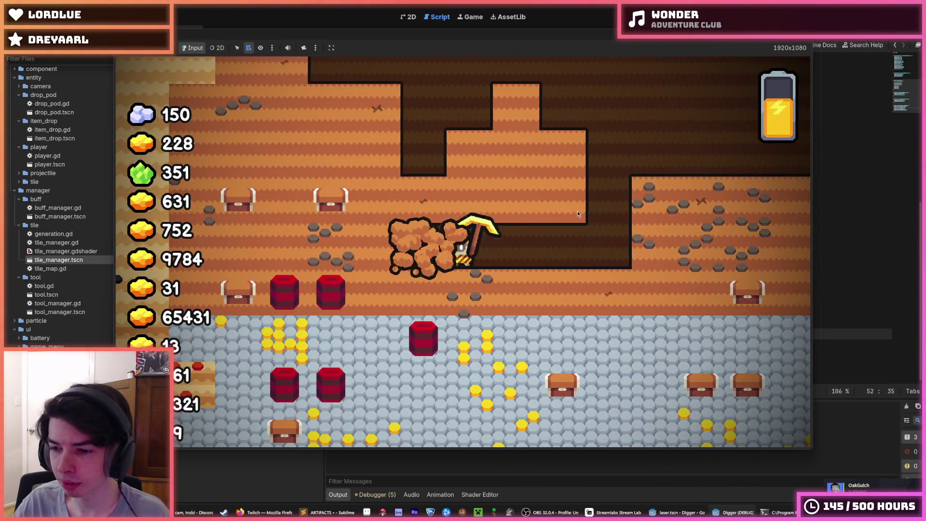
{"action": "key", "text": "a"}
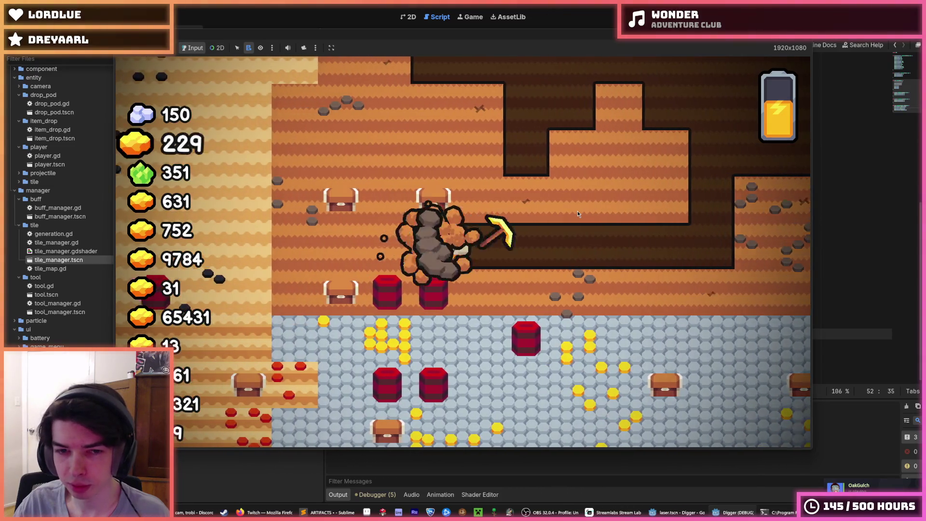
{"action": "key", "text": "a"}
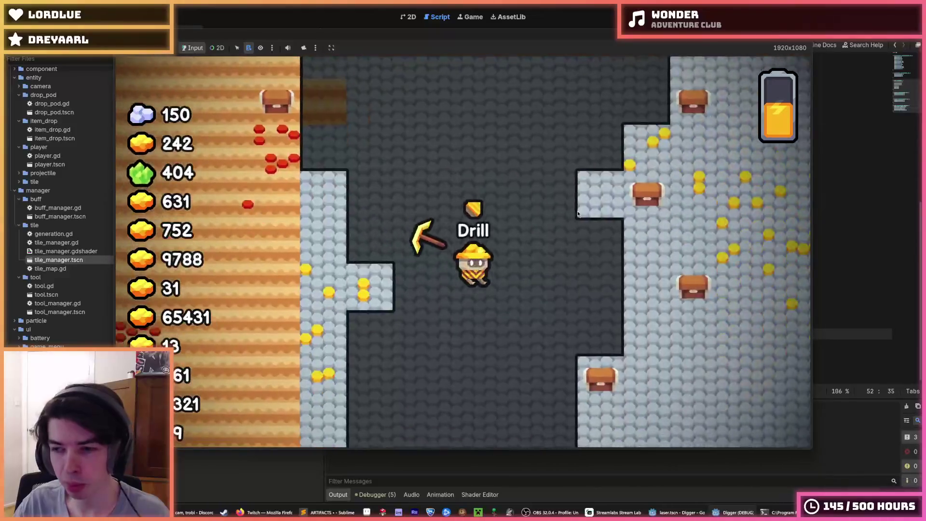
{"action": "key", "text": "d"}
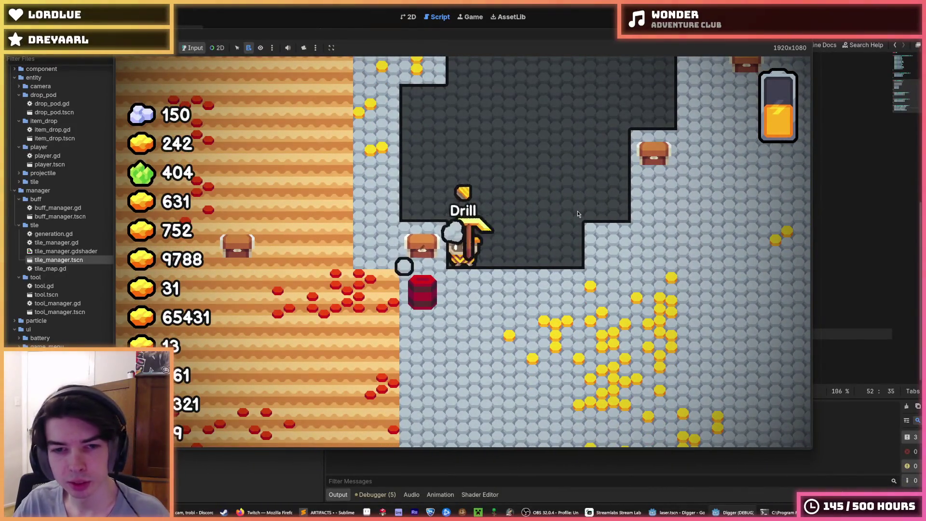
{"action": "key", "text": "a"}
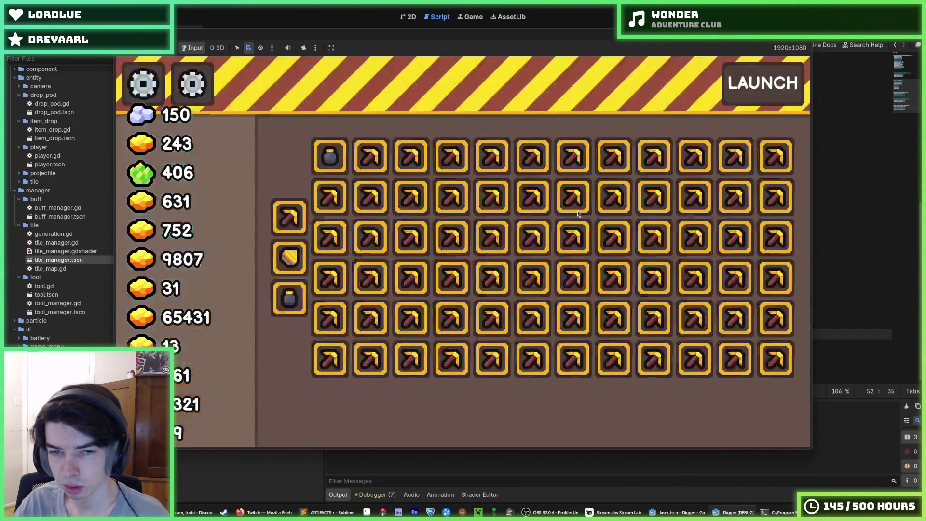
- Buy five Drill upgrades in the shop, launch another dig, then stop the game
{"action": "mouse_move", "coordinate": [641, 158]}
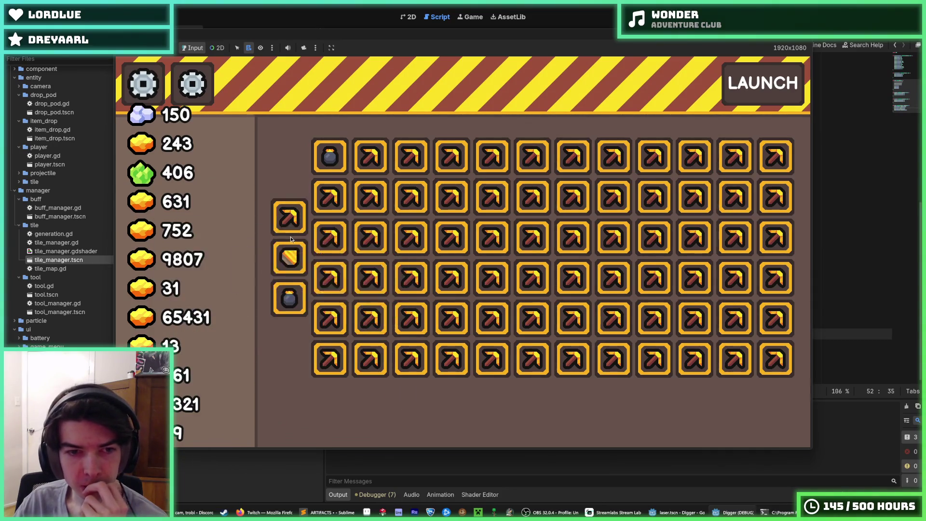
{"action": "left_click", "coordinate": [289, 255]}
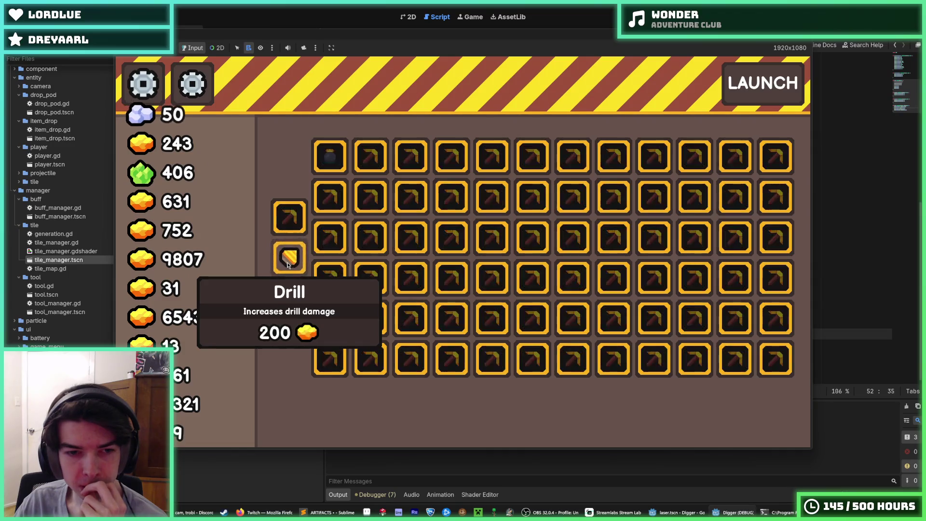
{"action": "left_click", "coordinate": [290, 256]}
{"action": "left_click", "coordinate": [288, 258]}
{"action": "left_click", "coordinate": [288, 263]}
{"action": "left_click", "coordinate": [288, 265]}
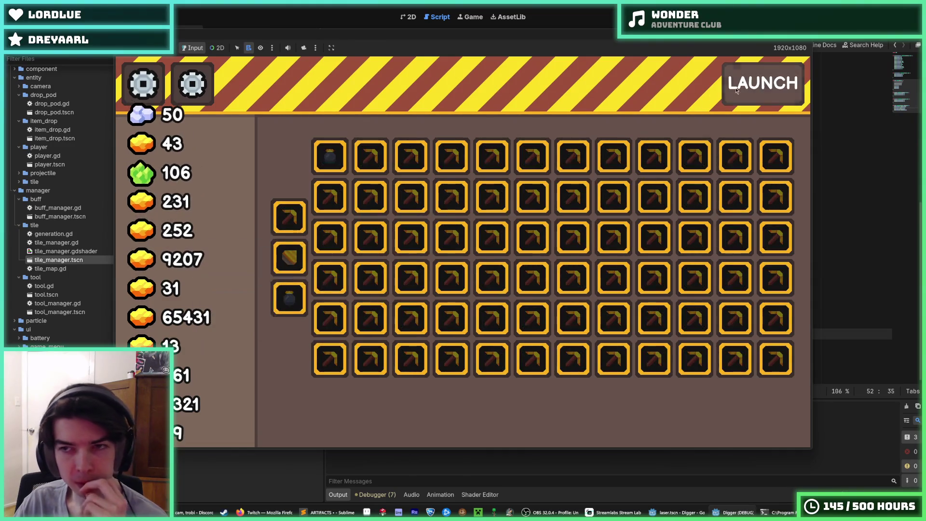
{"action": "left_click", "coordinate": [761, 83]}
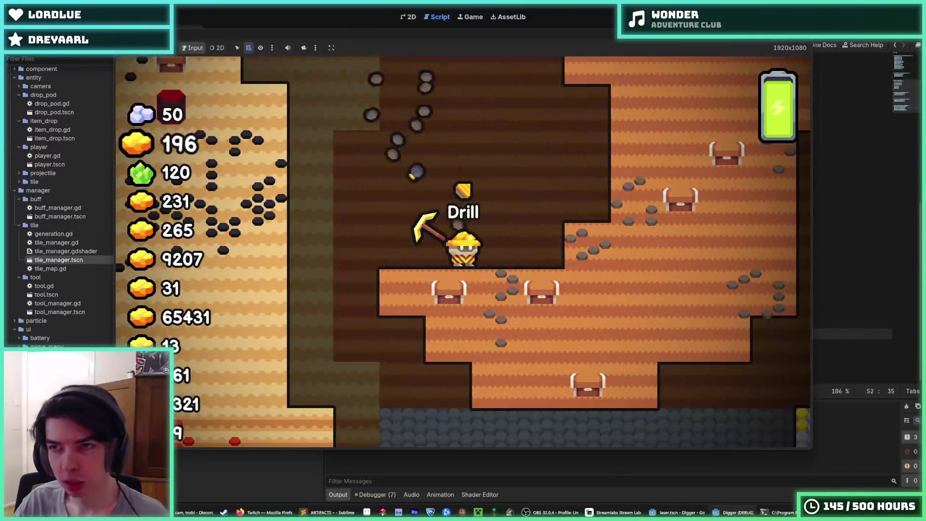
{"action": "key", "text": "F5"}
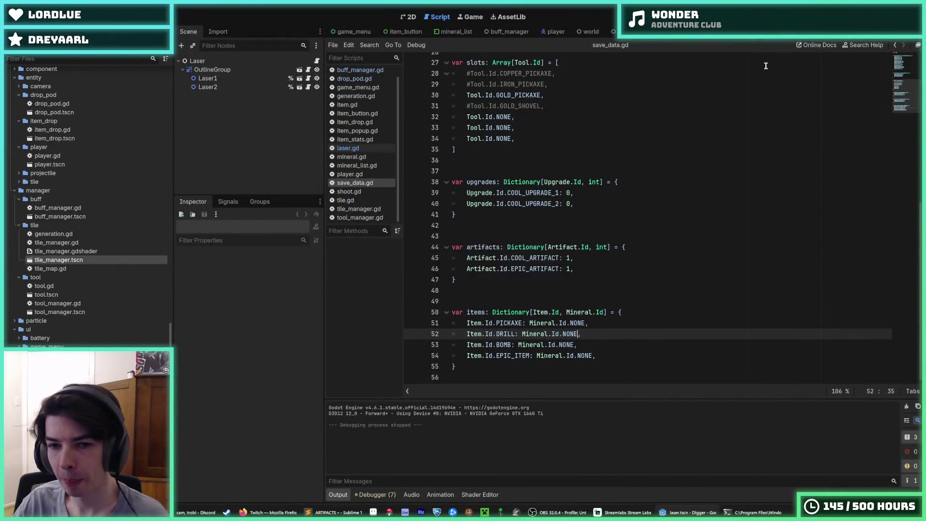
- Review the COOL_UPGRADE_1 and COOL_ARTIFACT entries on lines 39–45 of save_data.gd
{"action": "left_click", "coordinate": [656, 193]}
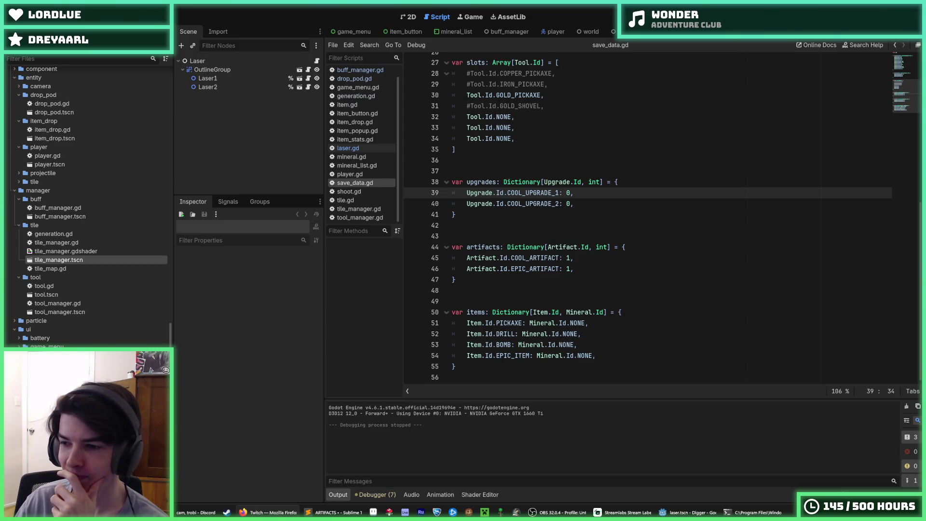
{"action": "left_click", "coordinate": [672, 228]}
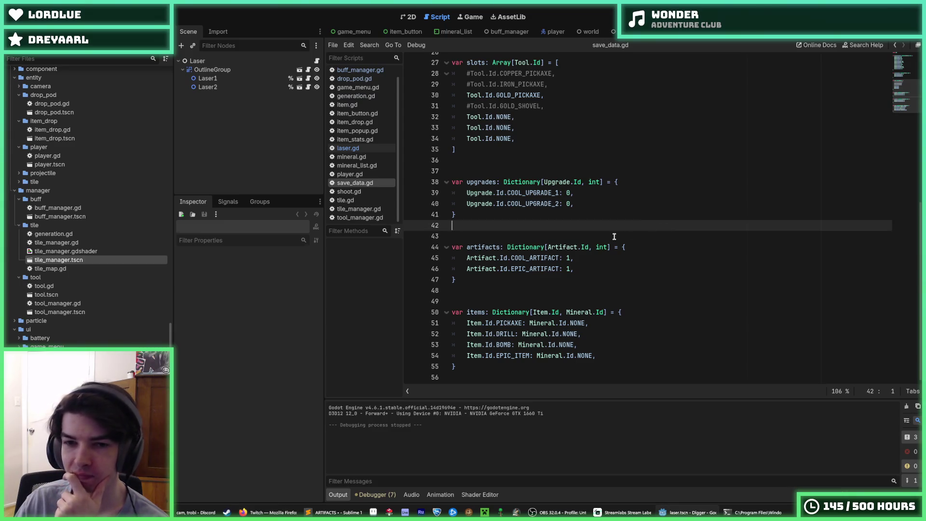
{"action": "left_click", "coordinate": [600, 257]}
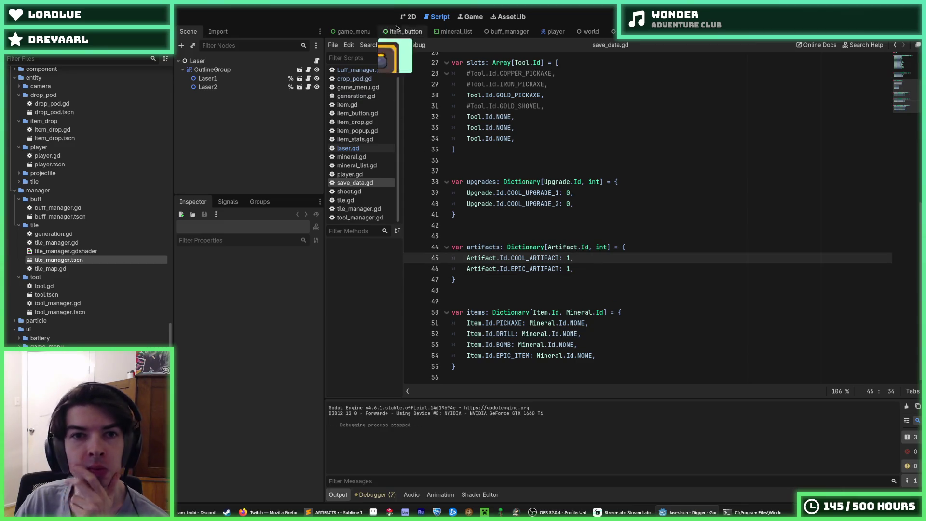
- Open the game_menu scene in the 2D editor and save it
{"action": "left_click", "coordinate": [409, 17]}
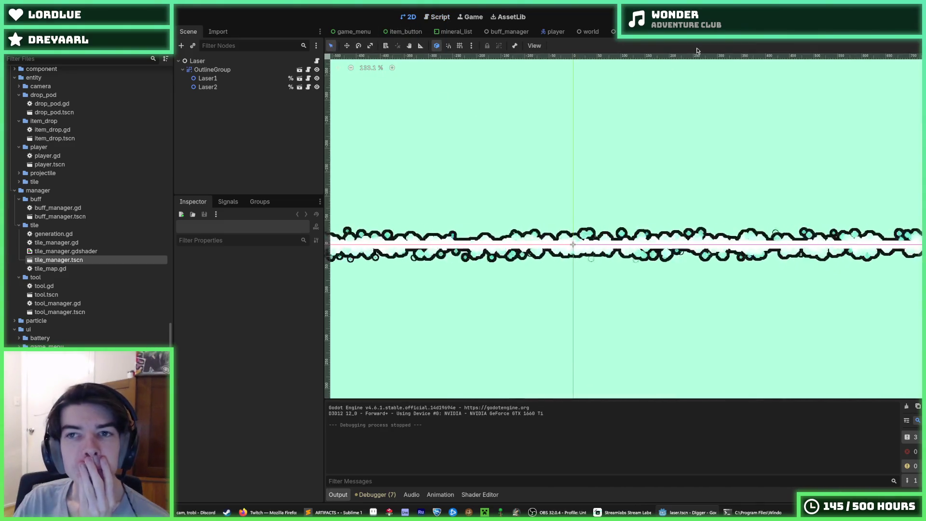
{"action": "left_click", "coordinate": [694, 32]}
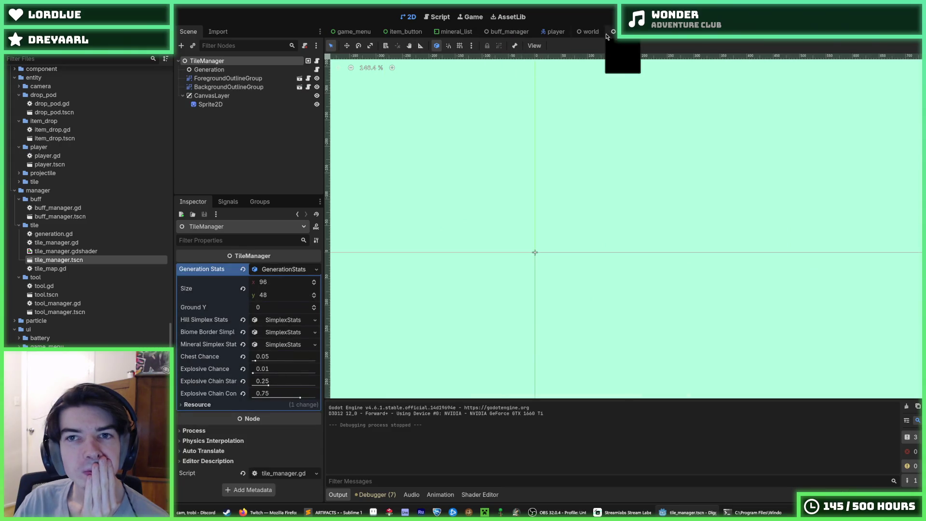
{"action": "left_click", "coordinate": [351, 32]}
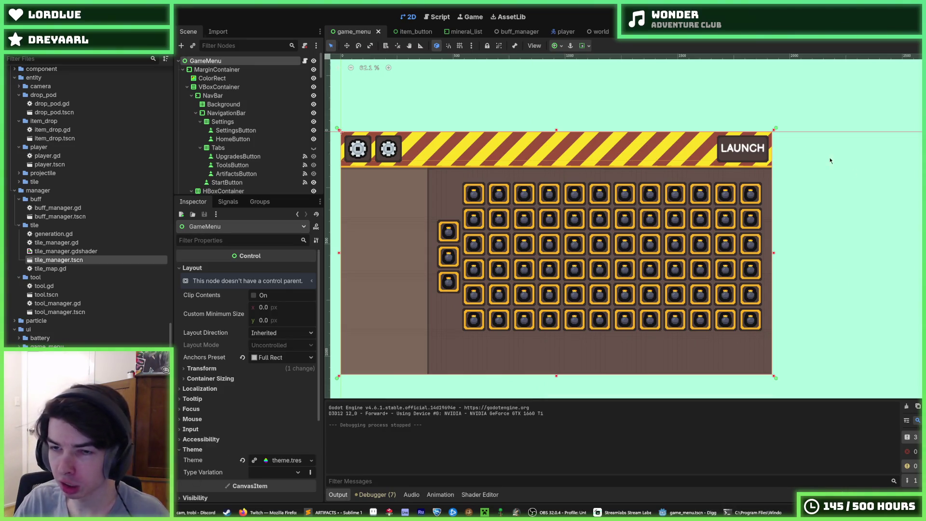
{"action": "key", "text": "ctrl+s"}
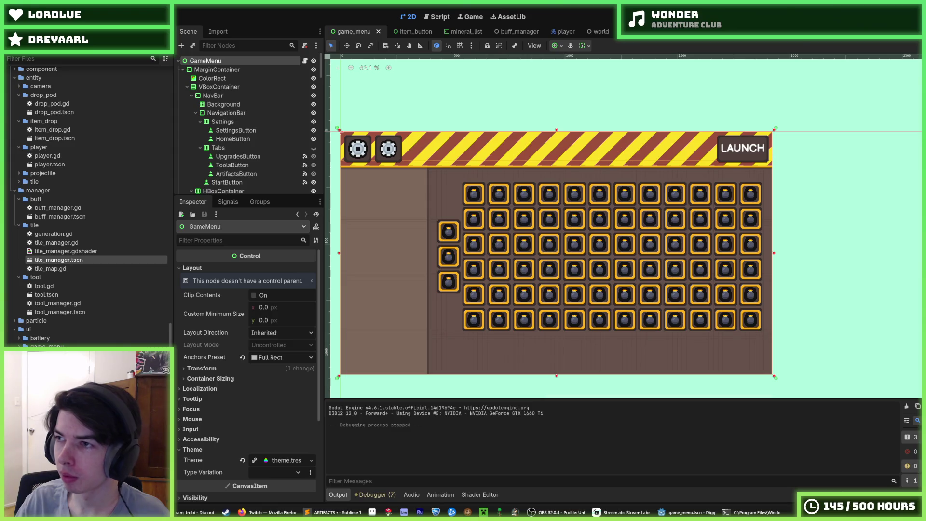
- Open Command Prompt in Documents\Projects\Godot\Digger and run git status
{"action": "key", "text": "super"}
{"action": "type", "text": "cmd"}
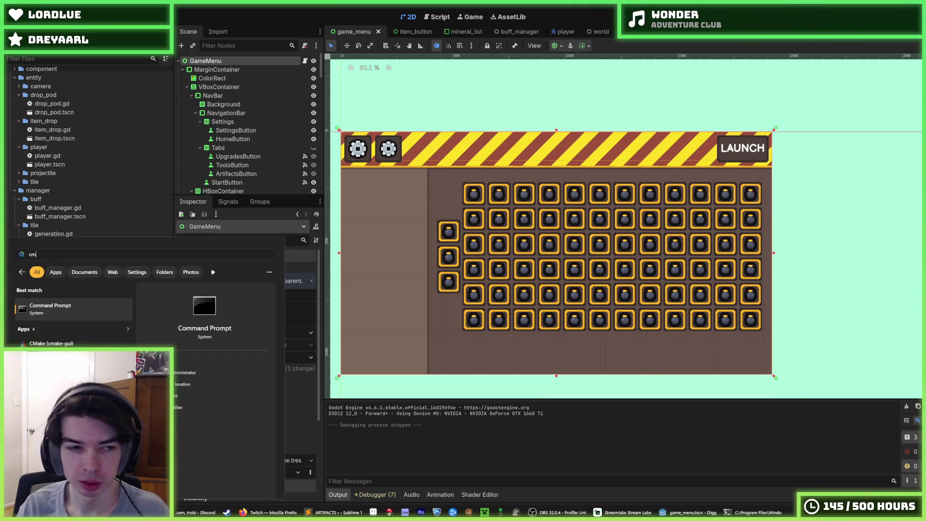
{"action": "key", "text": "Return"}
{"action": "type", "text": "cd Documents\\Projects\\Godot\\Digger"}
{"action": "key", "text": "Return"}
{"action": "type", "text": "git status"}
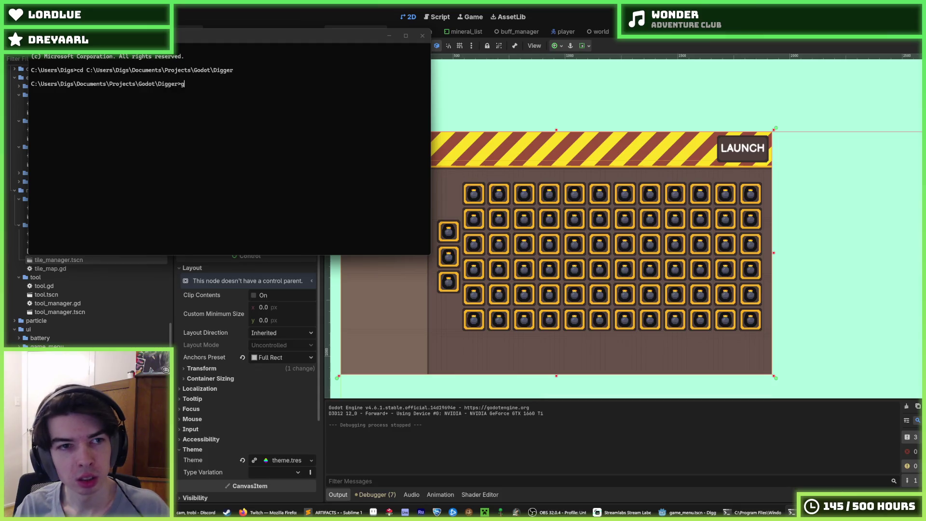
{"action": "key", "text": "Return"}
- Stage all files, commit "About to delete stuff hope it doesn't break :)", push, and minimize
{"action": "type", "text": "add *"}
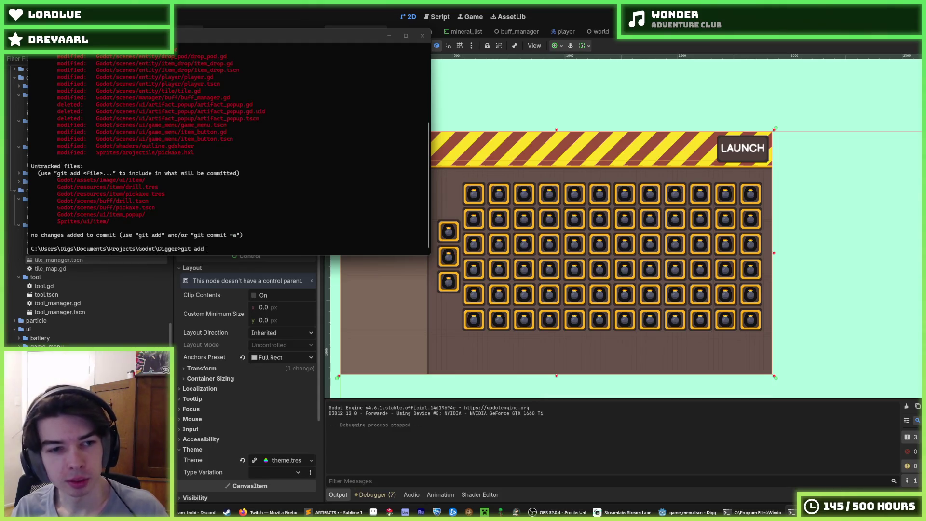
{"action": "key", "text": "Return"}
{"action": "type", "text": "git commit"}
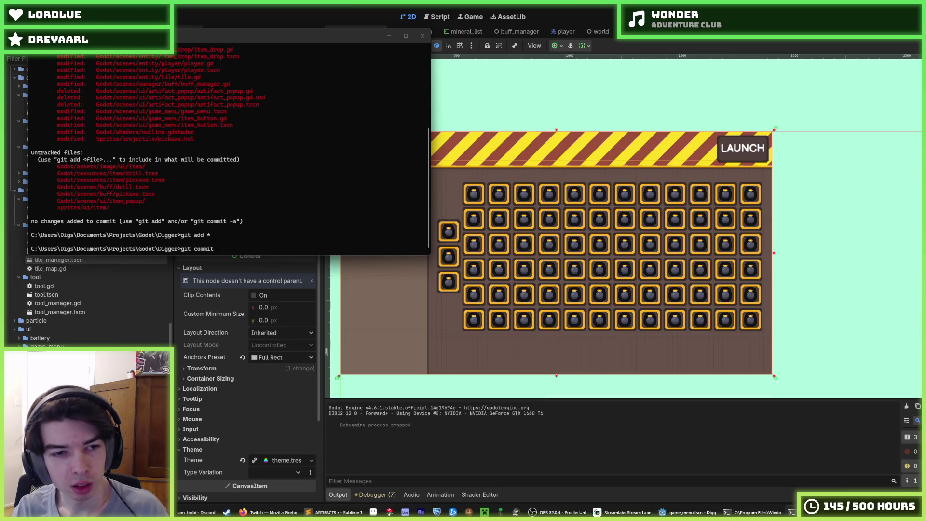
{"action": "type", "text": "-m \"About to d"}
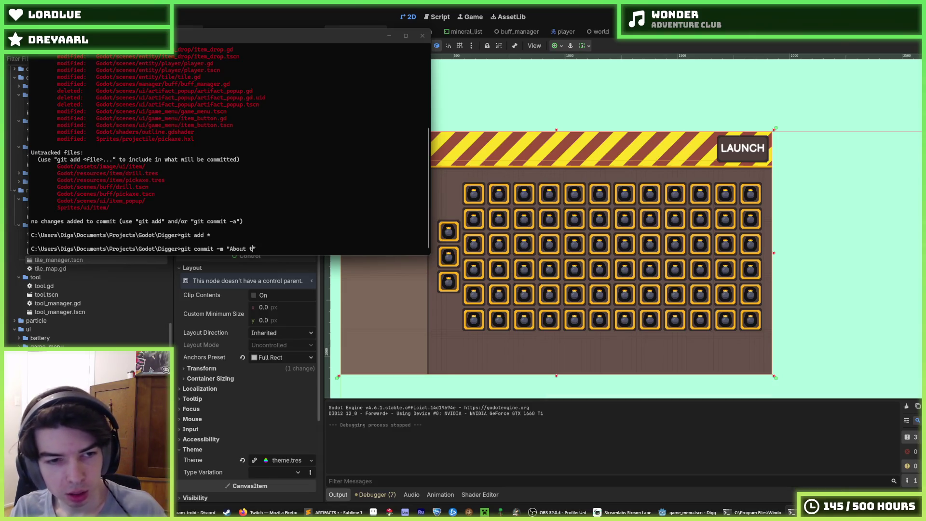
{"action": "type", "text": "eletest"}
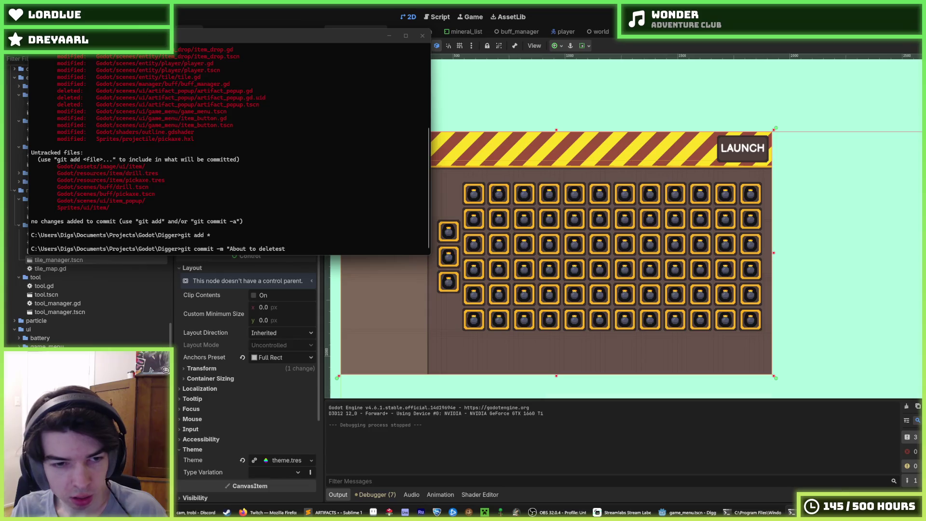
{"action": "key", "text": "BackSpace"}
{"action": "key", "text": "BackSpace"}
{"action": "type", "text": "stuff hope it doesn't r"}
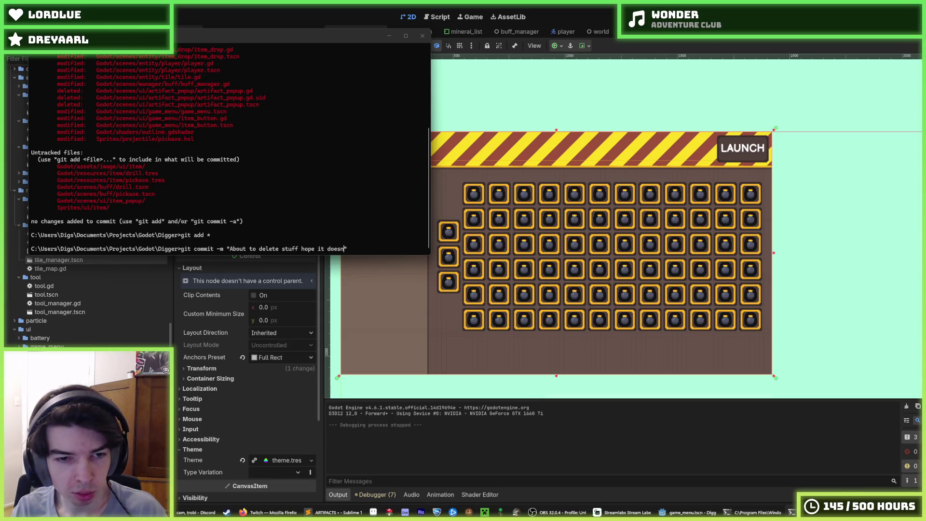
{"action": "type", "text": "reak :"}
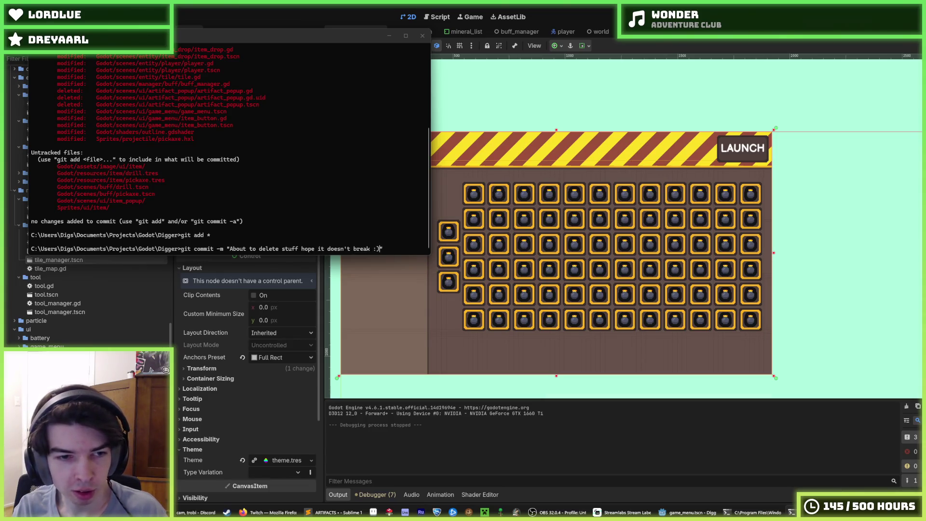
{"action": "key", "text": "Return"}
{"action": "type", "text": "g"}
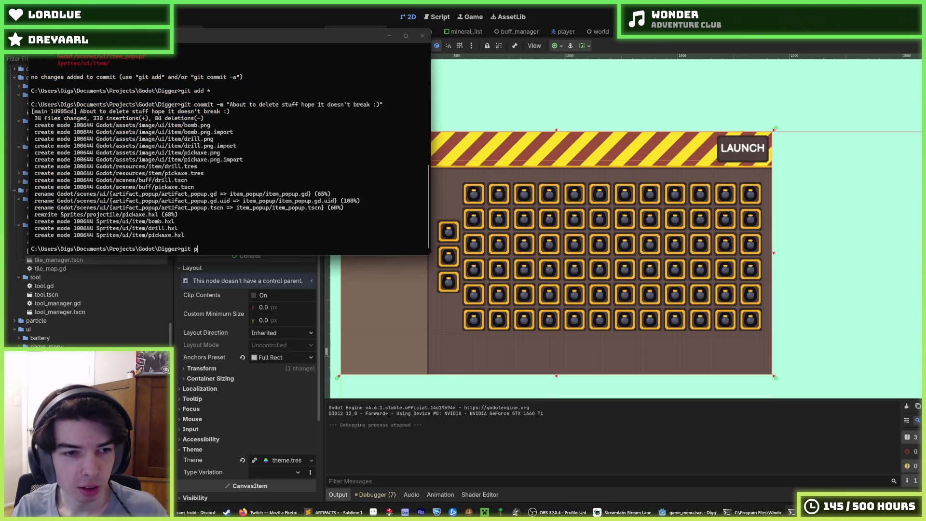
{"action": "key", "text": "Return"}
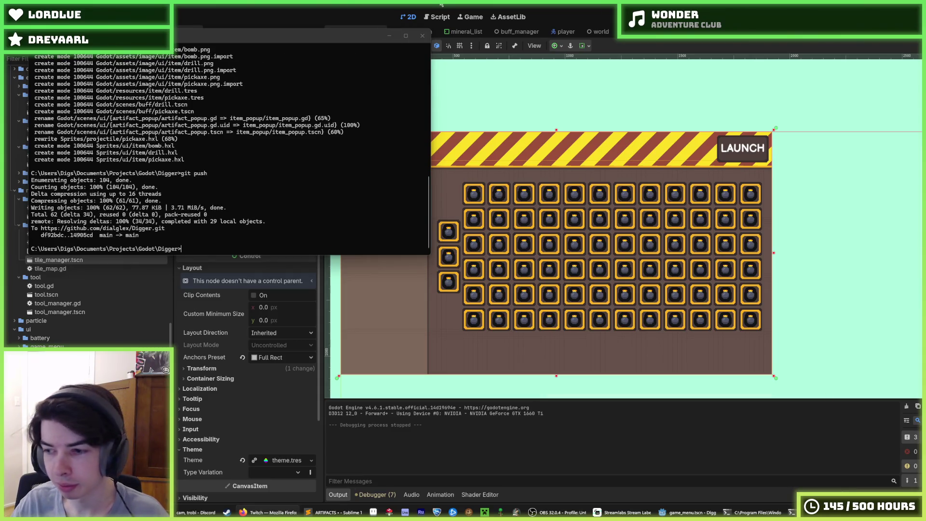
{"action": "left_click", "coordinate": [388, 35]}
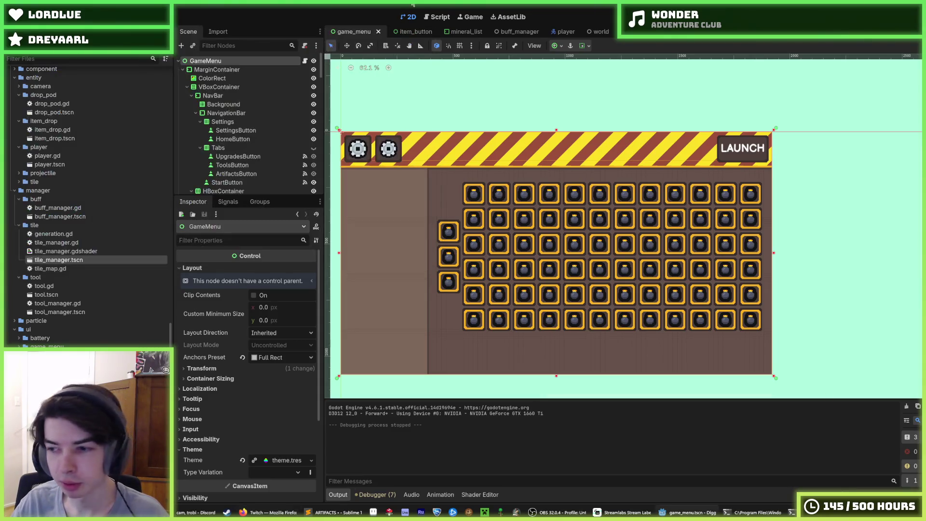
- Delete game_menu.gd's commented-out onready variables and the commented loops in _ready
{"action": "left_click", "coordinate": [440, 19]}
{"action": "scroll", "coordinate": [535, 196], "scroll_direction": "up", "scroll_amount": 8}
{"action": "scroll", "coordinate": [540, 200], "scroll_direction": "down", "scroll_amount": 6}
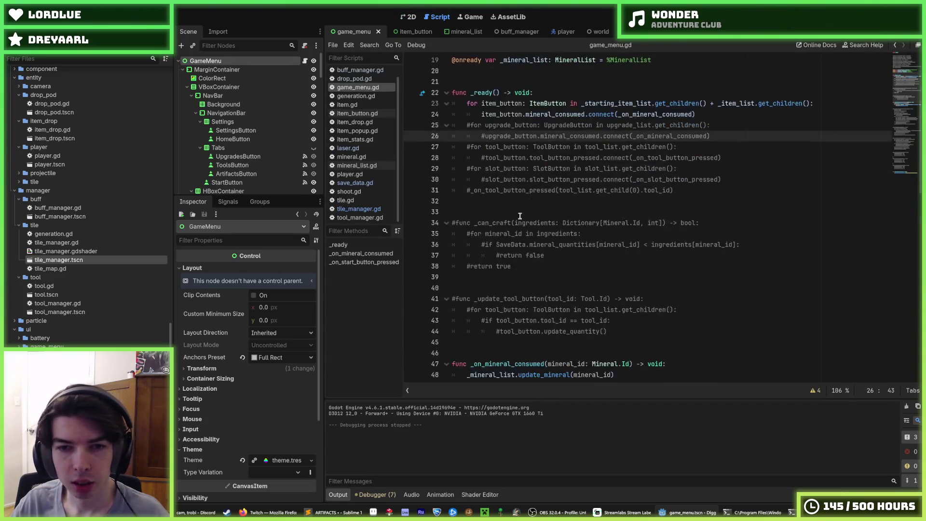
{"action": "scroll", "coordinate": [549, 205], "scroll_direction": "up", "scroll_amount": 6}
{"action": "left_click", "coordinate": [558, 211]}
{"action": "left_click_drag", "start_coordinate": [558, 211], "coordinate": [482, 72]}
{"action": "key", "text": "BackSpace"}
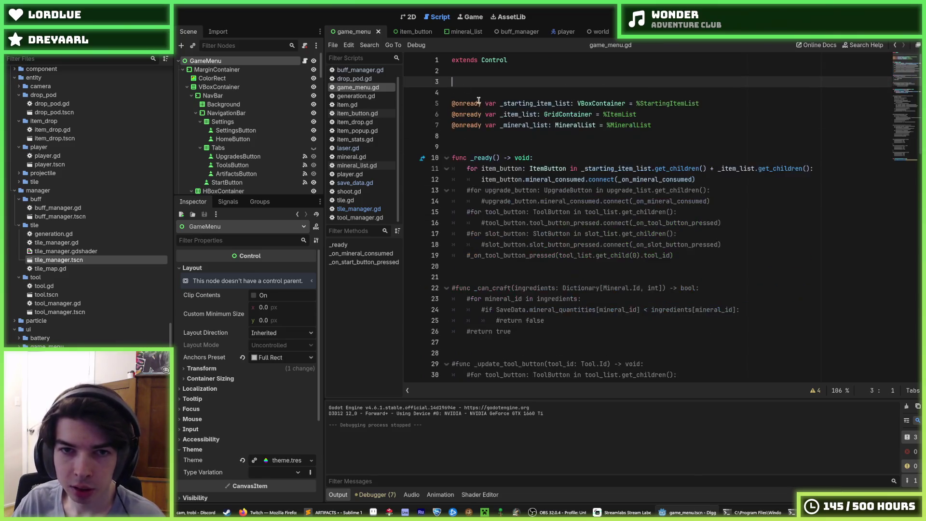
{"action": "left_click_drag", "start_coordinate": [710, 246], "coordinate": [443, 179]}
{"action": "key", "text": "BackSpace"}
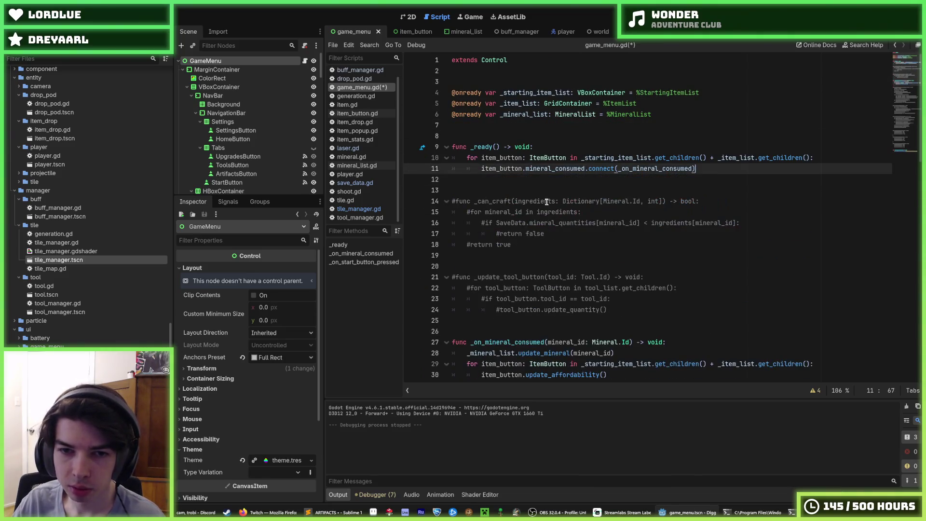
- Remove the commented _can_craft and _update_tool_button functions and leftover code, then save
{"action": "mouse_move", "coordinate": [607, 310]}
{"action": "left_mouse_down"}
{"action": "mouse_move", "coordinate": [443, 181]}
{"action": "mouse_move", "coordinate": [602, 244]}
{"action": "mouse_move", "coordinate": [589, 271]}
{"action": "mouse_move", "coordinate": [595, 333]}
{"action": "left_mouse_up"}
{"action": "key", "text": "BackSpace"}
{"action": "key", "text": "BackSpace"}
{"action": "scroll", "coordinate": [478, 159], "scroll_direction": "down", "scroll_amount": 5}
{"action": "scroll", "coordinate": [478, 160], "scroll_direction": "up", "scroll_amount": 3}
{"action": "key", "text": "BackSpace"}
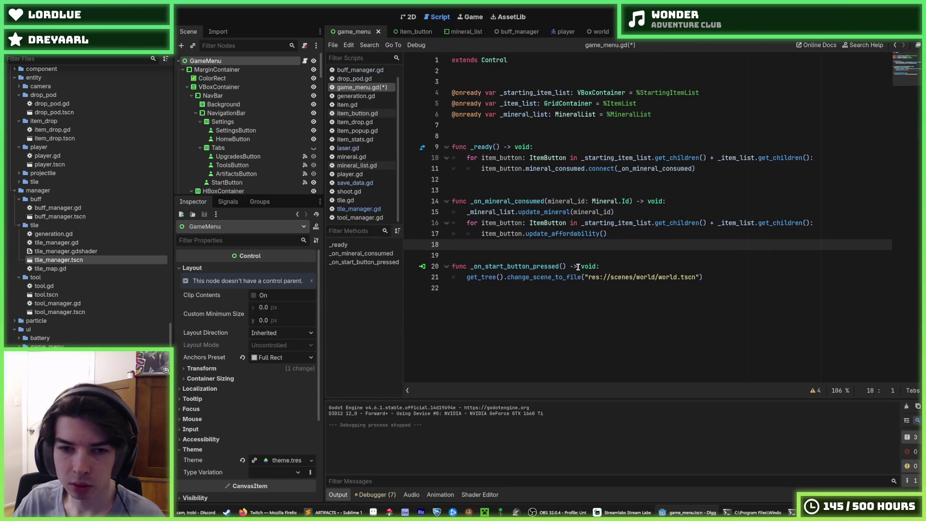
{"action": "key", "text": "ctrl+s"}
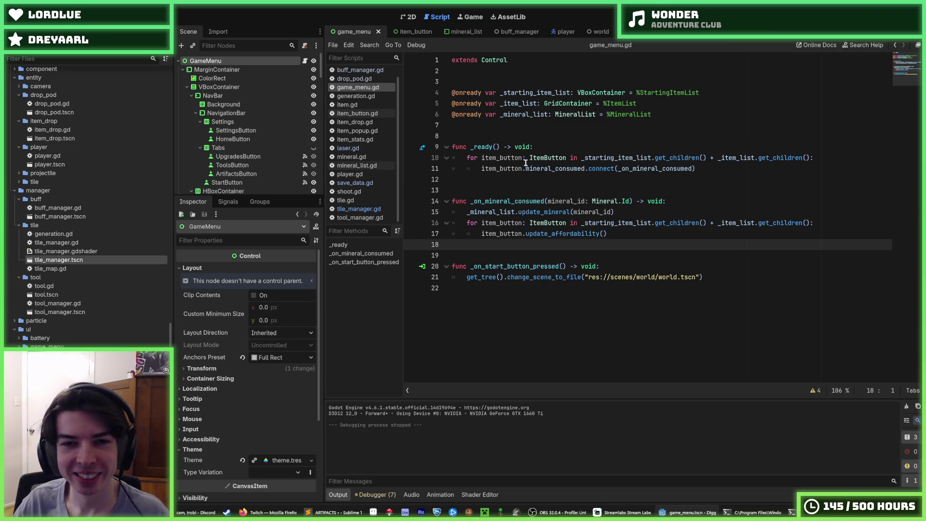
{"action": "left_click", "coordinate": [521, 180]}
{"action": "key", "text": "ctrl+s"}
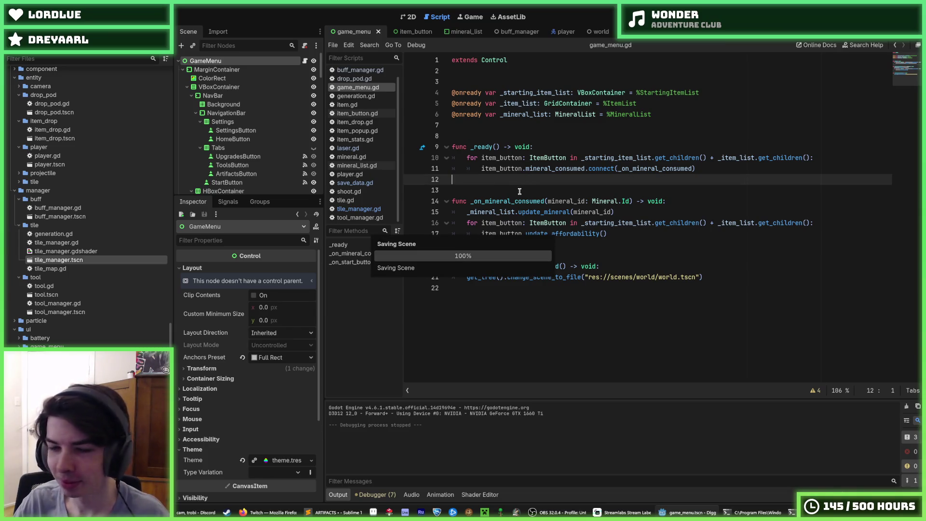
{"action": "left_click", "coordinate": [501, 193]}
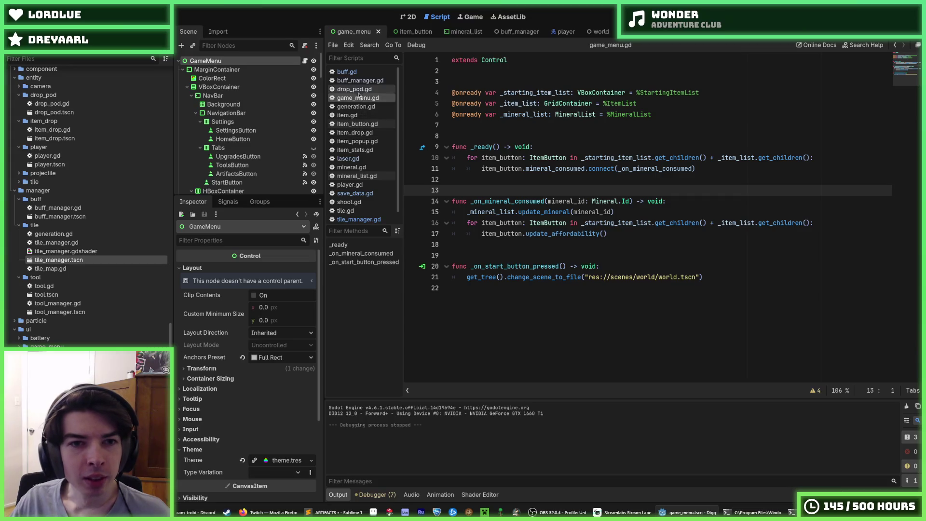
- Delete the commented-out duplicate _DAMAGE_PER_VELOCITY line 13 from drop_pod.gd
{"action": "left_click", "coordinate": [356, 89]}
{"action": "left_click", "coordinate": [357, 81]}
{"action": "left_click", "coordinate": [357, 89]}
{"action": "left_click", "coordinate": [356, 82]}
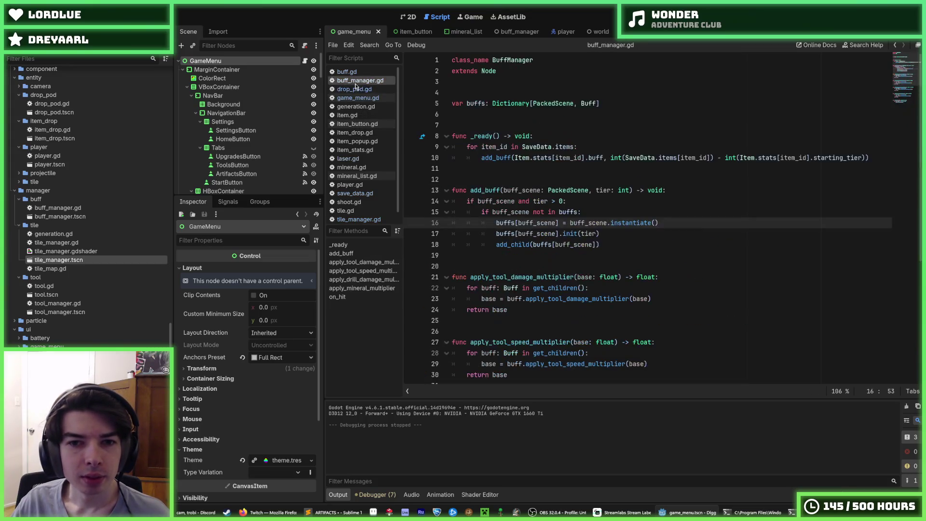
{"action": "left_click", "coordinate": [355, 88]}
{"action": "left_click_drag", "start_coordinate": [611, 191], "coordinate": [598, 174]}
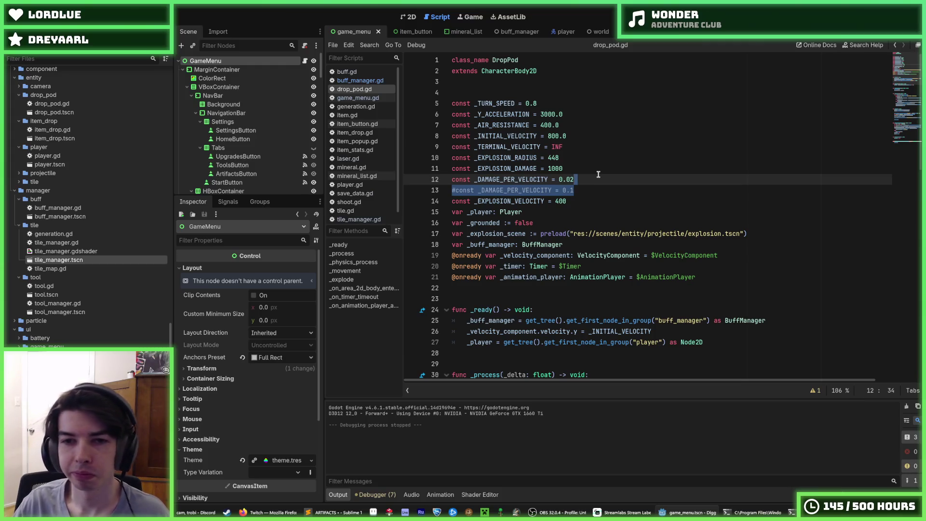
{"action": "key", "text": "BackSpace"}
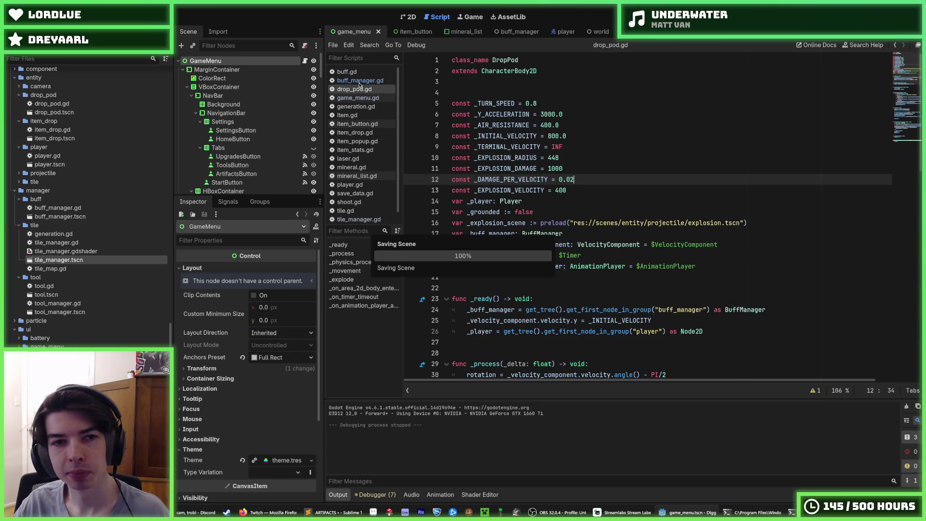
- Look over buff_manager.gd, buff.gd, game_menu.gd, generation.gd and item.gd, then return to Command Prompt
{"action": "left_click", "coordinate": [359, 83]}
{"action": "left_click", "coordinate": [346, 73]}
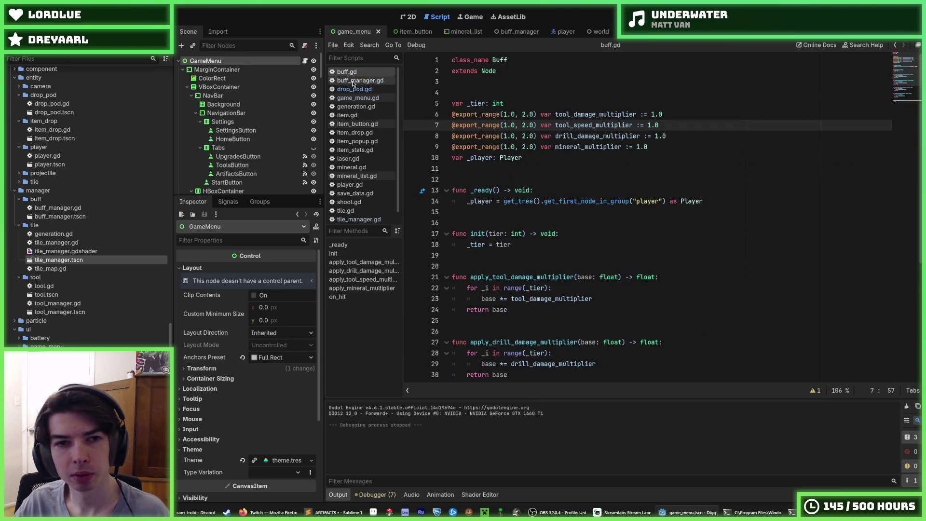
{"action": "left_click", "coordinate": [358, 98]}
{"action": "left_click", "coordinate": [357, 91]}
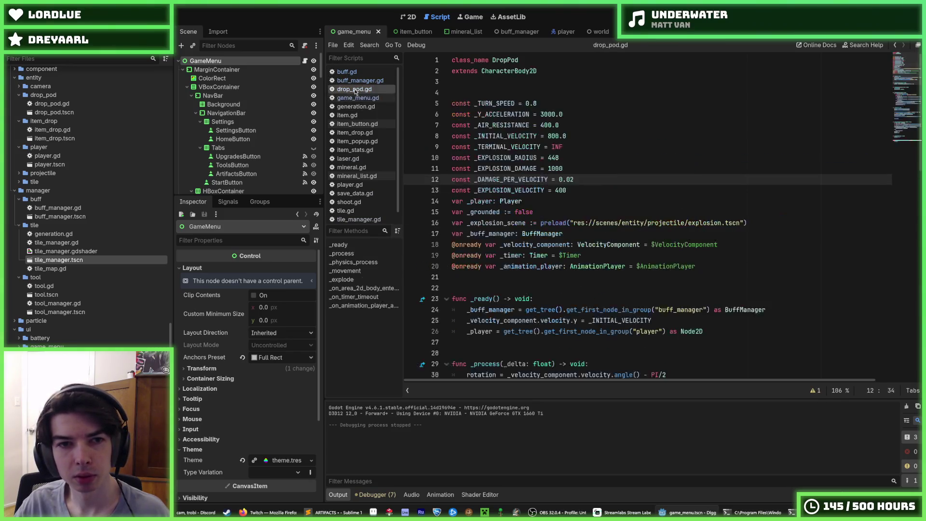
{"action": "left_click", "coordinate": [357, 107]}
{"action": "left_click", "coordinate": [357, 116]}
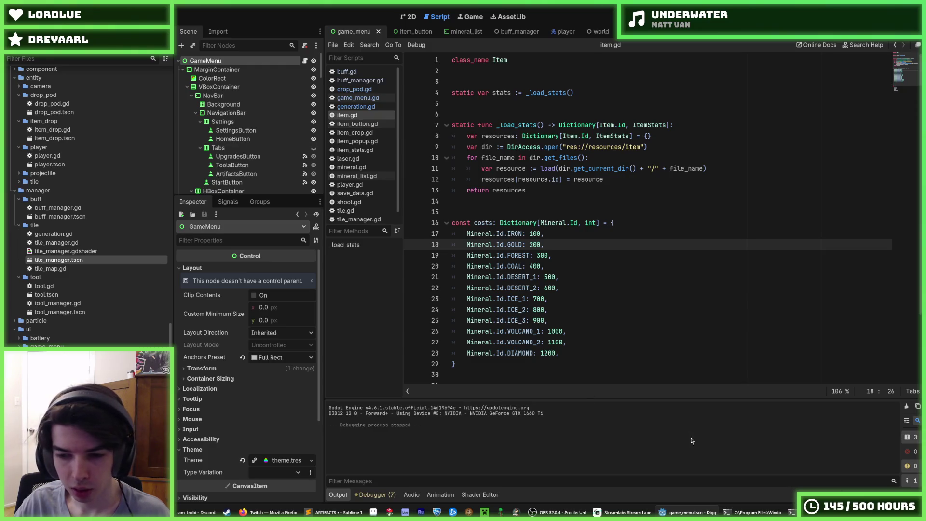
{"action": "key", "text": "alt+Tab"}
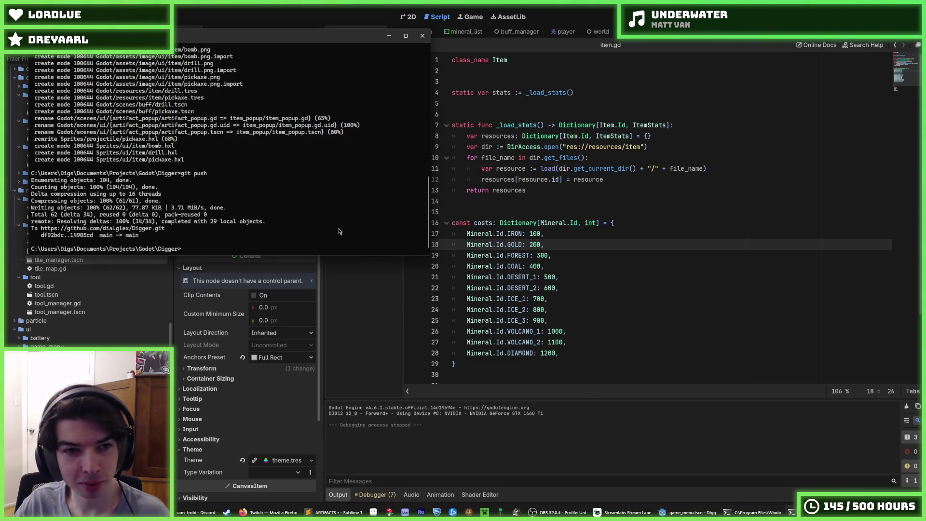
- Copy the earlier commit message text in Command Prompt and return to Godot's item.gd
{"action": "scroll", "coordinate": [287, 169], "scroll_direction": "up", "scroll_amount": 6}
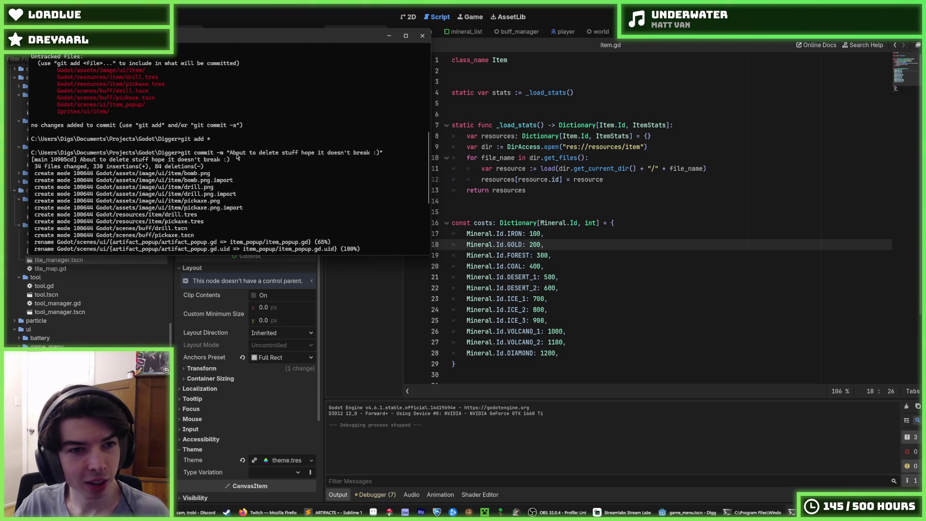
{"action": "left_click_drag", "start_coordinate": [230, 152], "coordinate": [379, 155]}
{"action": "right_click", "coordinate": [386, 157]}
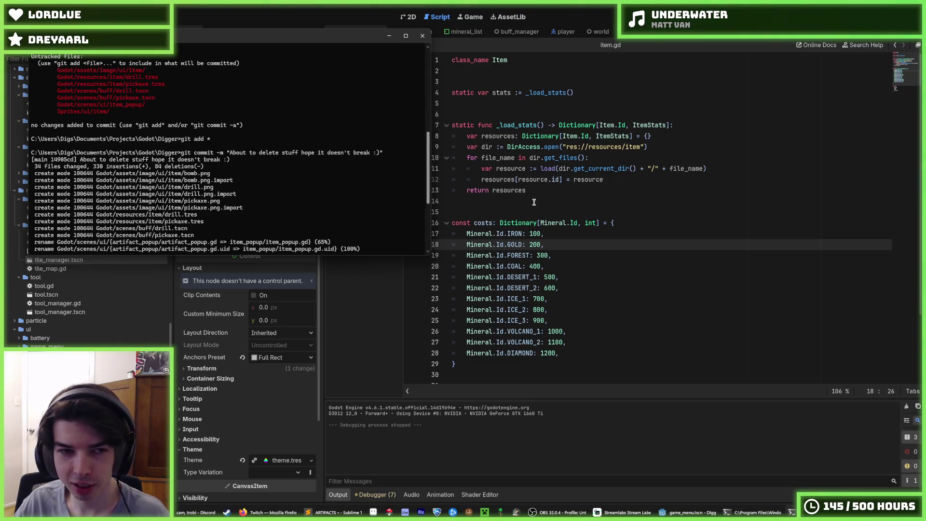
{"action": "left_click", "coordinate": [592, 209]}
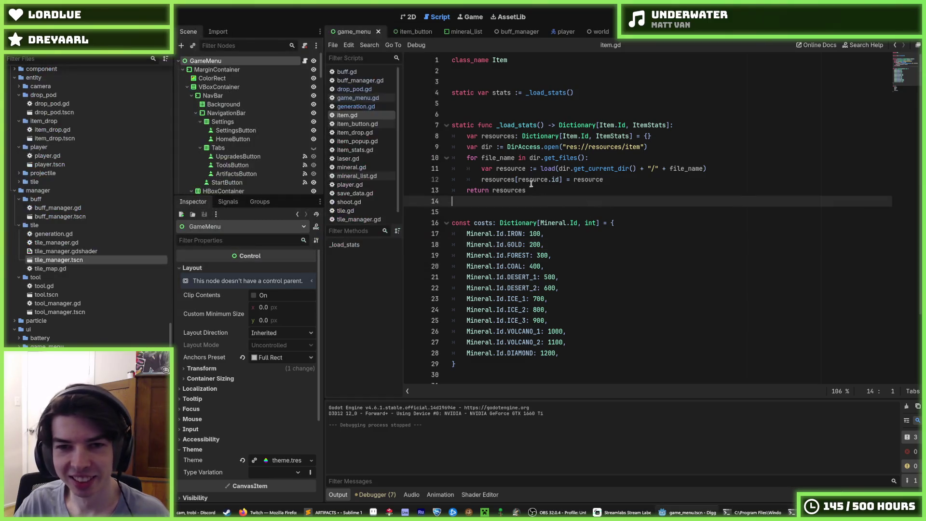
- Review the item_button.gd and item_drop.gd scripts
{"action": "left_click", "coordinate": [543, 191]}
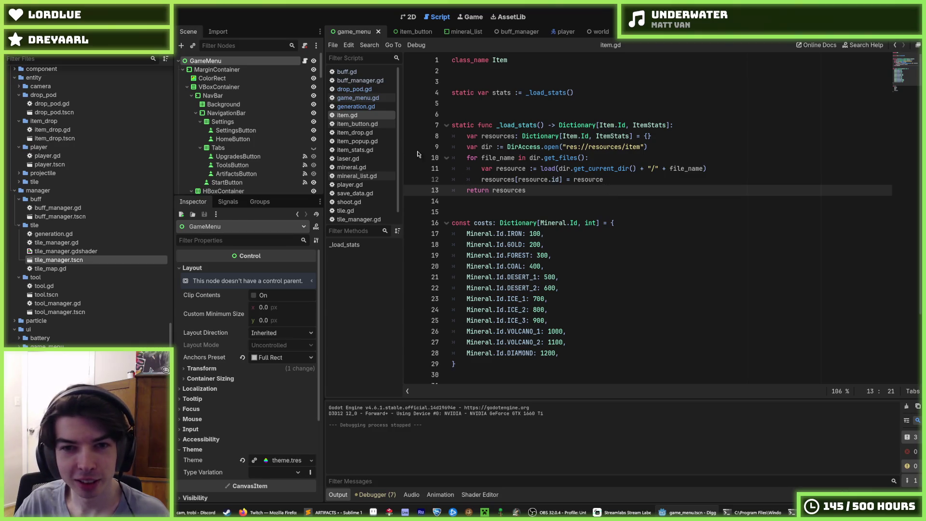
{"action": "left_click", "coordinate": [360, 124]}
{"action": "scroll", "coordinate": [544, 207], "scroll_direction": "up", "scroll_amount": 5}
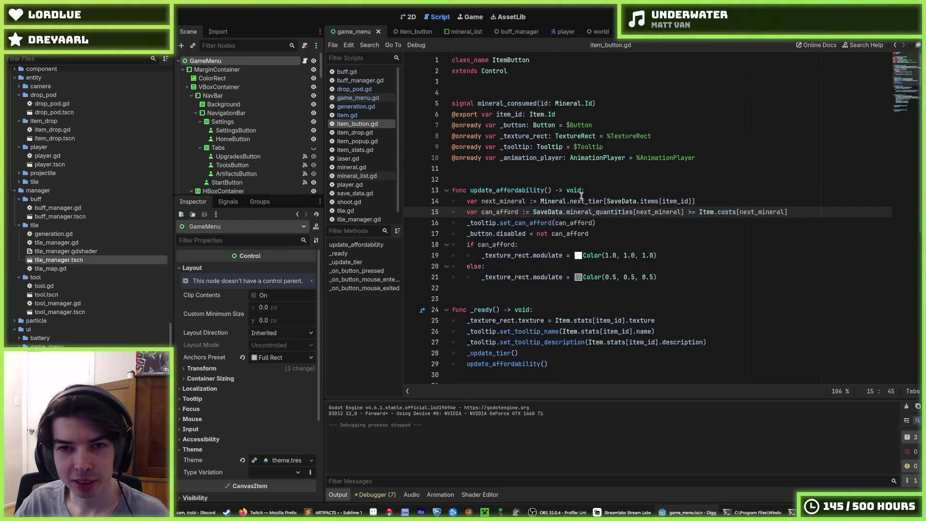
{"action": "scroll", "coordinate": [544, 208], "scroll_direction": "down", "scroll_amount": 6}
{"action": "scroll", "coordinate": [543, 207], "scroll_direction": "down", "scroll_amount": 3}
{"action": "scroll", "coordinate": [521, 198], "scroll_direction": "up", "scroll_amount": 8}
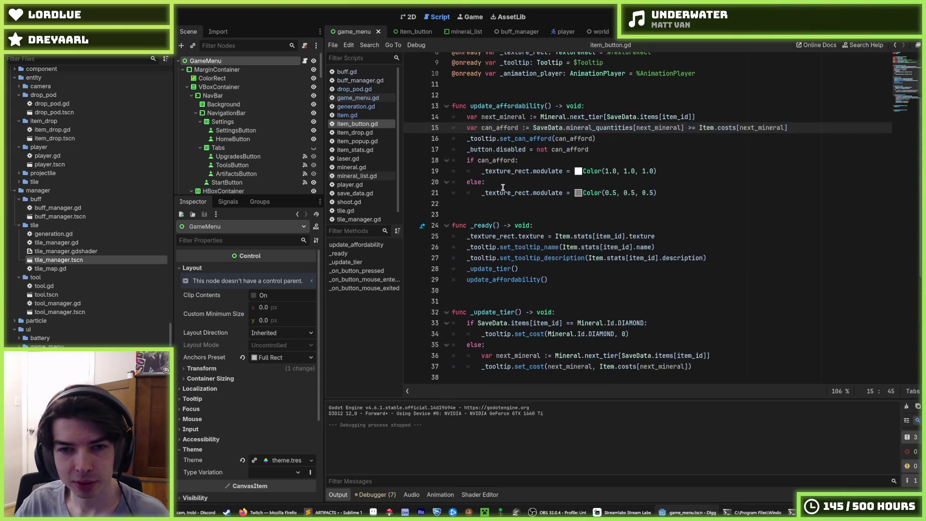
{"action": "scroll", "coordinate": [502, 187], "scroll_direction": "down", "scroll_amount": 8}
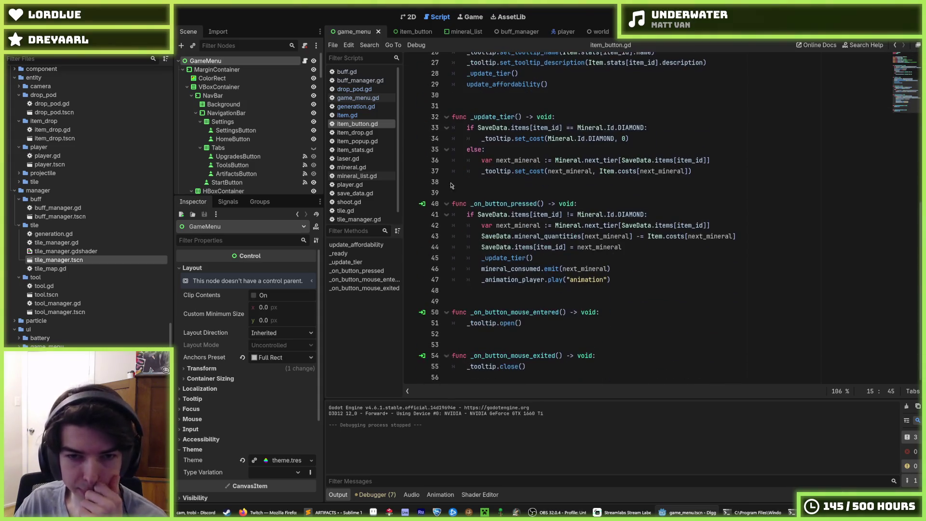
{"action": "left_click", "coordinate": [352, 135]}
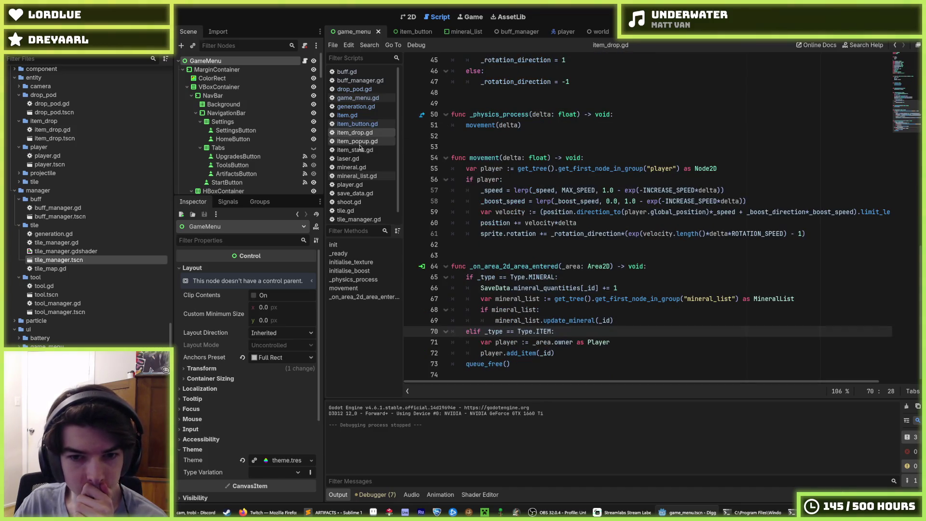
{"action": "scroll", "coordinate": [511, 182], "scroll_direction": "up", "scroll_amount": 15}
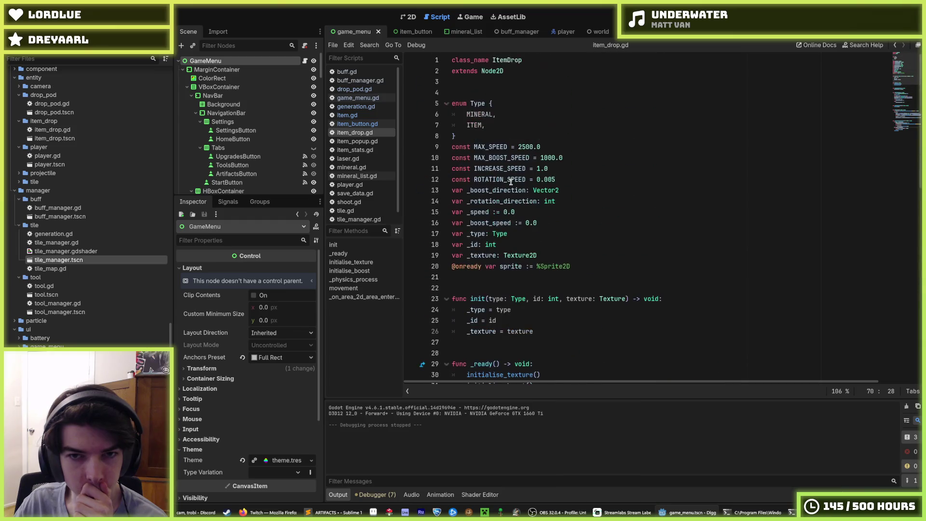
- Step through item_stats.gd, player.gd and mineral.gd to open save_data.gd at its artifacts dictionary
{"action": "left_click", "coordinate": [356, 140]}
{"action": "left_click", "coordinate": [357, 151]}
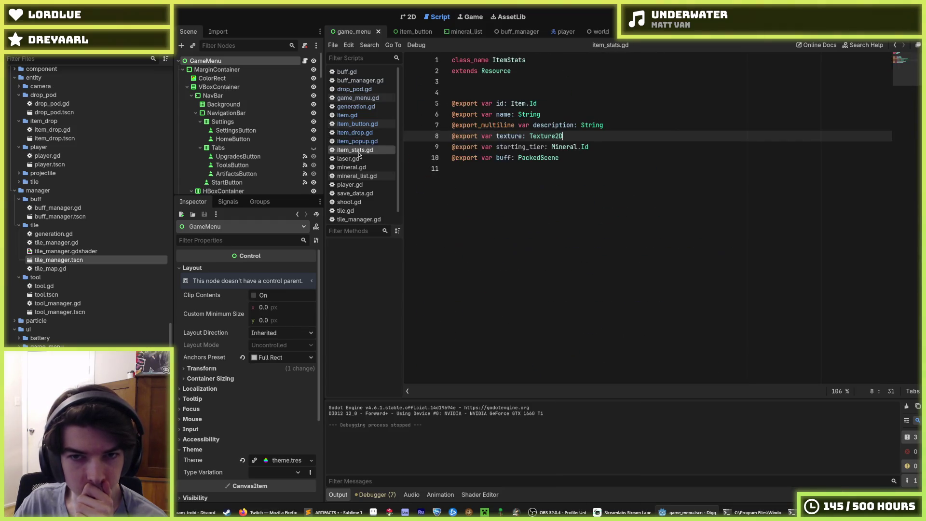
{"action": "left_click", "coordinate": [347, 158]}
{"action": "left_click", "coordinate": [351, 167]}
{"action": "left_click", "coordinate": [364, 185]}
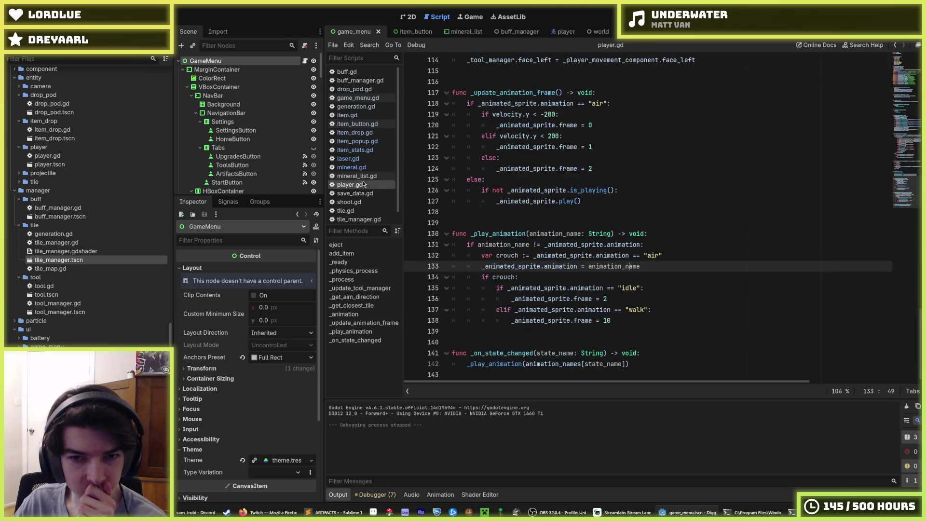
{"action": "key", "text": "Up"}
{"action": "key", "text": "Up"}
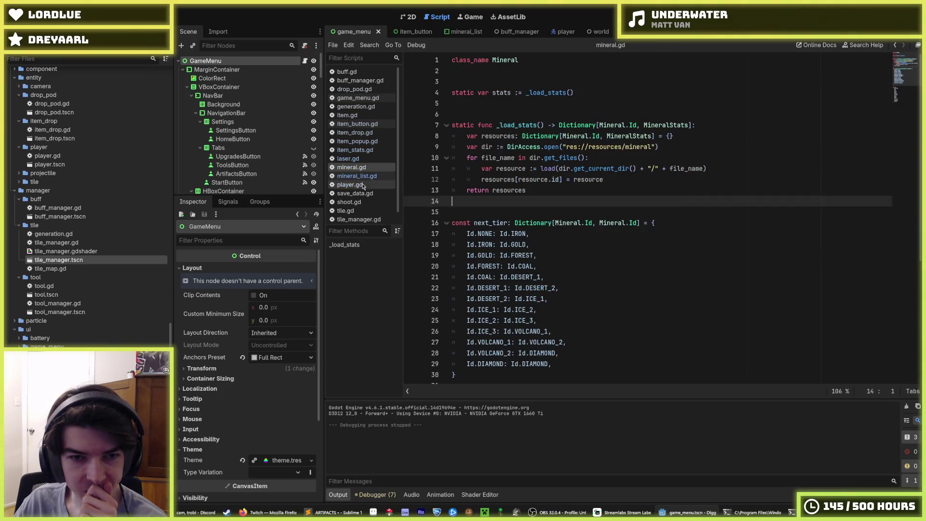
{"action": "left_click", "coordinate": [356, 192]}
{"action": "left_click", "coordinate": [486, 279]}
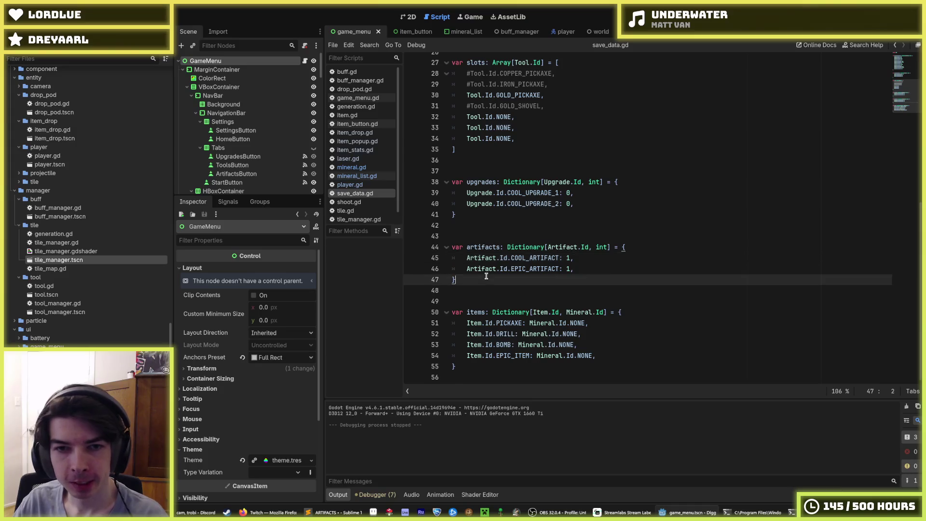
- Delete lines 18–47 holding the slots, upgrades and artifacts dictionaries, then save save_data.gd
{"action": "mouse_move", "coordinate": [486, 278]}
{"action": "left_mouse_down"}
{"action": "mouse_move", "coordinate": [466, 243]}
{"action": "mouse_move", "coordinate": [452, 157]}
{"action": "mouse_move", "coordinate": [452, 241]}
{"action": "left_mouse_up"}
{"action": "key", "text": "BackSpace"}
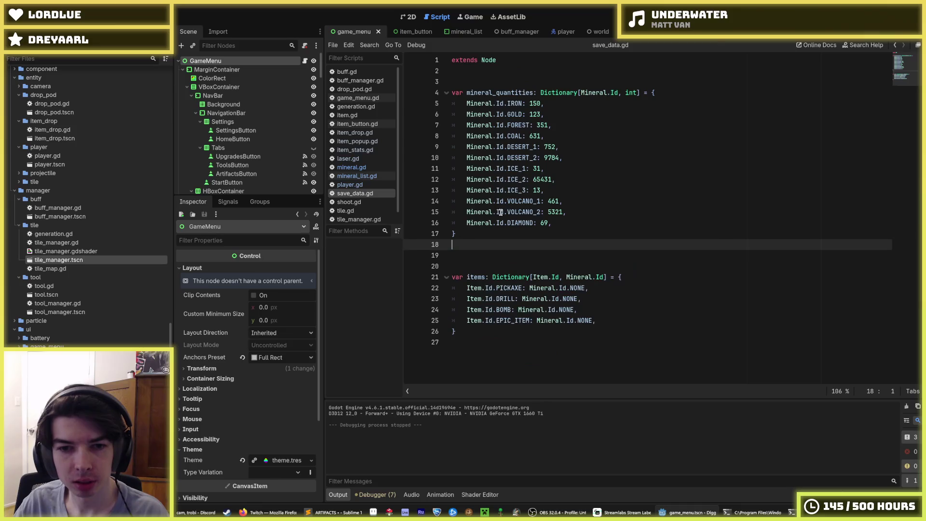
{"action": "key", "text": "BackSpace"}
{"action": "key", "text": "ctrl+s"}
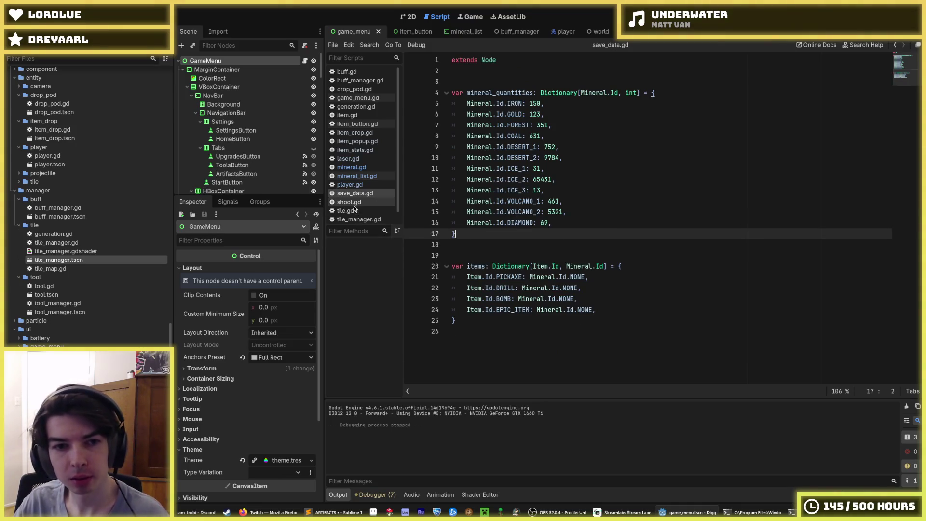
- Browse player.gd, shoot.gd, tile.gd and tile_manager.gd, ending in tool_manager.gd
{"action": "left_click", "coordinate": [355, 186]}
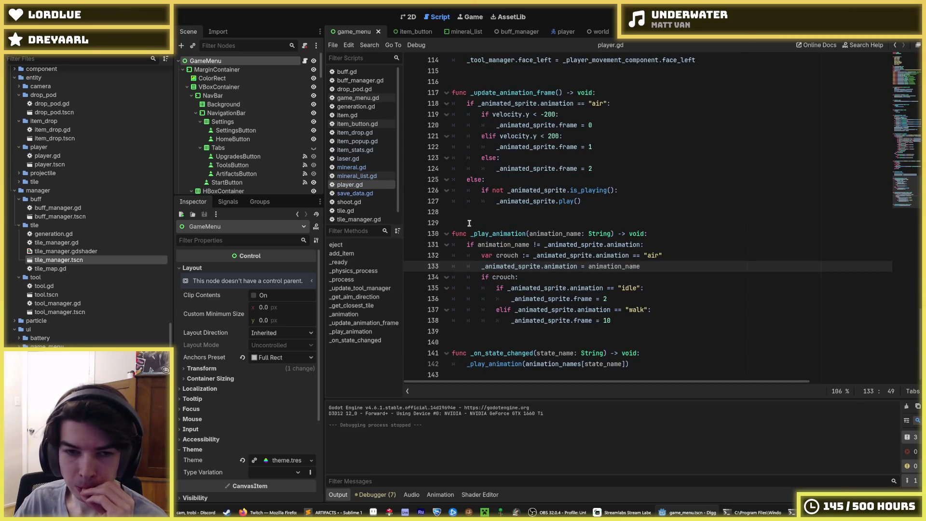
{"action": "left_click", "coordinate": [357, 202]}
{"action": "left_click", "coordinate": [356, 210]}
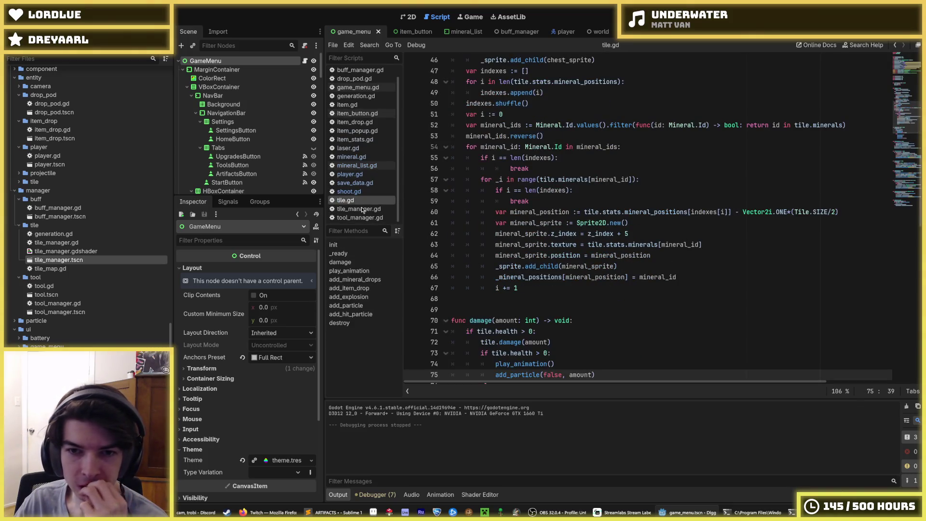
{"action": "scroll", "coordinate": [552, 267], "scroll_direction": "down", "scroll_amount": 9}
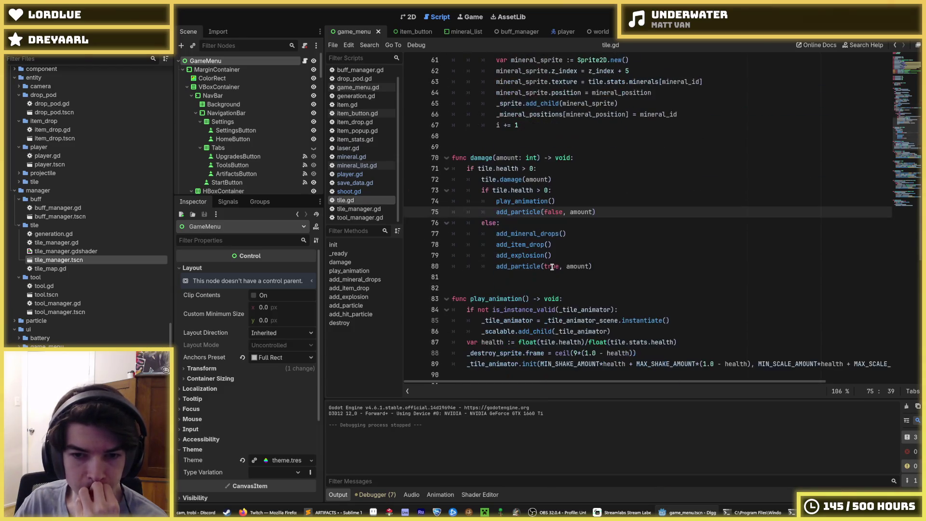
{"action": "scroll", "coordinate": [552, 266], "scroll_direction": "down", "scroll_amount": 6}
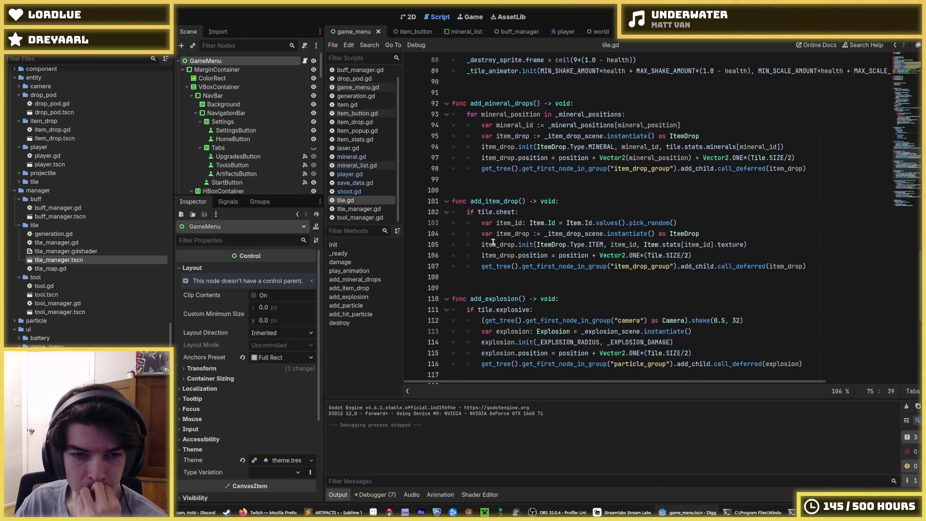
{"action": "left_click", "coordinate": [369, 210]}
{"action": "left_click", "coordinate": [371, 218]}
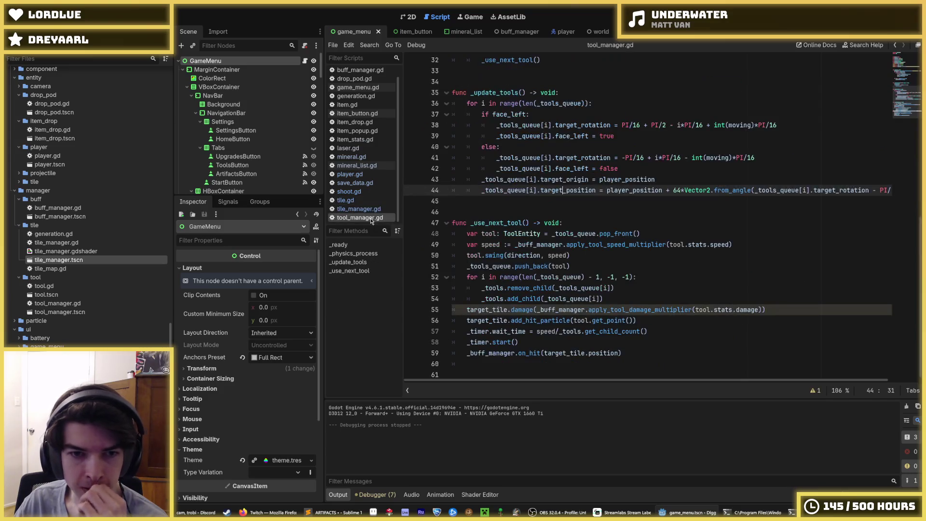
{"action": "left_click", "coordinate": [662, 244]}
{"action": "scroll", "coordinate": [569, 233], "scroll_direction": "up", "scroll_amount": 10}
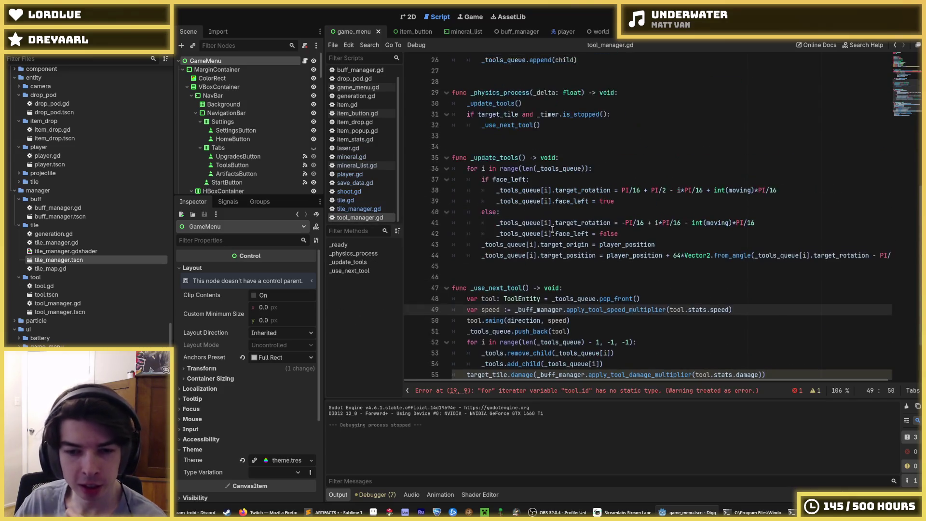
{"action": "left_click", "coordinate": [601, 244]}
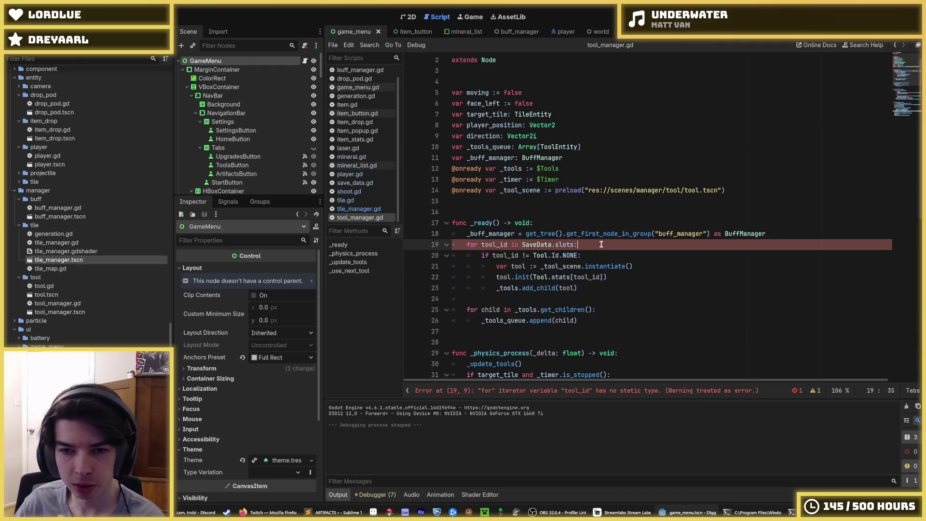
{"action": "double_click", "coordinate": [565, 244]}
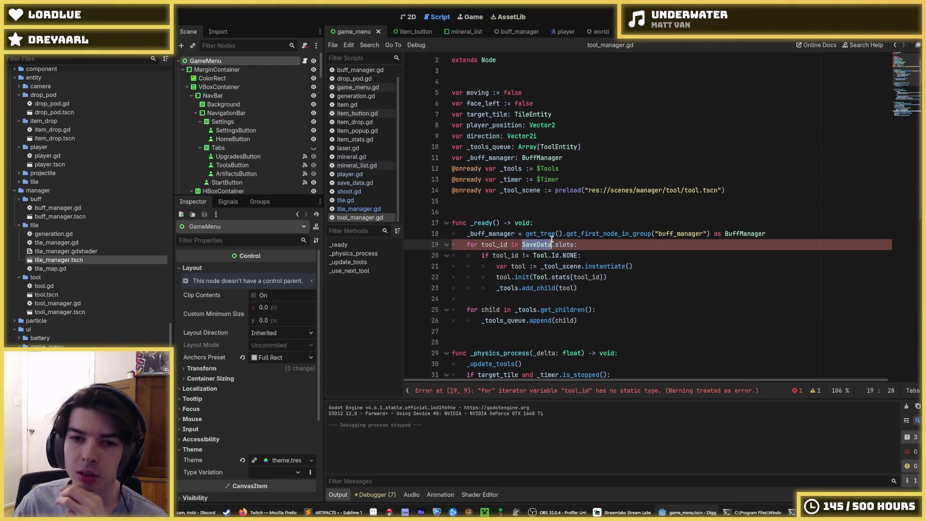
{"action": "left_click", "coordinate": [602, 246]}
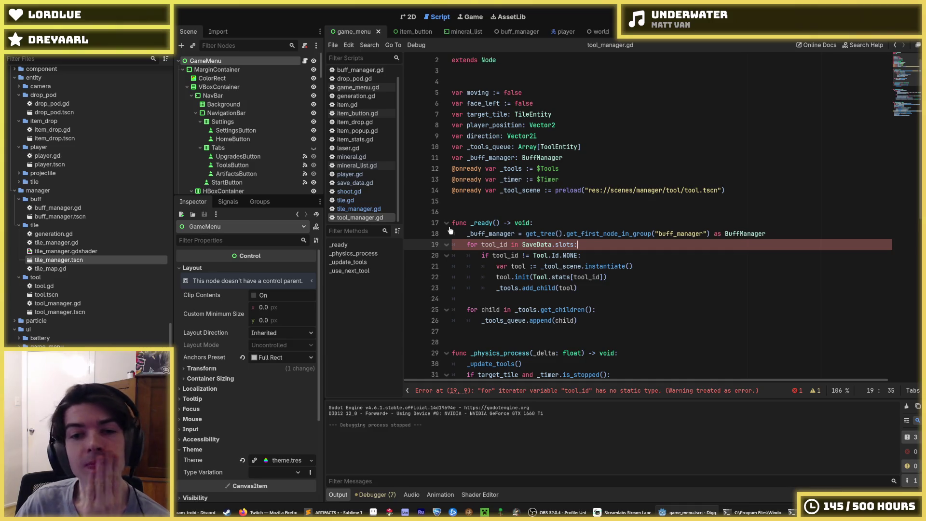
{"action": "left_click", "coordinate": [593, 253]}
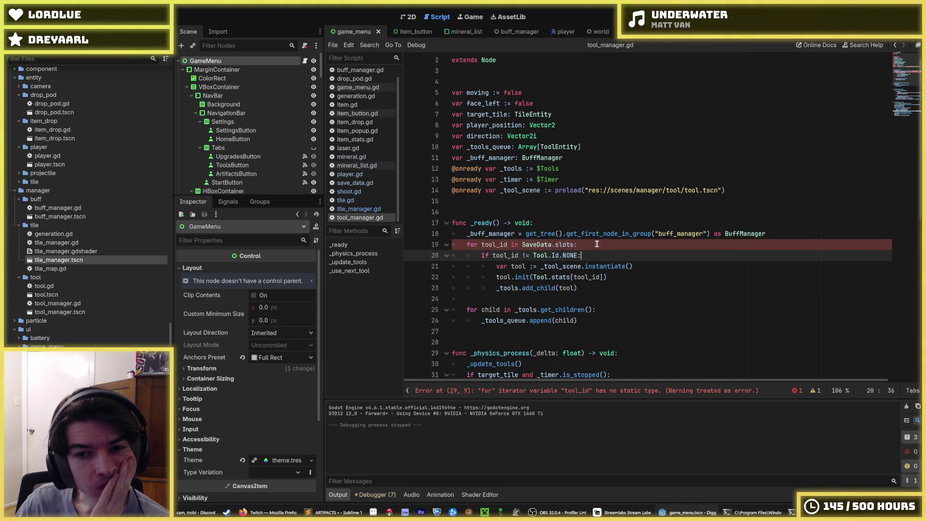
{"action": "left_click", "coordinate": [590, 245]}
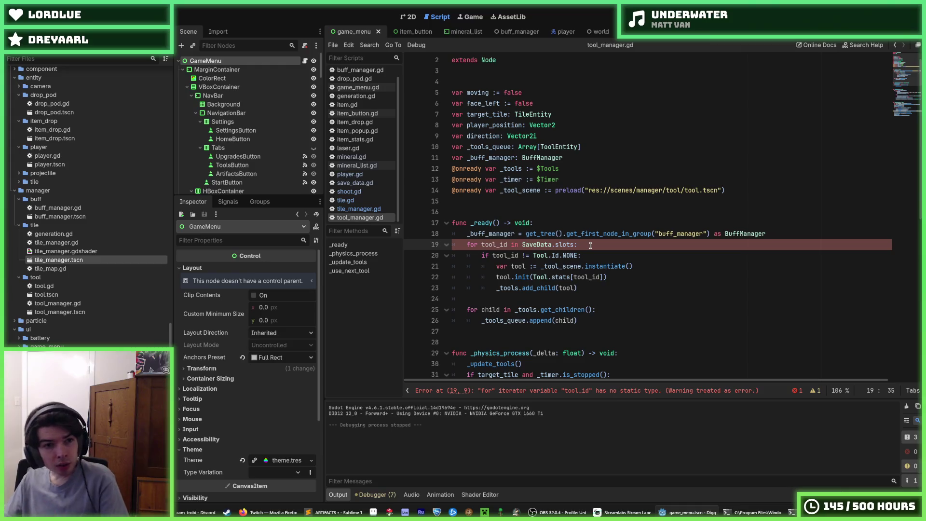
{"action": "scroll", "coordinate": [82, 328], "scroll_direction": "up", "scroll_amount": 10}
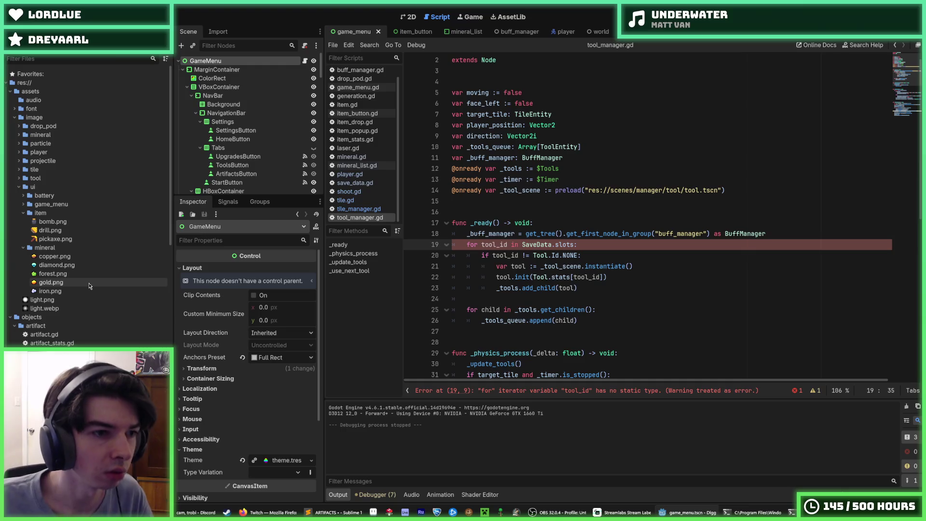
- Save, then remove the resources/artifact and resources/upgrade folders, keeping objects/artifact
{"action": "scroll", "coordinate": [34, 201], "scroll_direction": "down", "scroll_amount": 3}
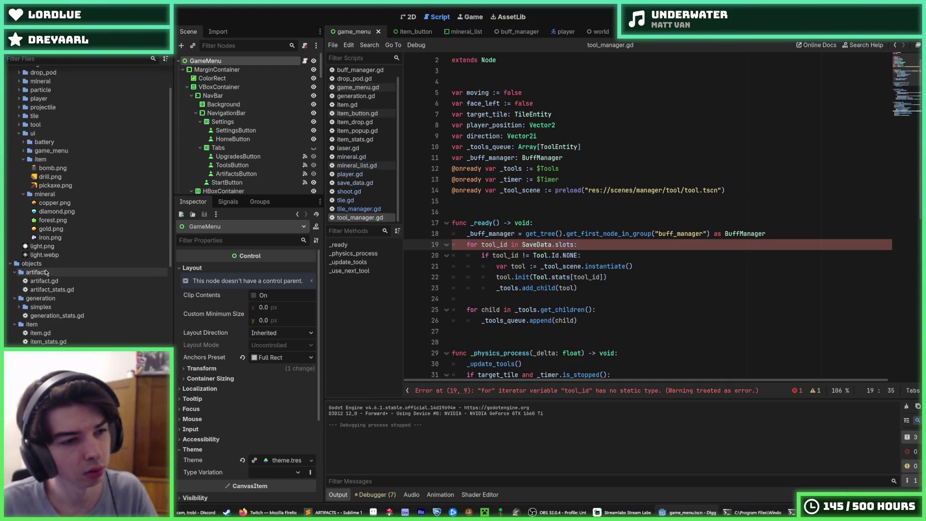
{"action": "key", "text": "Up"}
{"action": "key", "text": "Up"}
{"action": "key", "text": "ctrl+s"}
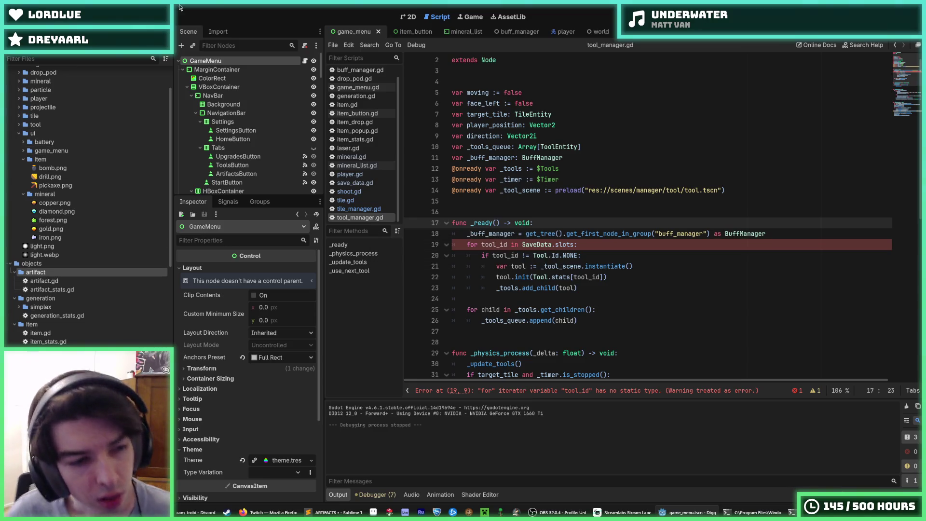
{"action": "key", "text": "Delete"}
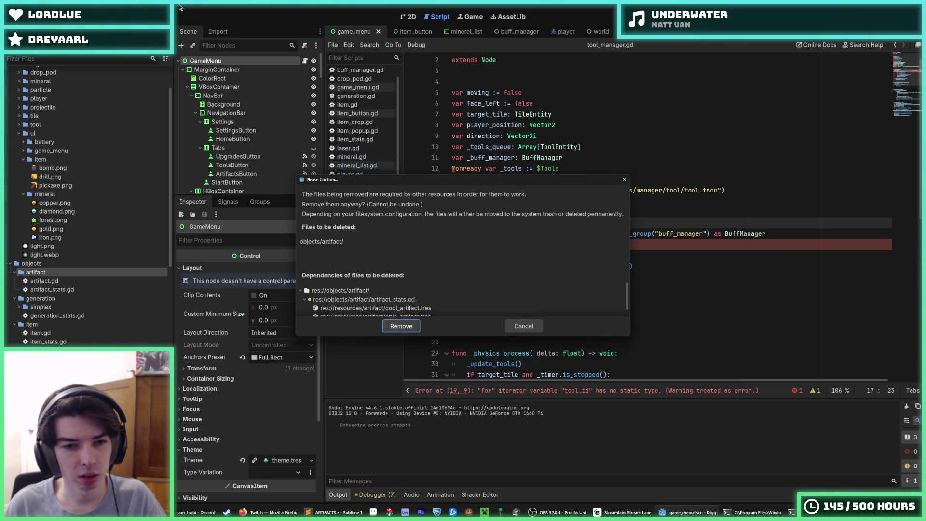
{"action": "left_click", "coordinate": [524, 325]}
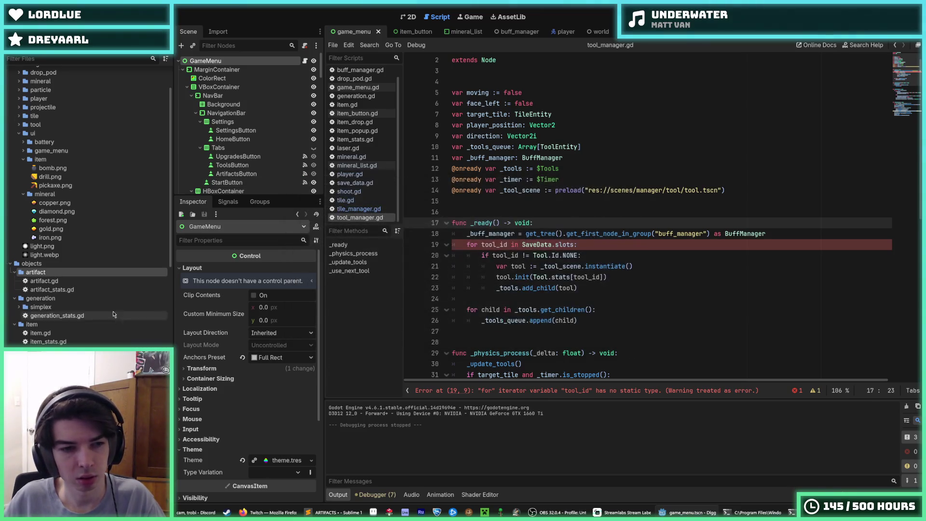
{"action": "scroll", "coordinate": [91, 312], "scroll_direction": "down", "scroll_amount": 5}
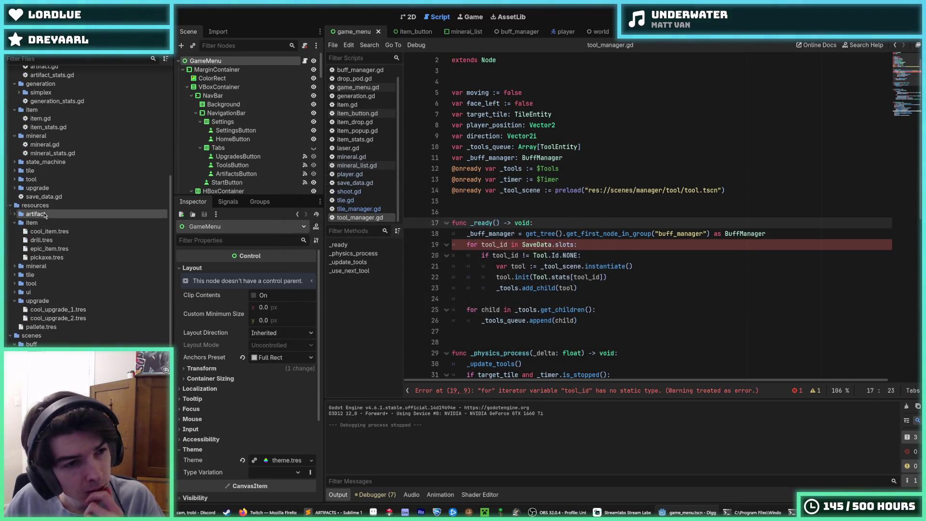
{"action": "key", "text": "Delete"}
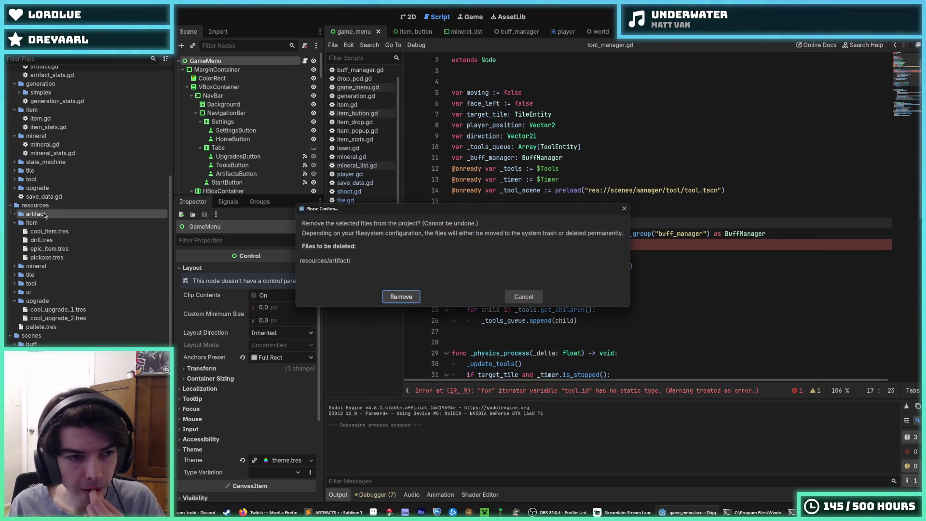
{"action": "key", "text": "Return"}
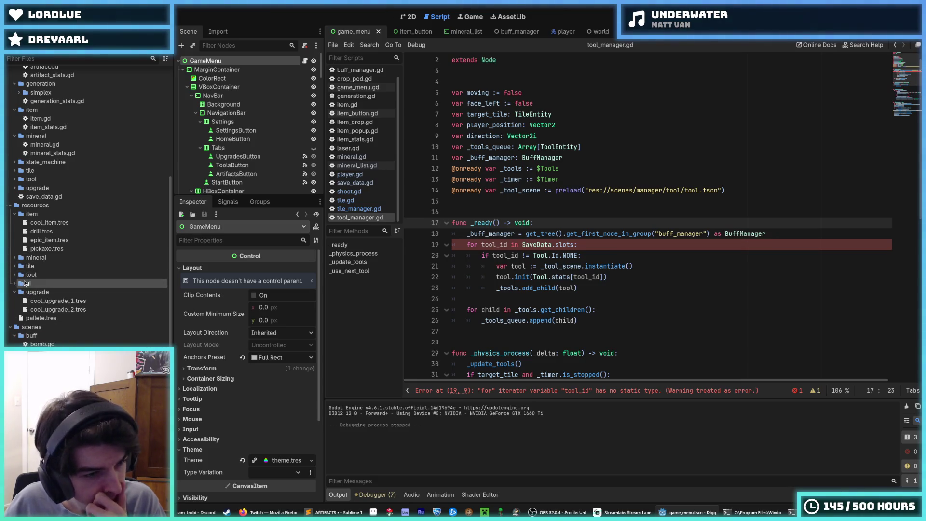
{"action": "left_click", "coordinate": [42, 291]}
{"action": "key", "text": "Delete"}
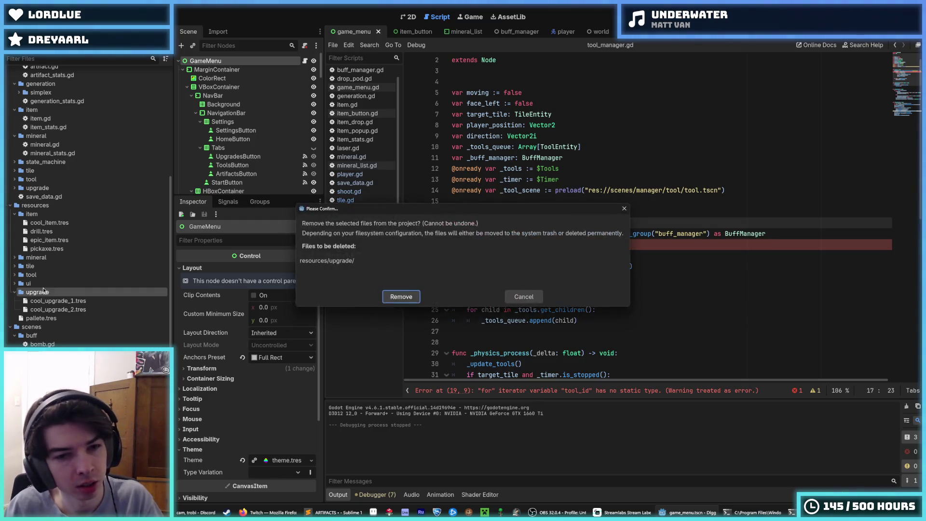
{"action": "key", "text": "Return"}
- Expand resources/tool and inspect the iron_pickaxe.tres tool stats
{"action": "left_click", "coordinate": [14, 258]}
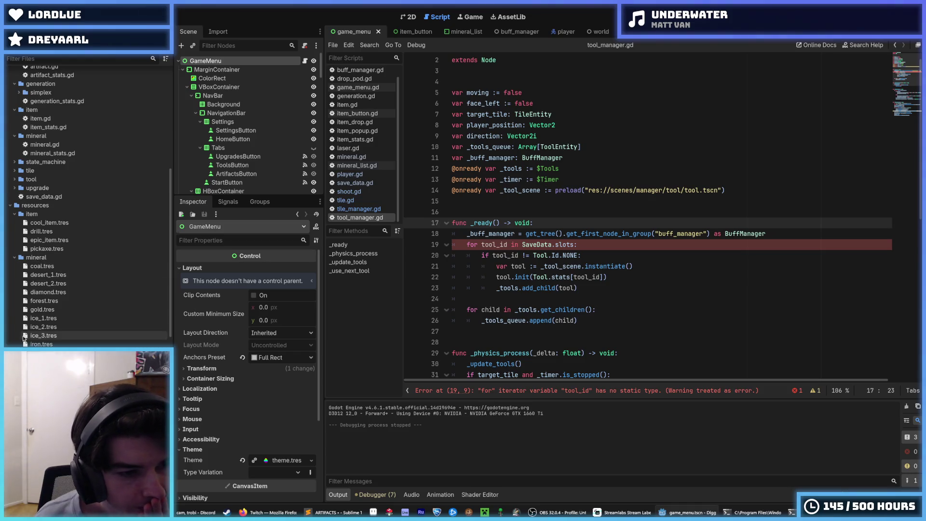
{"action": "left_click", "coordinate": [15, 257]}
{"action": "left_click", "coordinate": [20, 276]}
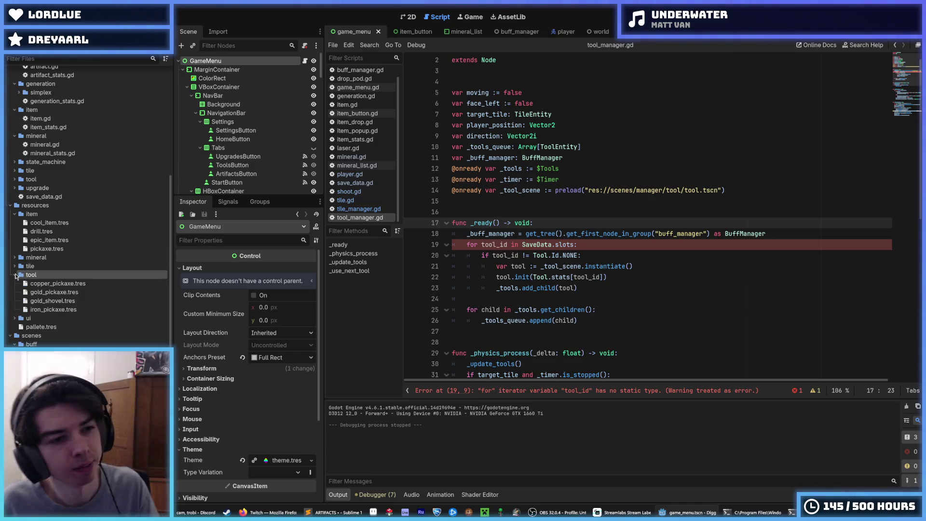
{"action": "left_click", "coordinate": [57, 309]}
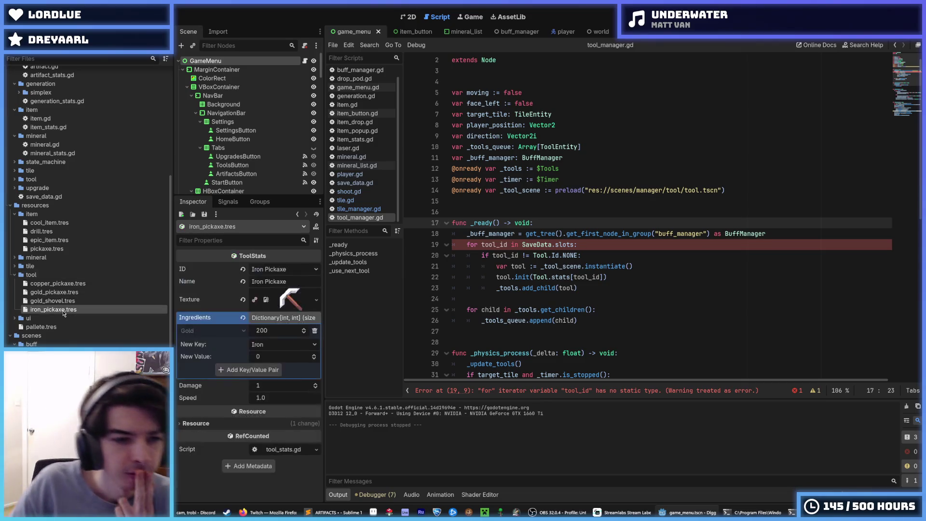
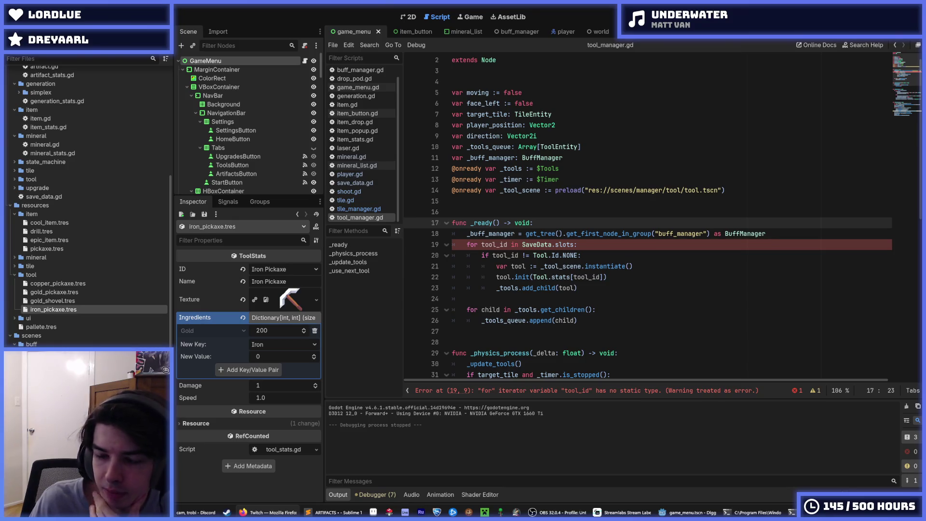
- Compare the copper and gold pickaxe stats, finishing on copper_pickaxe.tres, and select the upgrade folder
{"action": "left_click", "coordinate": [594, 245]}
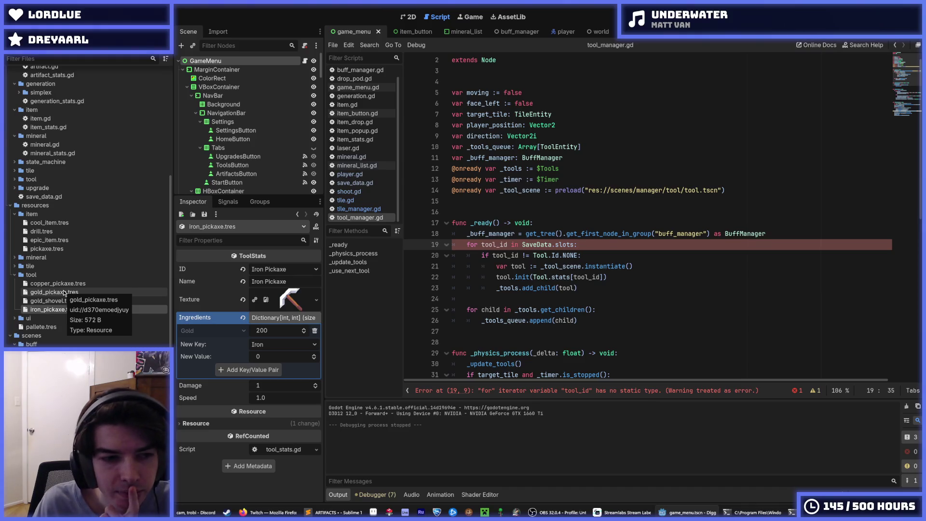
{"action": "left_click", "coordinate": [58, 284]}
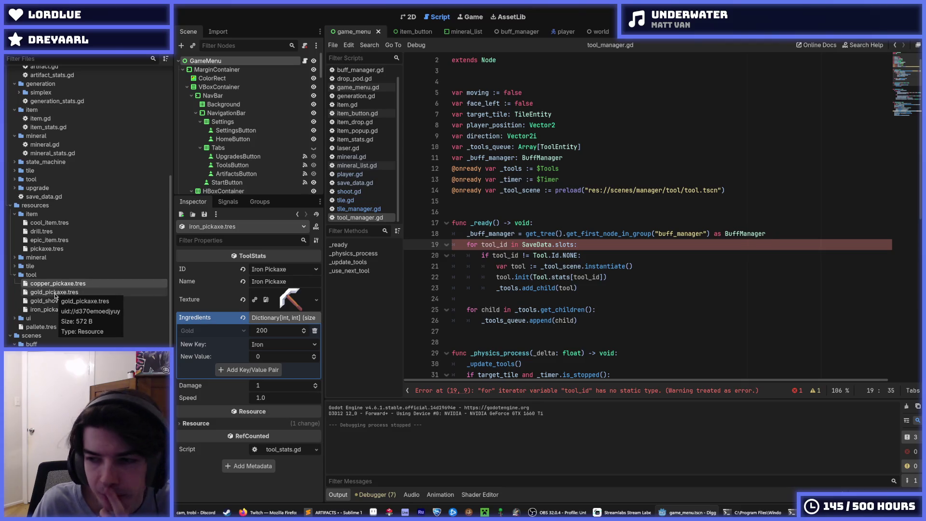
{"action": "left_click", "coordinate": [54, 292]}
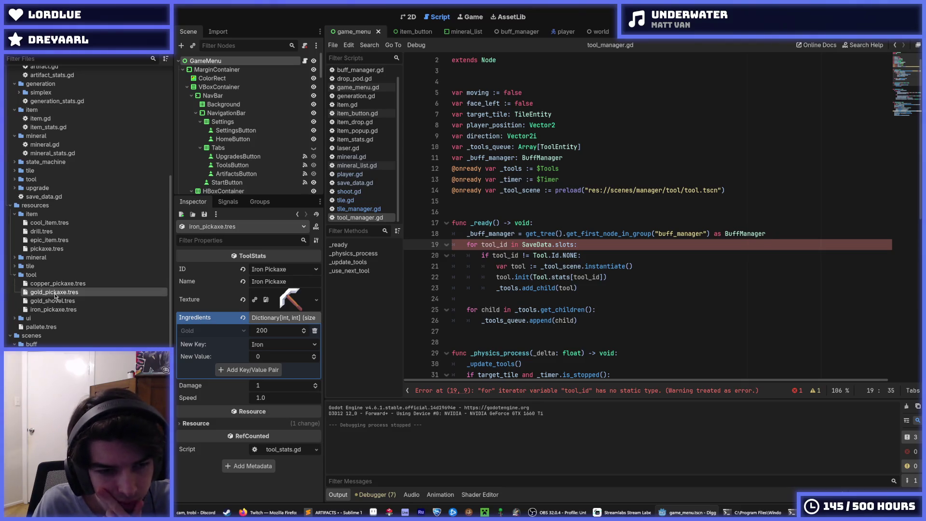
{"action": "left_click", "coordinate": [53, 287]}
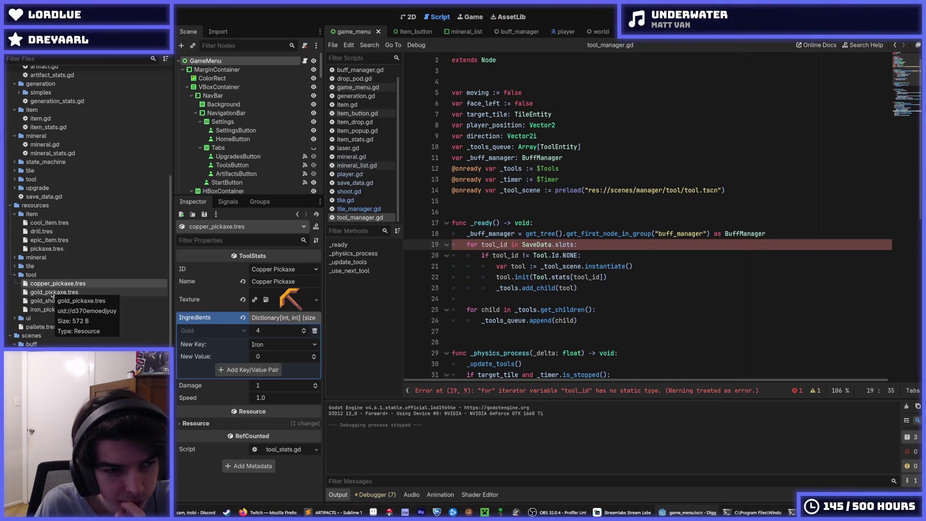
{"action": "scroll", "coordinate": [53, 295], "scroll_direction": "up", "scroll_amount": 5}
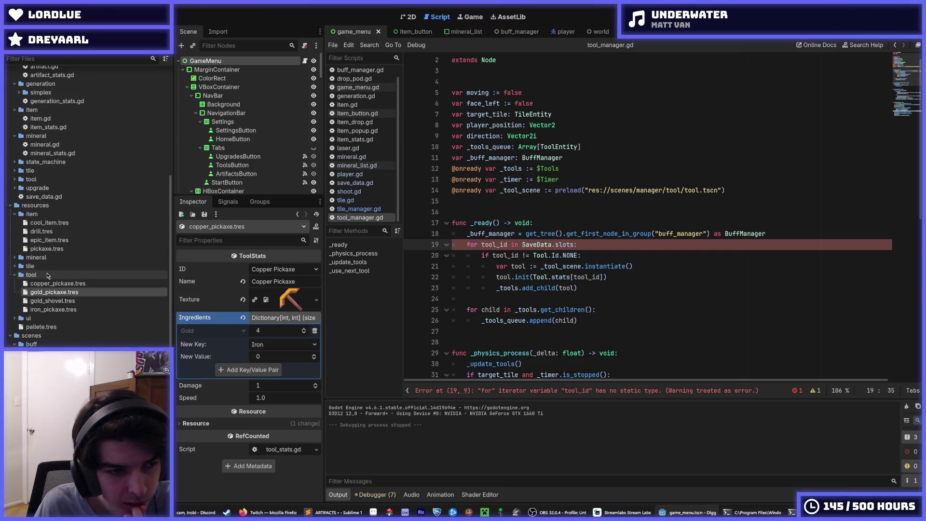
{"action": "left_click", "coordinate": [44, 294]}
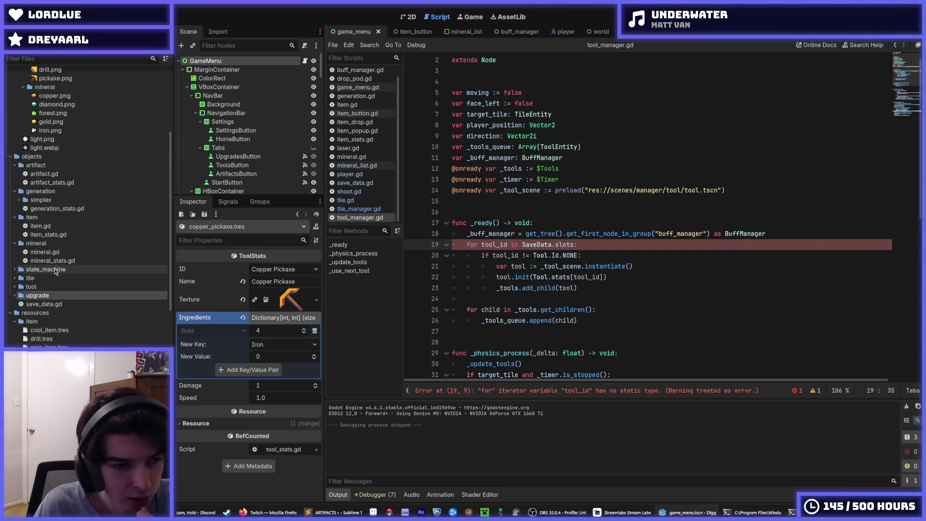
- Delete the unused upgrade folder and the objects/artifact folder
{"action": "key", "text": "Delete"}
{"action": "key", "text": "Return"}
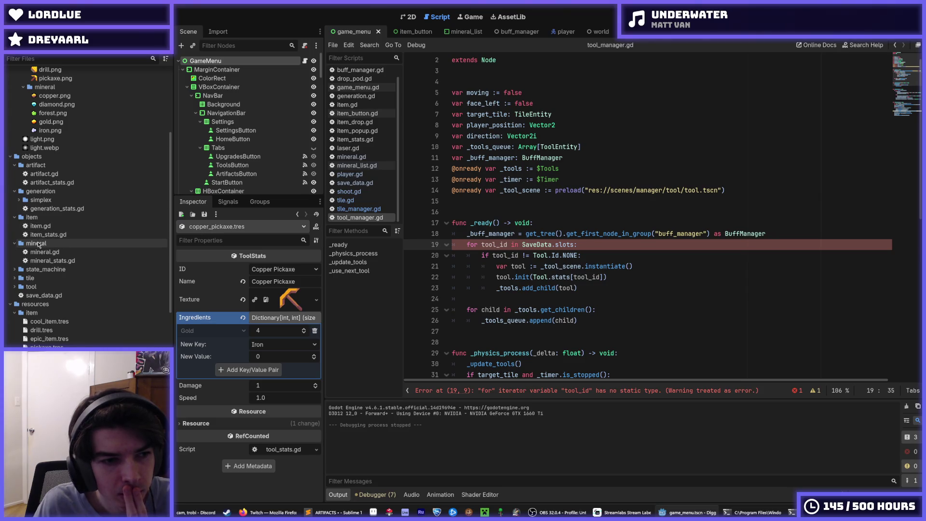
{"action": "left_click", "coordinate": [50, 166]}
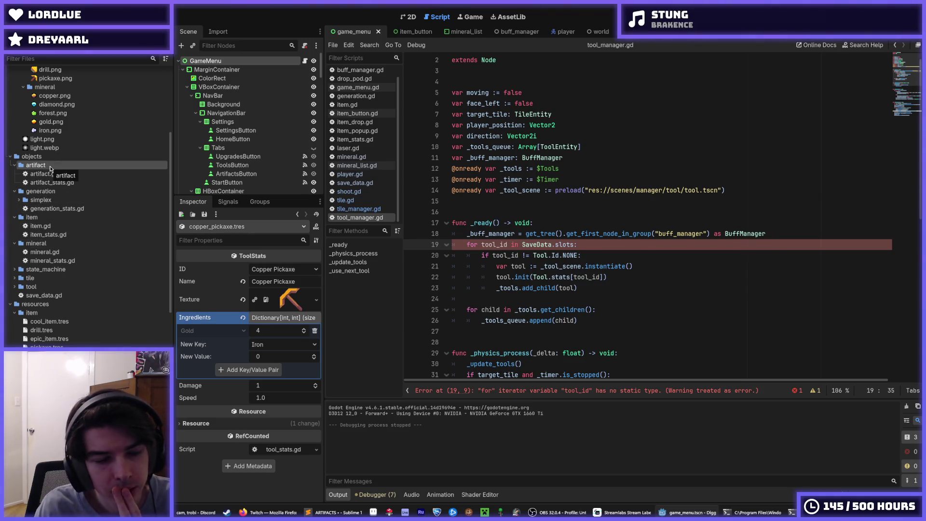
{"action": "key", "text": "Delete"}
{"action": "key", "text": "Return"}
- Select gold_shovel.tres and iron_pickaxe.tres in resources/tool and request their deletion
{"action": "scroll", "coordinate": [46, 186], "scroll_direction": "down", "scroll_amount": 5}
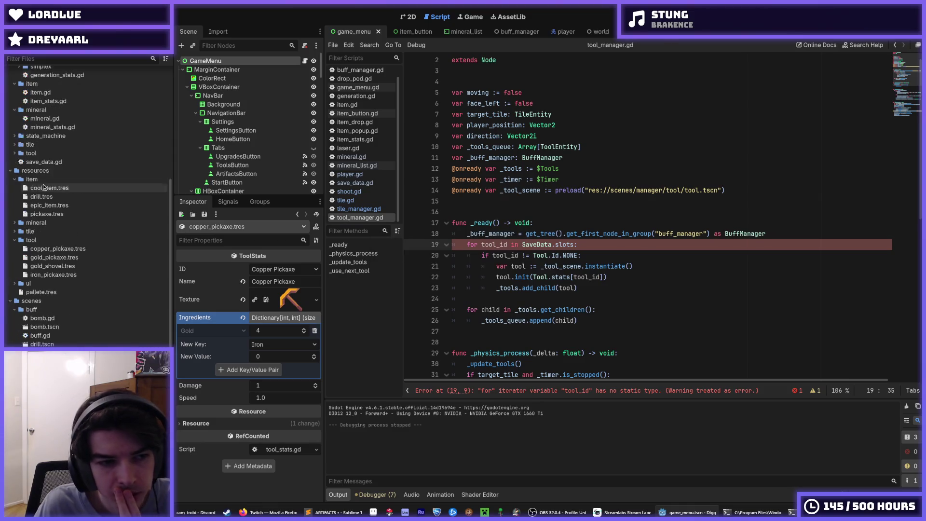
{"action": "scroll", "coordinate": [24, 188], "scroll_direction": "down", "scroll_amount": 3}
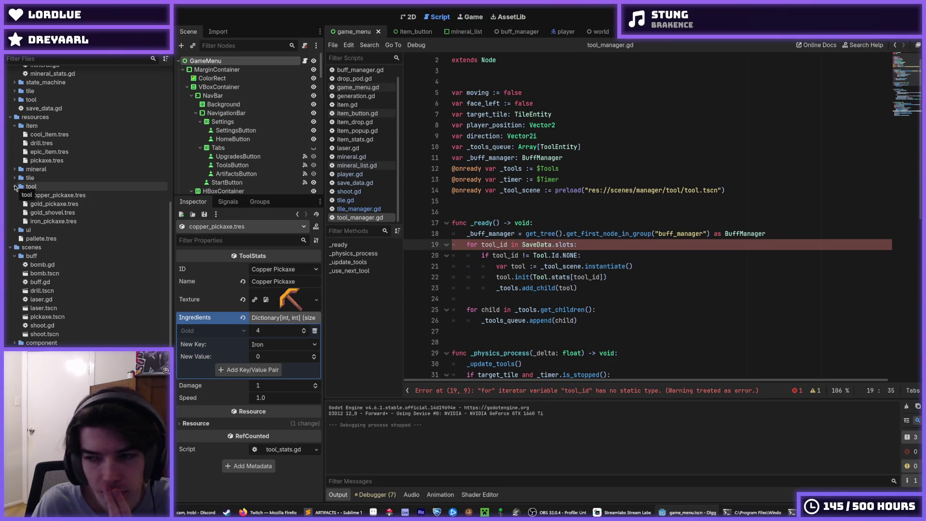
{"action": "left_click", "coordinate": [53, 195]}
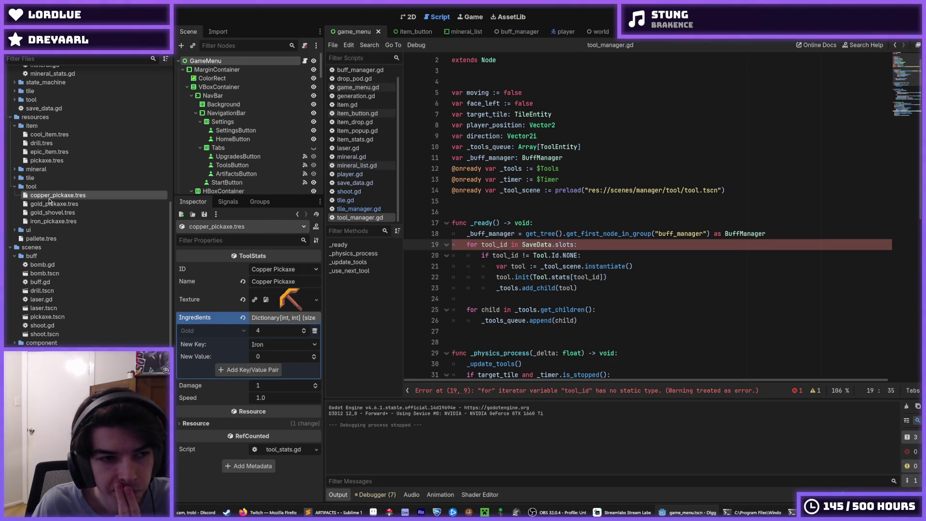
{"action": "left_click", "coordinate": [57, 213]}
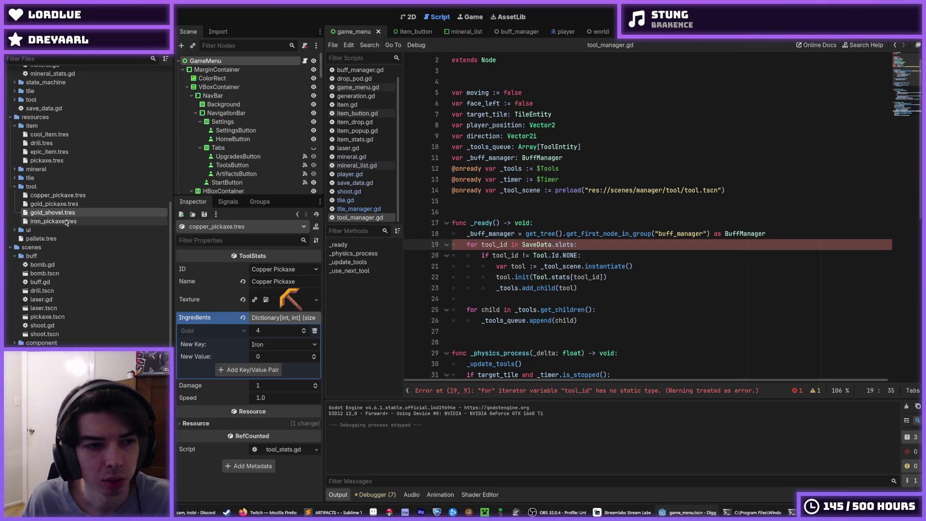
{"action": "key", "text": "Delete"}
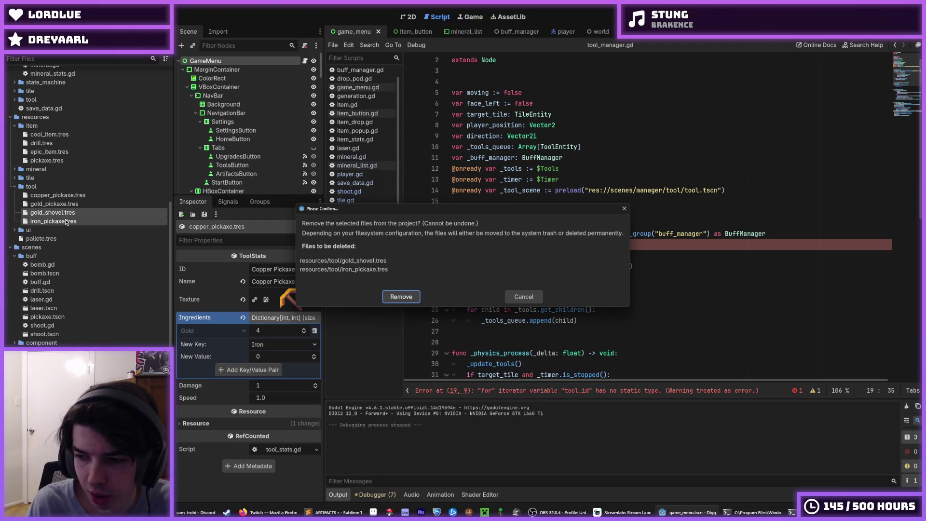
- Confirm removing gold_shovel.tres and iron_pickaxe.tres, then delete copper_pickaxe.tres too
{"action": "key", "text": "Return"}
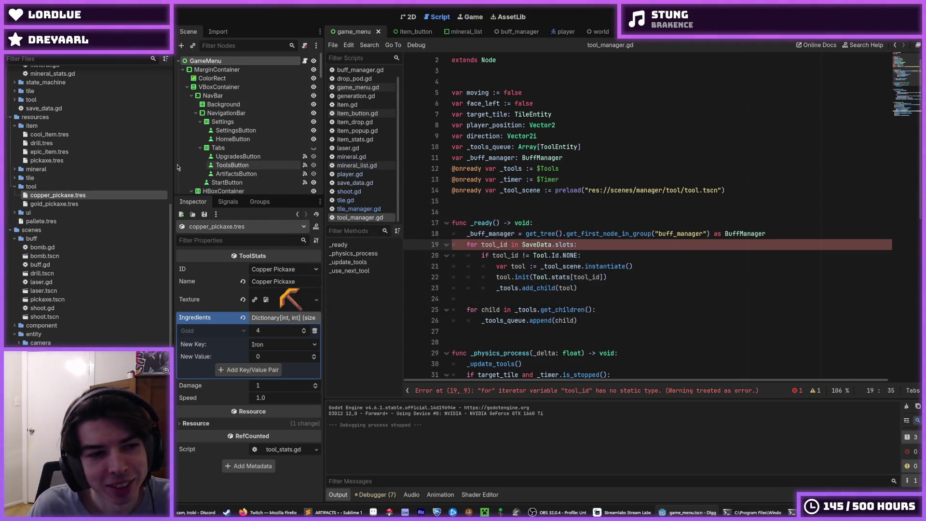
{"action": "key", "text": "Delete"}
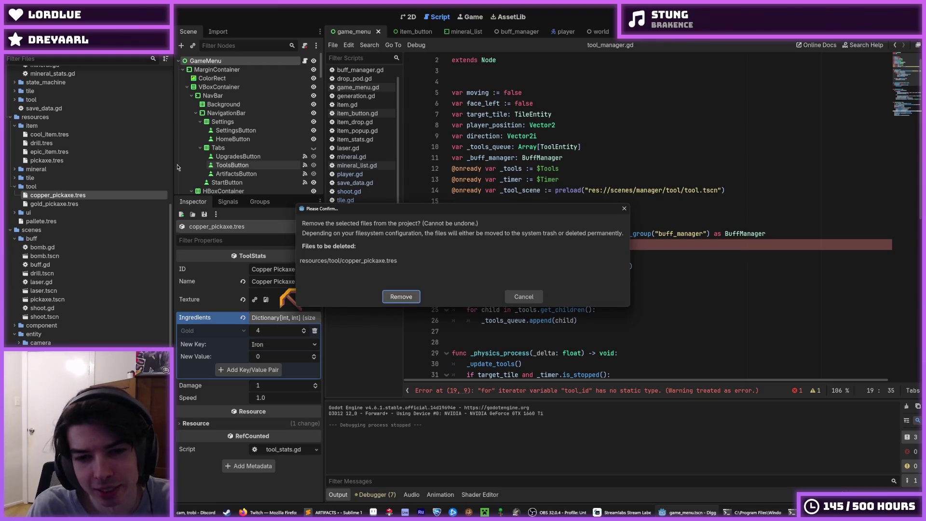
{"action": "left_click", "coordinate": [401, 297]}
- Empty the Gold Pickaxe ingredients in gold_pickaxe.tres, keeping its Gold Pickaxe ID, and save
{"action": "left_click", "coordinate": [99, 195]}
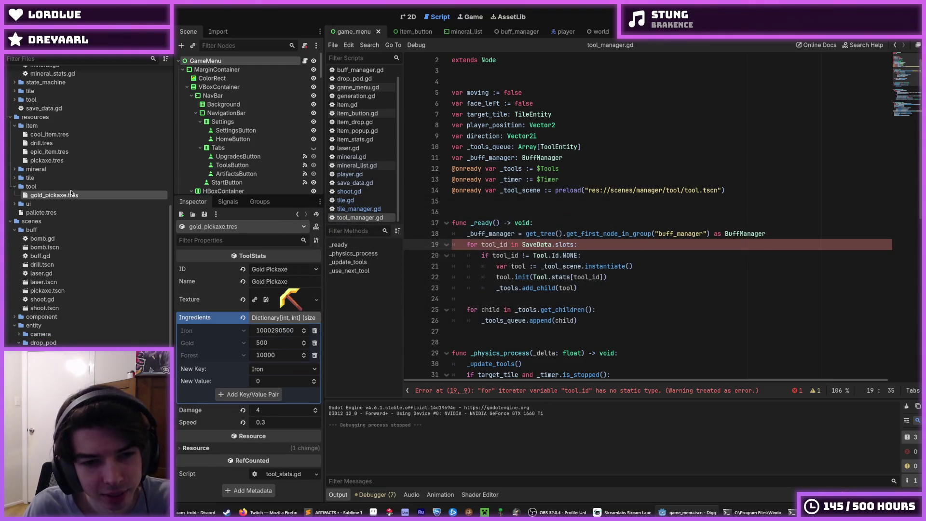
{"action": "left_click", "coordinate": [296, 270]}
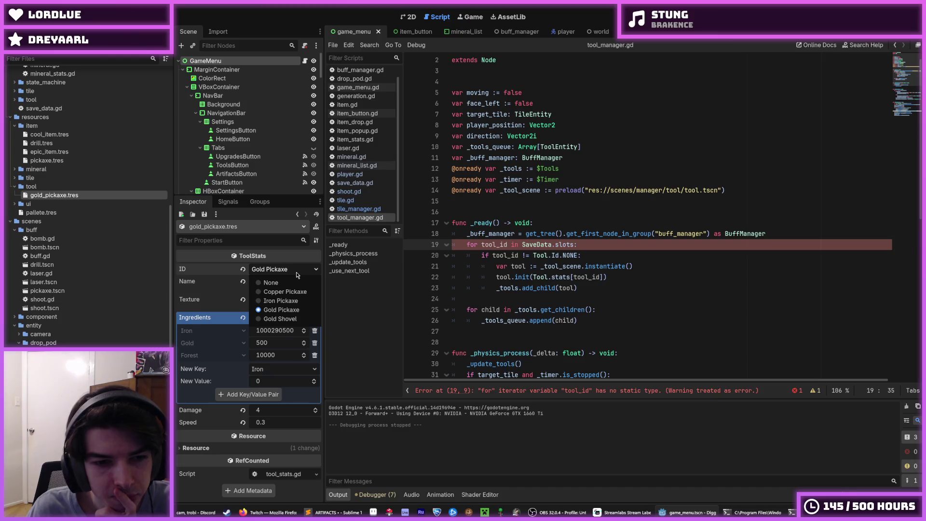
{"action": "left_click", "coordinate": [296, 275]}
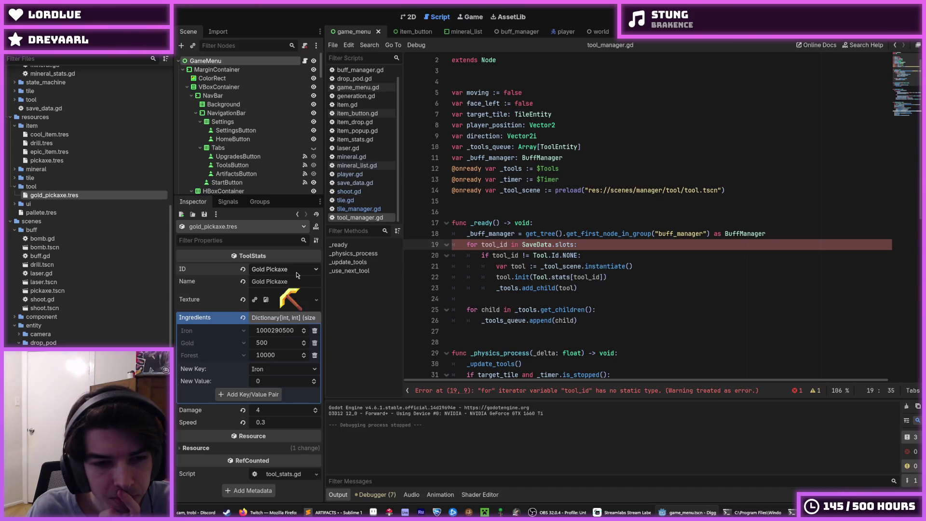
{"action": "left_click", "coordinate": [243, 320]}
{"action": "left_click", "coordinate": [258, 334]}
{"action": "left_click", "coordinate": [258, 334]}
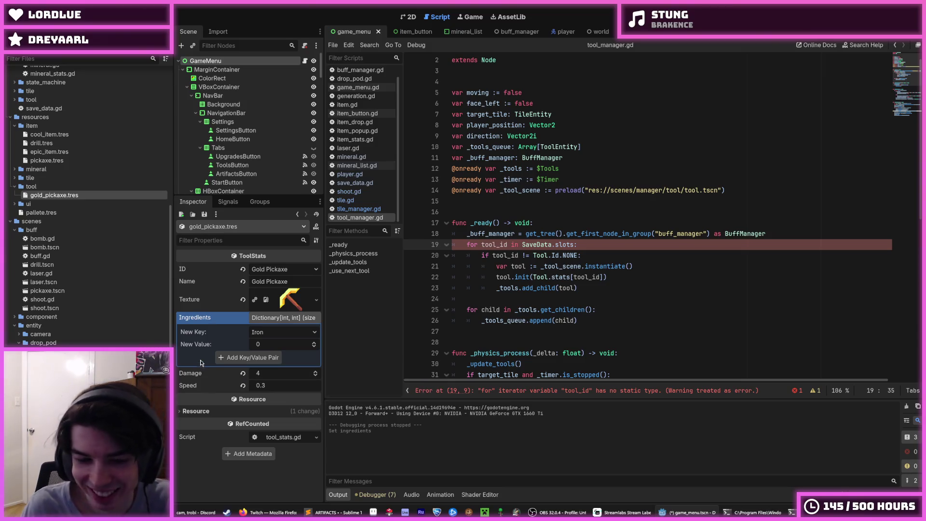
{"action": "key", "text": "ctrl+s"}
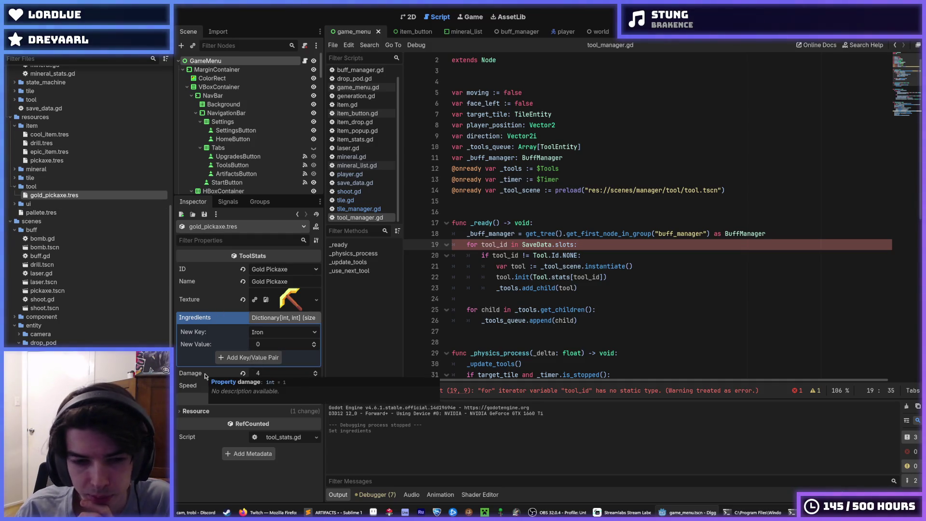
{"action": "left_click", "coordinate": [279, 271]}
{"action": "left_click", "coordinate": [279, 271]}
{"action": "left_click", "coordinate": [278, 271]}
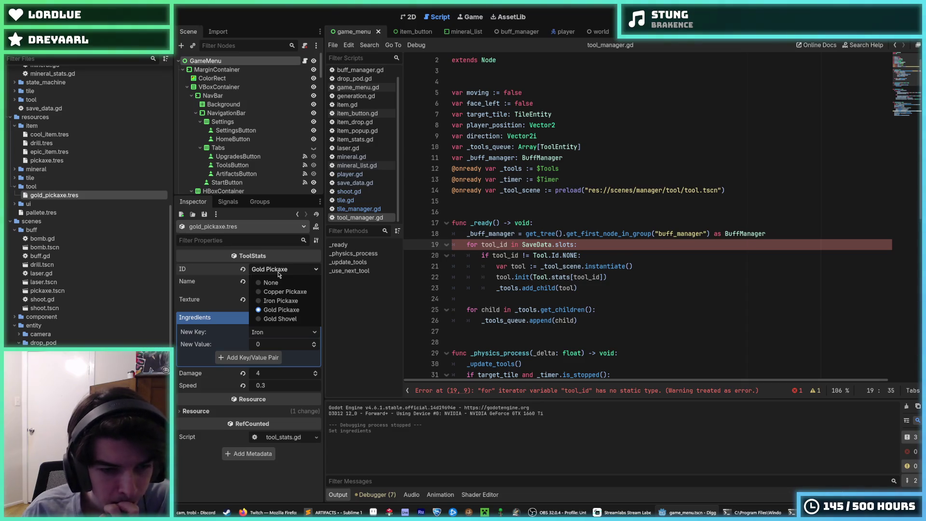
{"action": "left_click", "coordinate": [279, 272]}
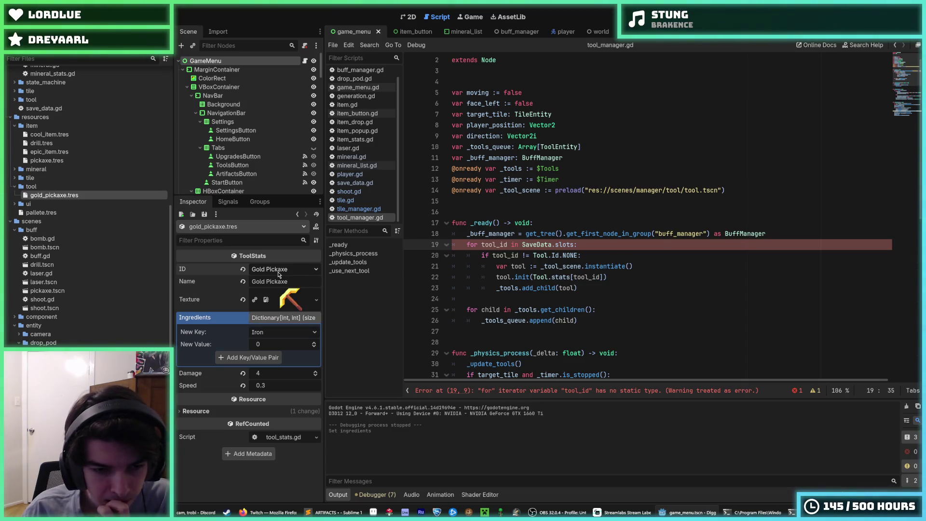
{"action": "left_click", "coordinate": [278, 273]}
{"action": "left_click", "coordinate": [279, 272]}
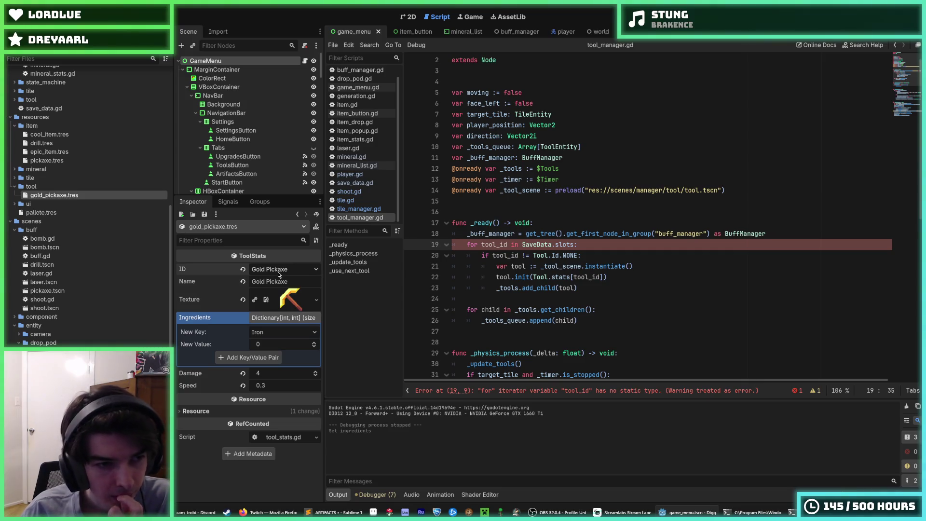
{"action": "left_click", "coordinate": [279, 272]}
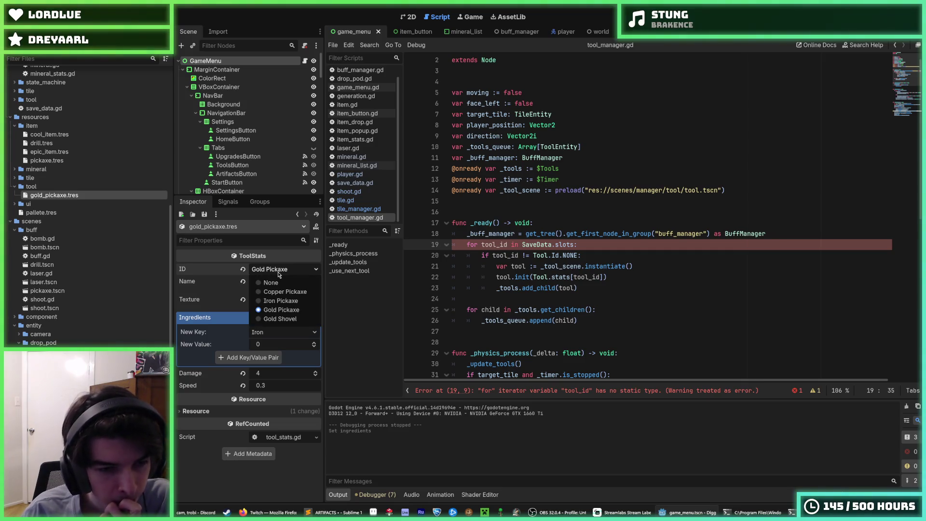
{"action": "left_click", "coordinate": [278, 274]}
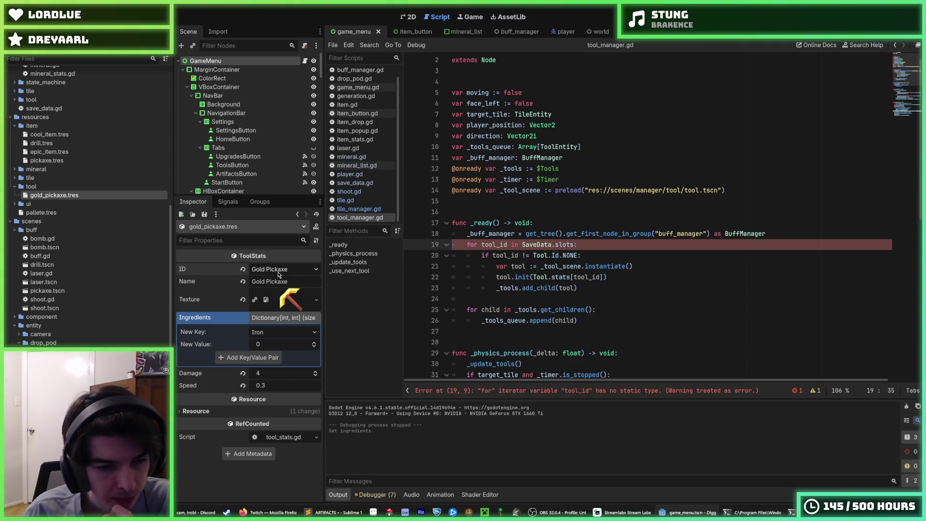
{"action": "left_click", "coordinate": [279, 272]}
{"action": "left_click", "coordinate": [279, 274]}
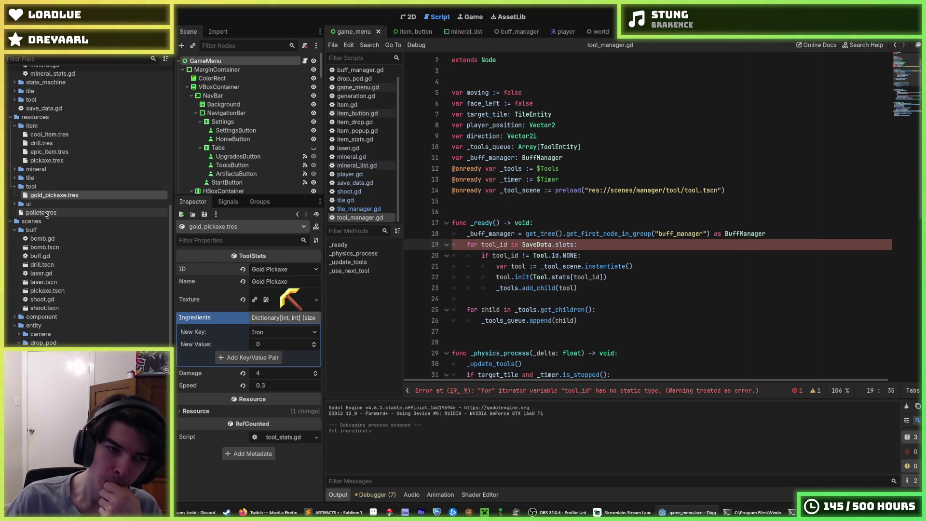
{"action": "left_click", "coordinate": [55, 187]}
{"action": "key", "text": "Delete"}
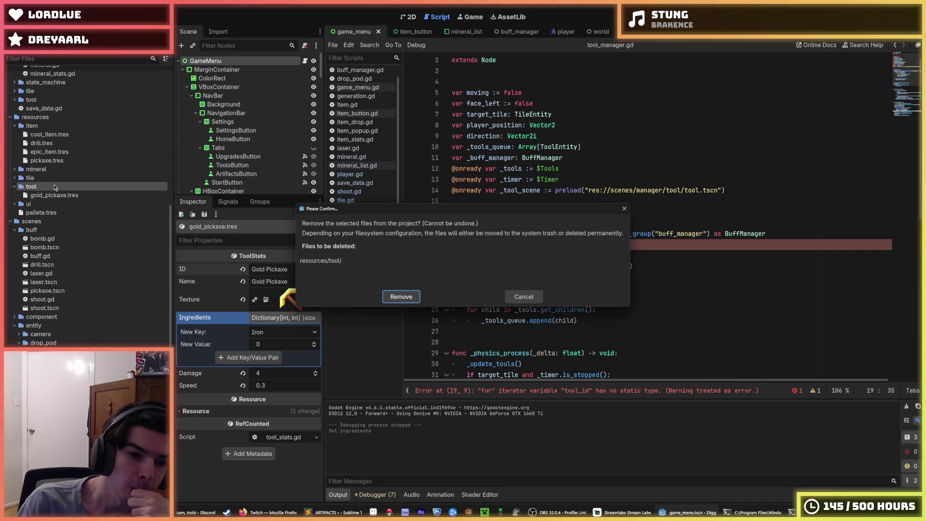
{"action": "key", "text": "Return"}
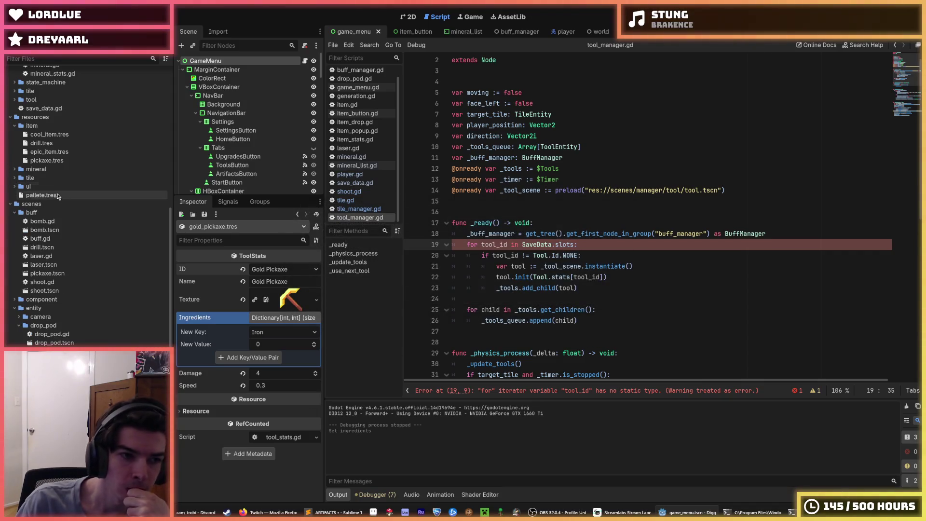
{"action": "scroll", "coordinate": [18, 182], "scroll_direction": "up", "scroll_amount": 5}
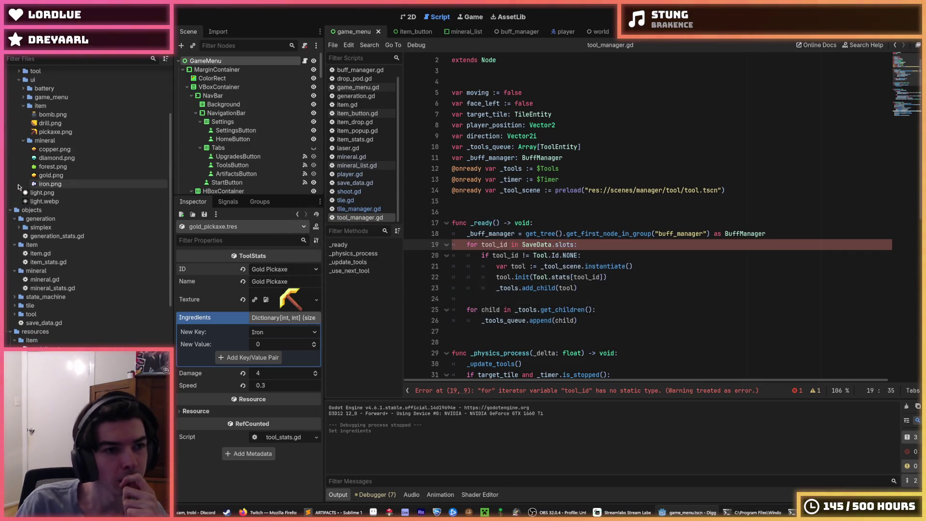
{"action": "left_click", "coordinate": [15, 313]}
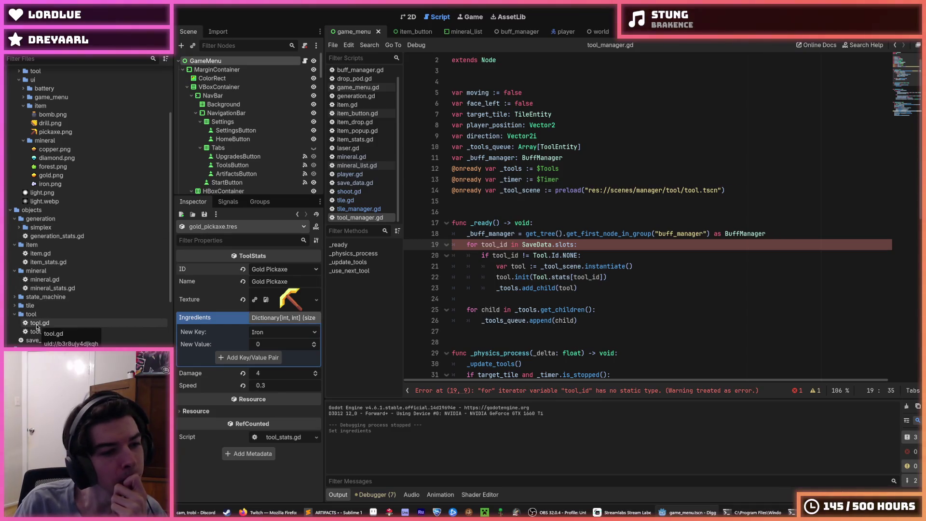
- Delete the old objects/tool folder holding tool.gd and tool_stats.gd
{"action": "double_click", "coordinate": [37, 324]}
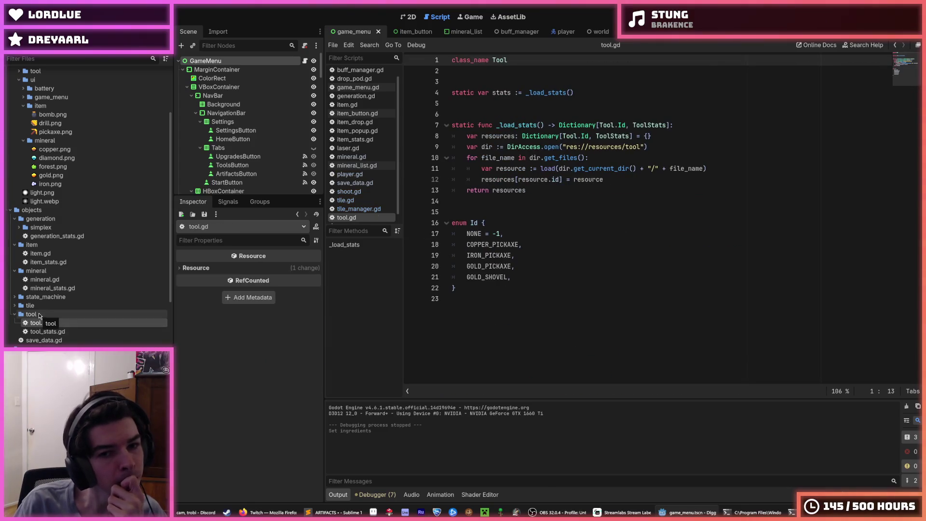
{"action": "left_click", "coordinate": [36, 312]}
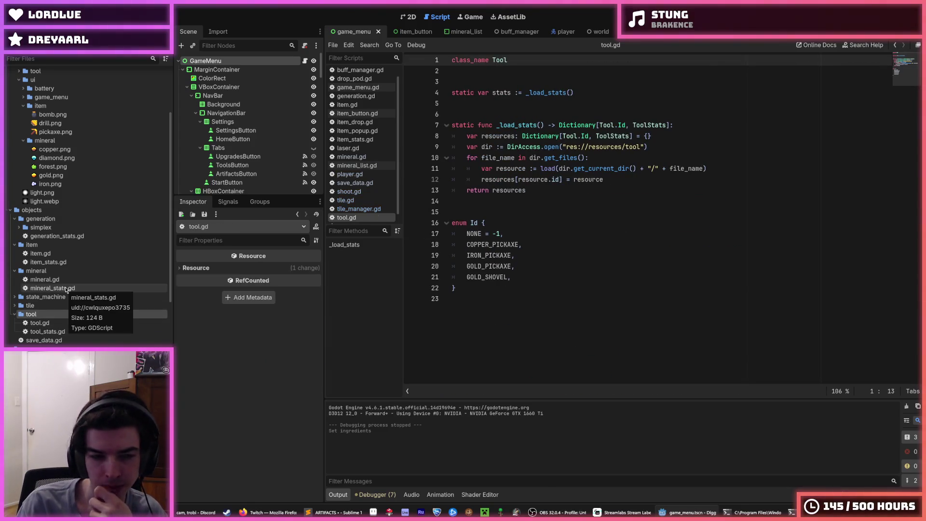
{"action": "key", "text": "Delete"}
{"action": "key", "text": "Return"}
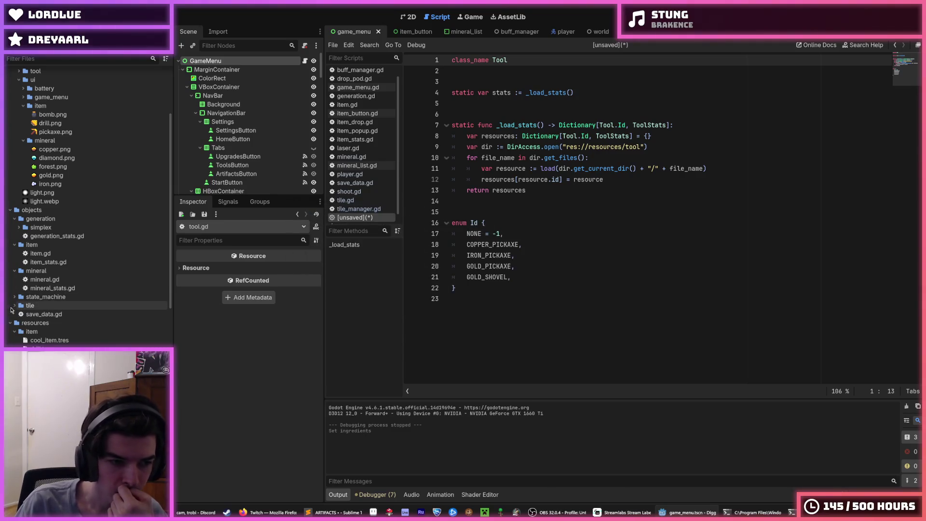
- Open the manager's tool.gd entity script and the pickaxe tool scene
{"action": "scroll", "coordinate": [24, 321], "scroll_direction": "up", "scroll_amount": 8}
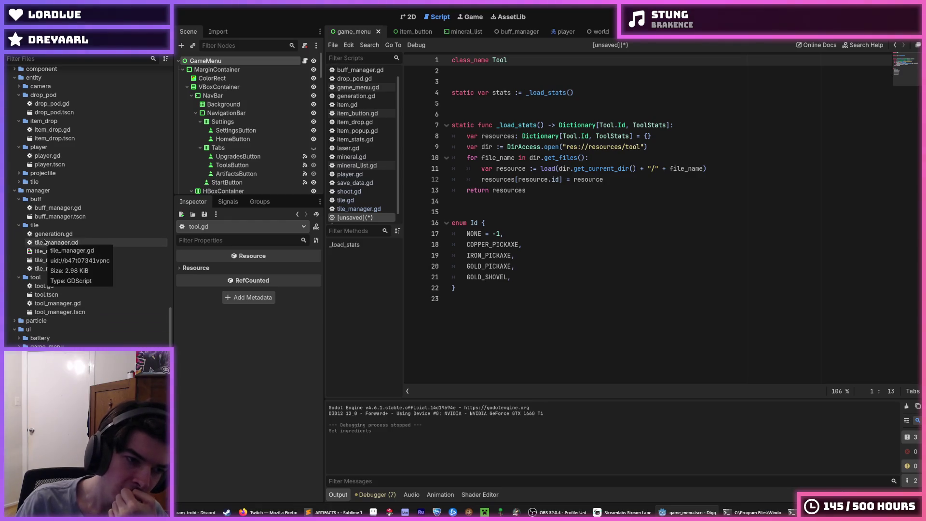
{"action": "double_click", "coordinate": [59, 288]}
{"action": "double_click", "coordinate": [61, 296]}
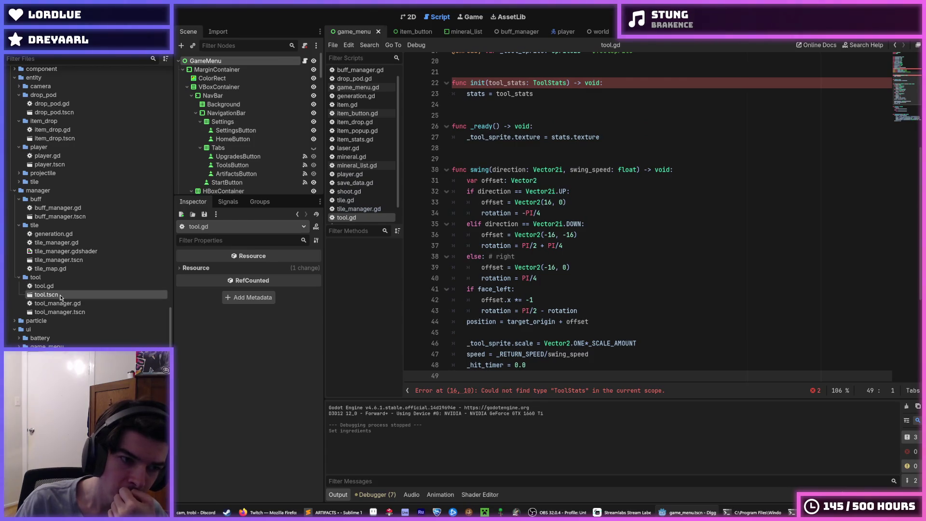
- Inspect Point1, Point2 and ToolSprite in tool.tscn, then bring up the Tool root's script
{"action": "left_click", "coordinate": [408, 16]}
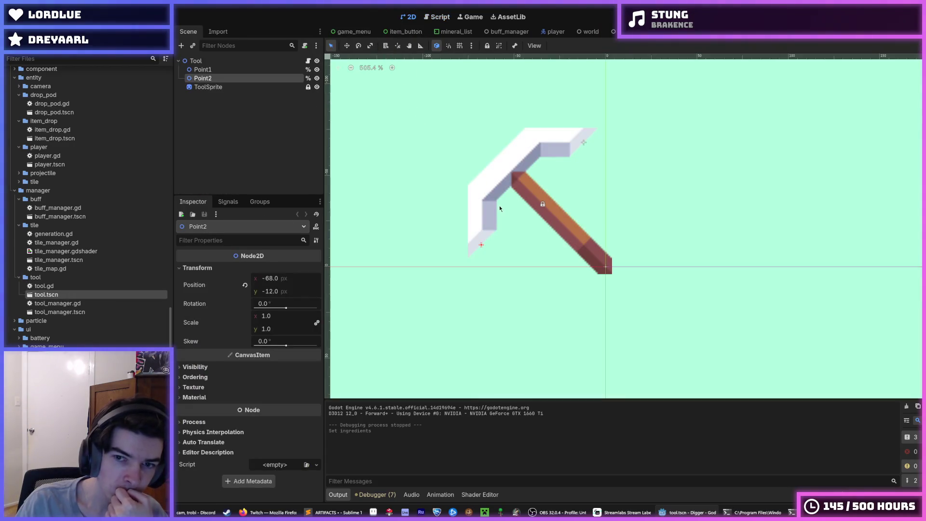
{"action": "left_click", "coordinate": [203, 70]}
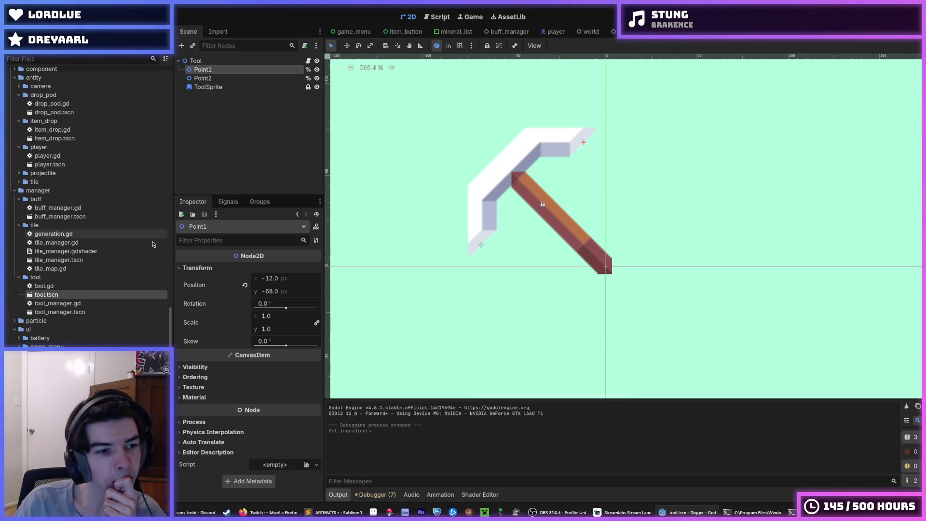
{"action": "scroll", "coordinate": [130, 304], "scroll_direction": "up", "scroll_amount": 5}
{"action": "scroll", "coordinate": [130, 304], "scroll_direction": "up", "scroll_amount": 2}
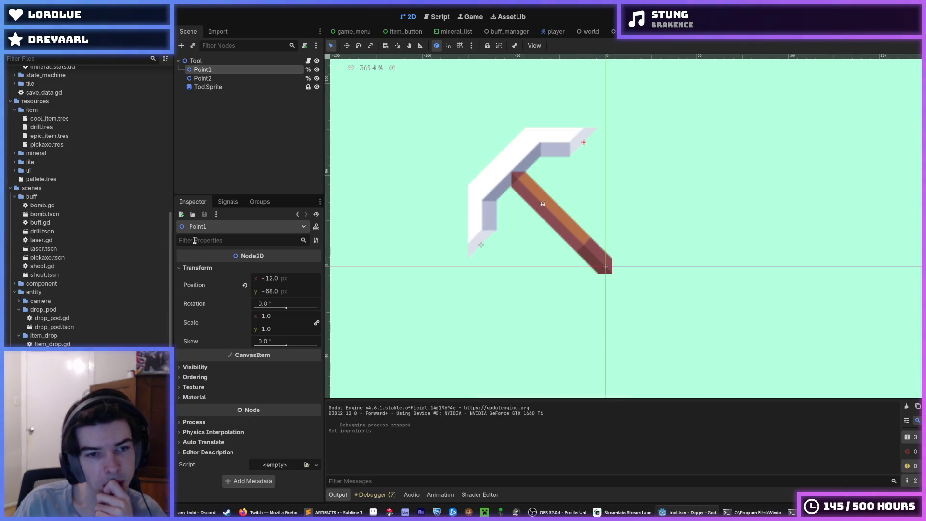
{"action": "left_click", "coordinate": [212, 79]}
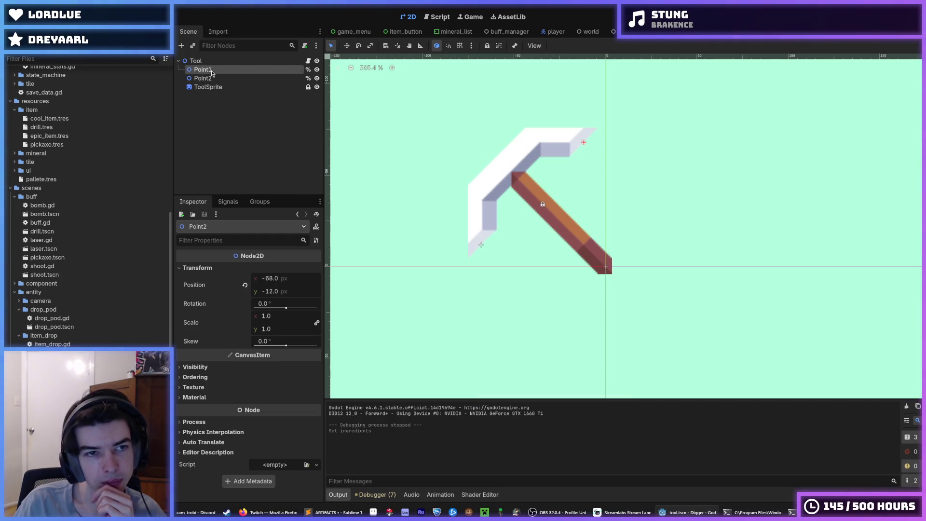
{"action": "left_click", "coordinate": [212, 88]}
{"action": "left_click", "coordinate": [270, 61]}
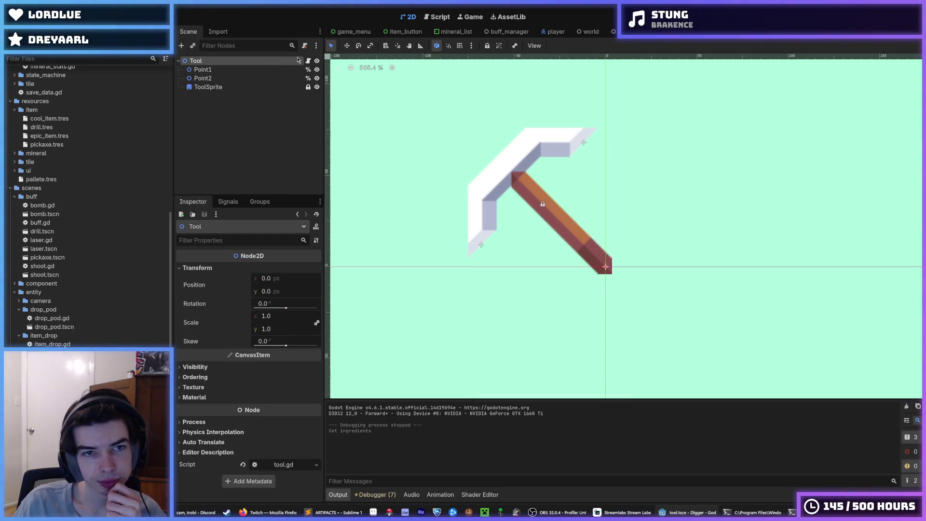
{"action": "left_click", "coordinate": [308, 61]}
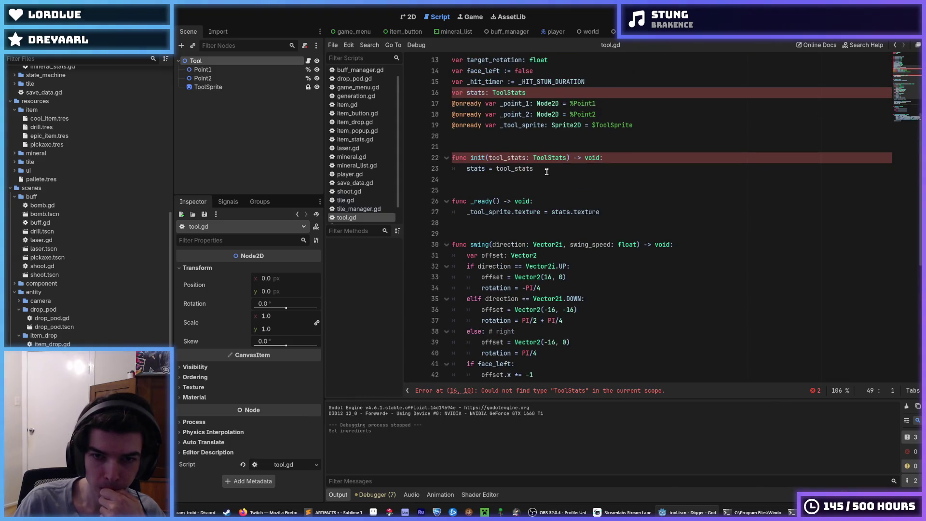
- Delete the init function and the stats variable from tool.gd and save
{"action": "scroll", "coordinate": [546, 172], "scroll_direction": "up", "scroll_amount": 1}
{"action": "left_click_drag", "start_coordinate": [544, 201], "coordinate": [479, 172]}
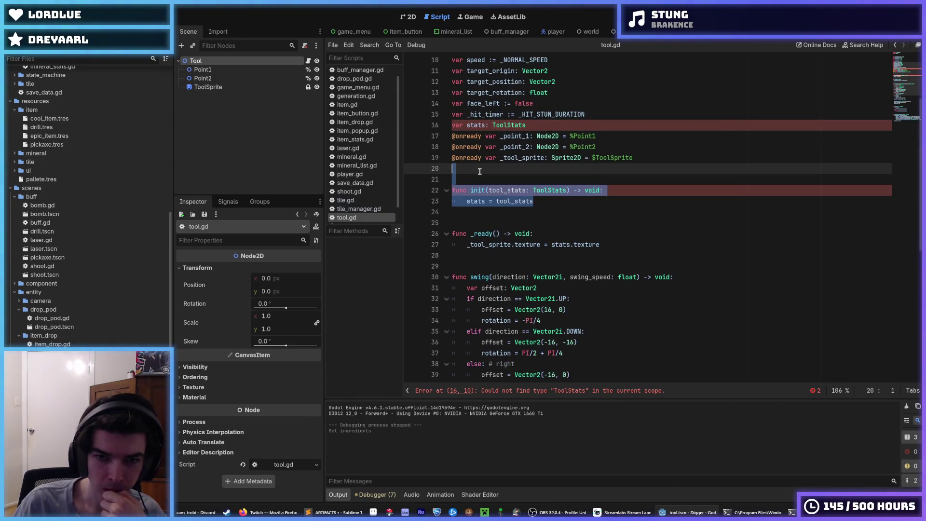
{"action": "key", "text": "BackSpace"}
{"action": "key", "text": "BackSpace"}
{"action": "mouse_move", "coordinate": [528, 125]}
{"action": "left_mouse_down"}
{"action": "mouse_move", "coordinate": [424, 120]}
{"action": "mouse_move", "coordinate": [424, 128]}
{"action": "left_mouse_up"}
{"action": "key", "text": "BackSpace"}
{"action": "key", "text": "BackSpace"}
{"action": "key", "text": "ctrl+f"}
{"action": "type", "text": "sta"}
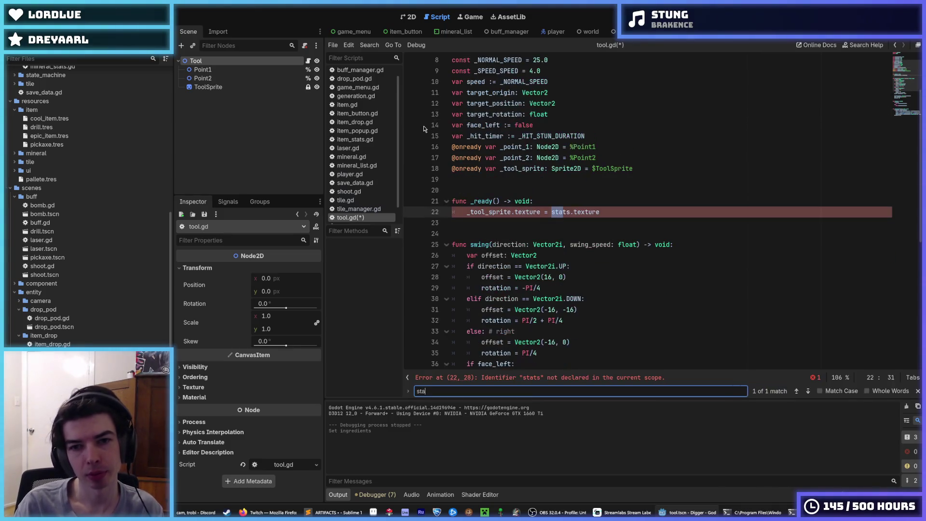
{"action": "type", "text": "ts"}
{"action": "mouse_move", "coordinate": [601, 211]}
{"action": "left_mouse_down"}
{"action": "mouse_move", "coordinate": [462, 212]}
{"action": "mouse_move", "coordinate": [441, 184]}
{"action": "left_mouse_up"}
{"action": "key", "text": "BackSpace"}
{"action": "key", "text": "BackSpace"}
{"action": "key", "text": "ctrl+s"}
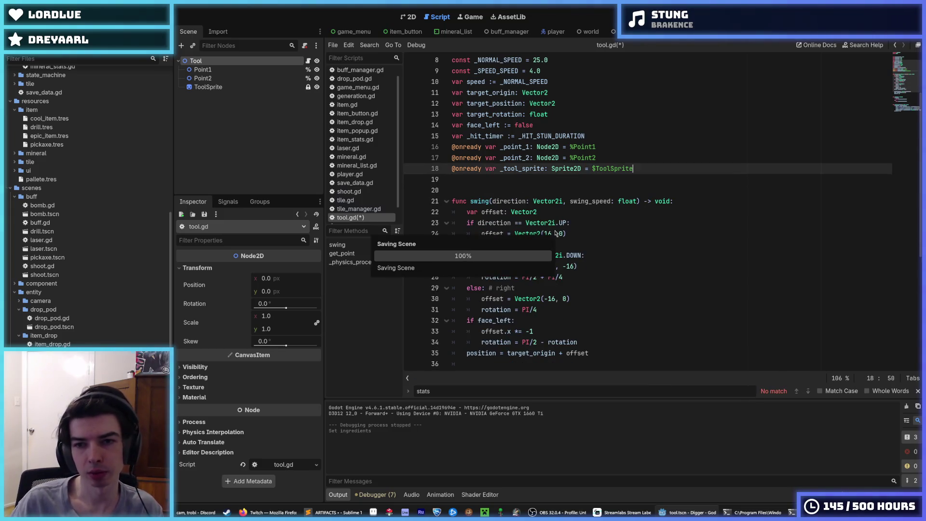
- Restore _ready, comment out its sprite texture line, add pass, and save
{"action": "key", "text": "ctrl+z"}
{"action": "key", "text": "ctrl+z"}
{"action": "key", "text": "ctrl+z"}
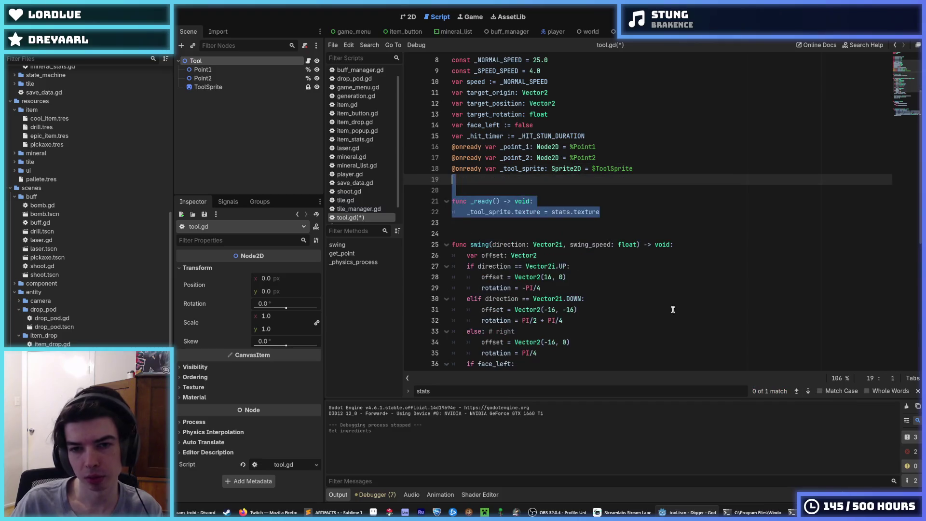
{"action": "key", "text": "ctrl+k"}
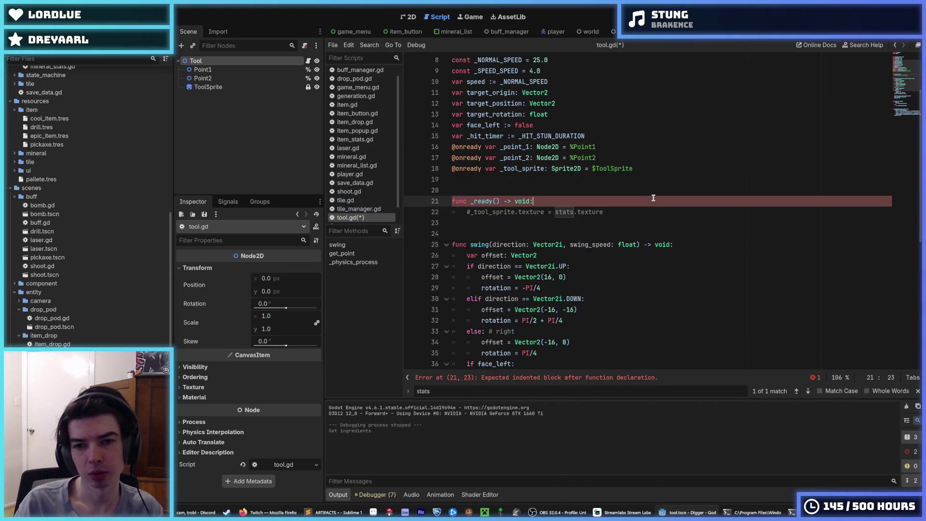
{"action": "key", "text": "Up"}
{"action": "key", "text": "End"}
{"action": "key", "text": "Return"}
{"action": "type", "text": "pass"}
{"action": "key", "text": "ctrl+s"}
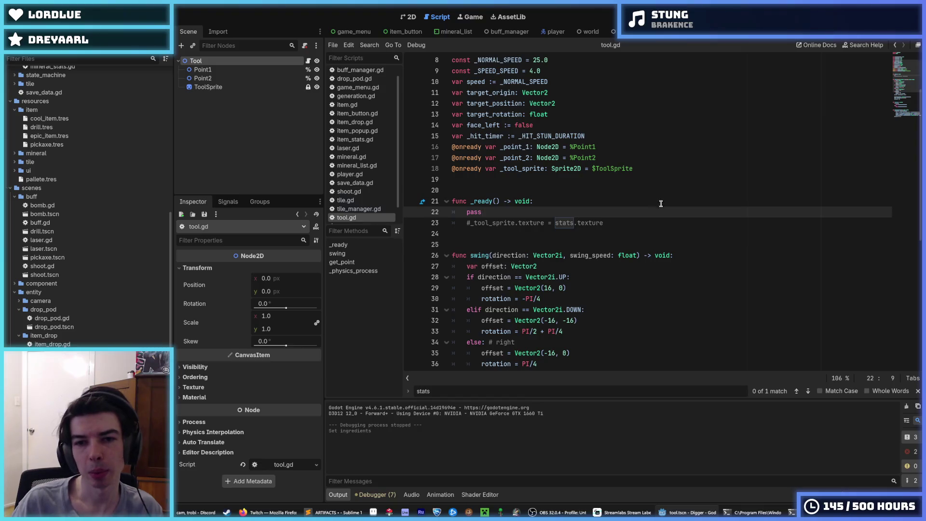
- Check tool.gd for remaining stats uses and save the tool scene and script
{"action": "left_click", "coordinate": [808, 391]}
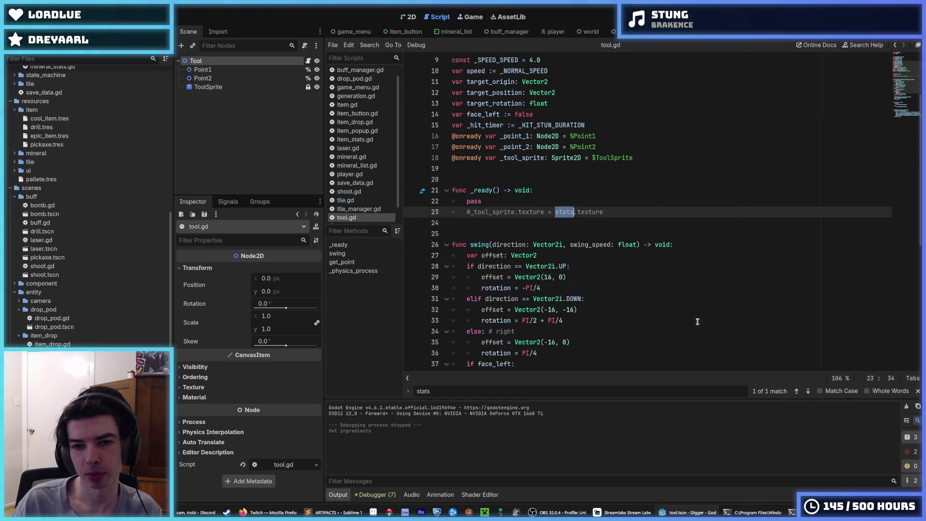
{"action": "scroll", "coordinate": [605, 212], "scroll_direction": "up", "scroll_amount": 3}
{"action": "left_click", "coordinate": [605, 234]}
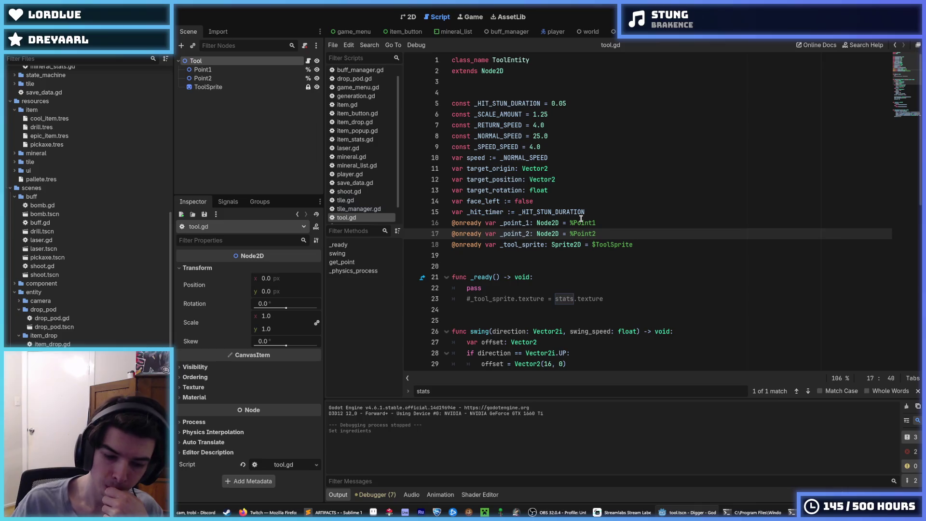
{"action": "key", "text": "ctrl+s"}
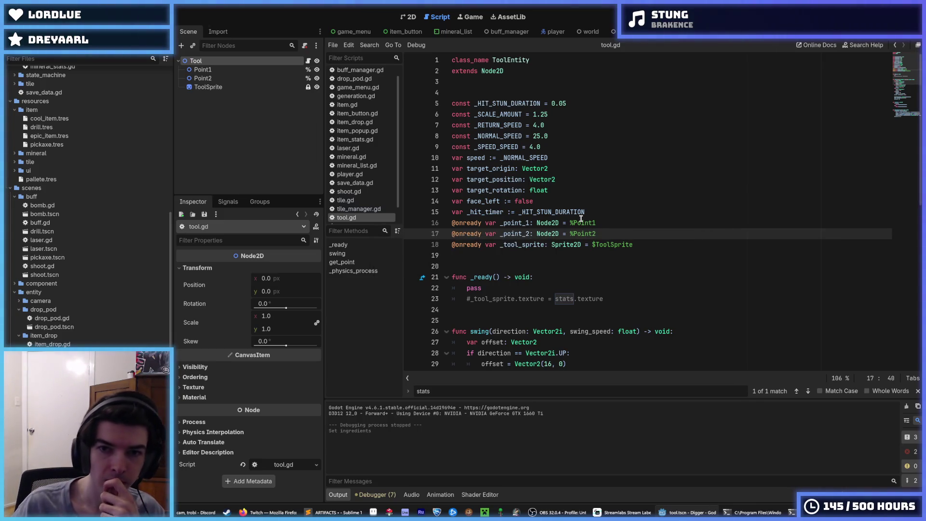
{"action": "left_click", "coordinate": [549, 140]}
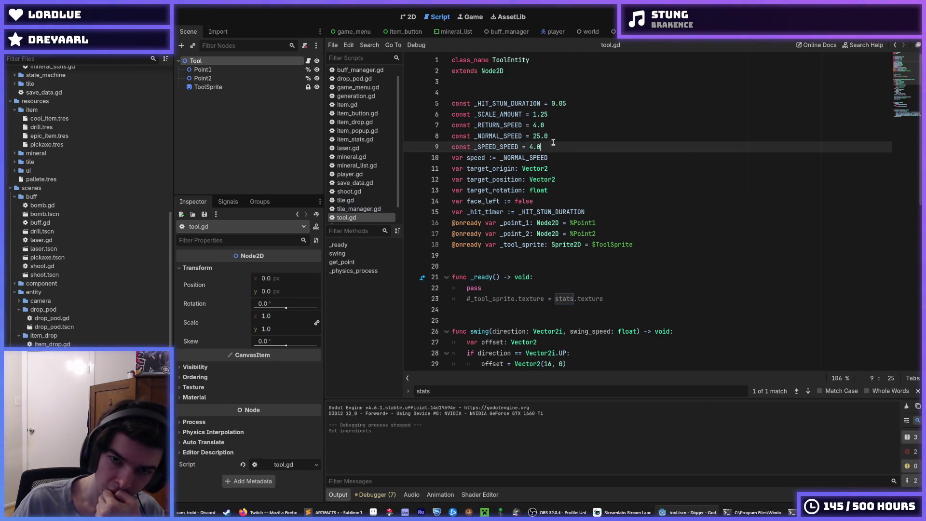
{"action": "scroll", "coordinate": [357, 201], "scroll_direction": "down", "scroll_amount": 1}
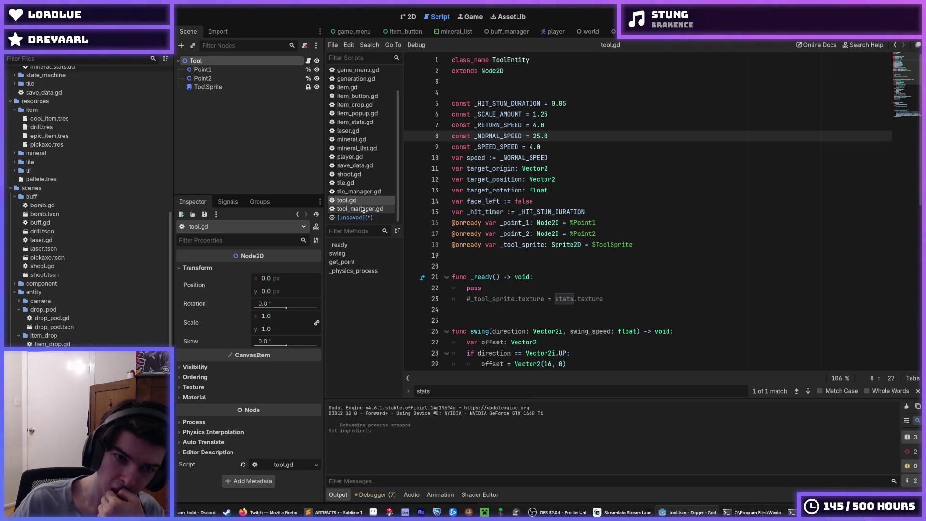
- Close the unsaved leftover Tool script, discarding its changes
{"action": "left_click", "coordinate": [357, 217]}
{"action": "right_click", "coordinate": [367, 219]}
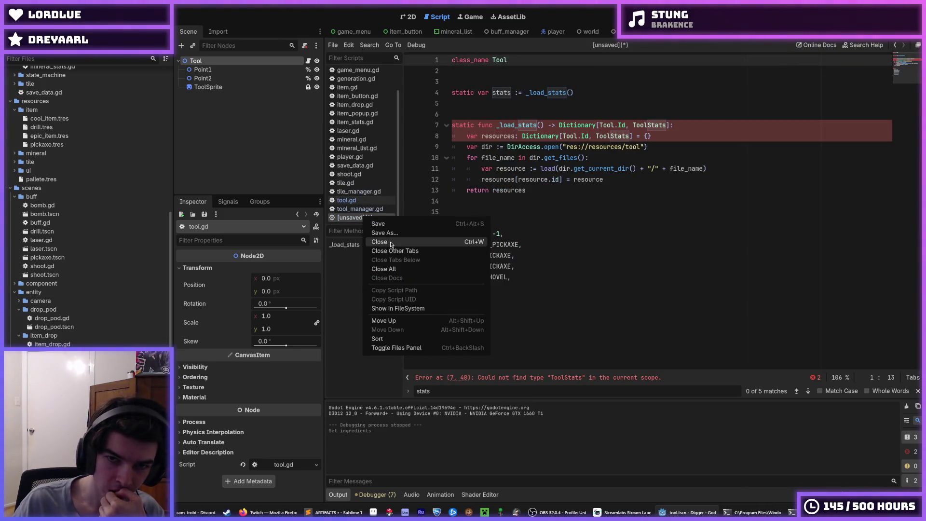
{"action": "left_click", "coordinate": [391, 245]}
{"action": "left_click", "coordinate": [523, 272]}
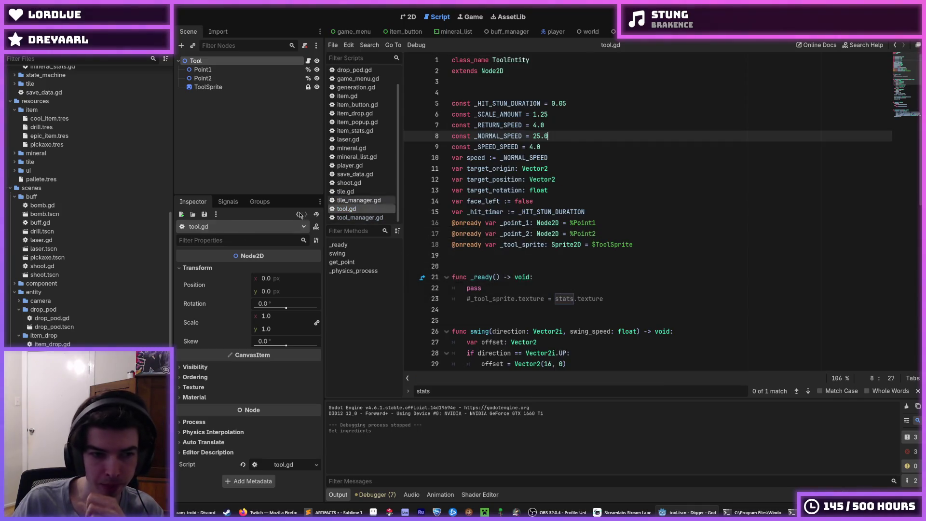
{"action": "scroll", "coordinate": [99, 279], "scroll_direction": "down", "scroll_amount": 5}
{"action": "scroll", "coordinate": [99, 279], "scroll_direction": "down", "scroll_amount": 3}
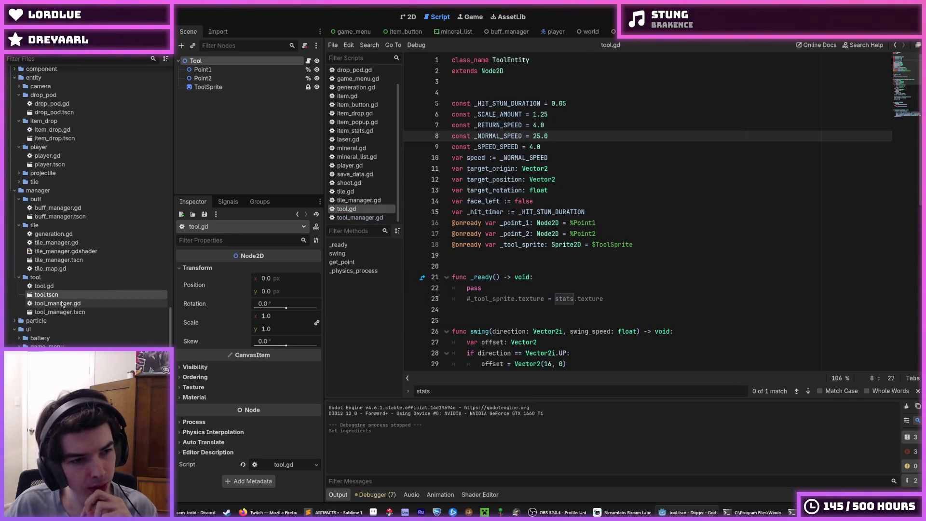
- Open tool_manager.gd and review its SaveData loop
{"action": "double_click", "coordinate": [57, 302]}
{"action": "scroll", "coordinate": [577, 247], "scroll_direction": "up", "scroll_amount": 1}
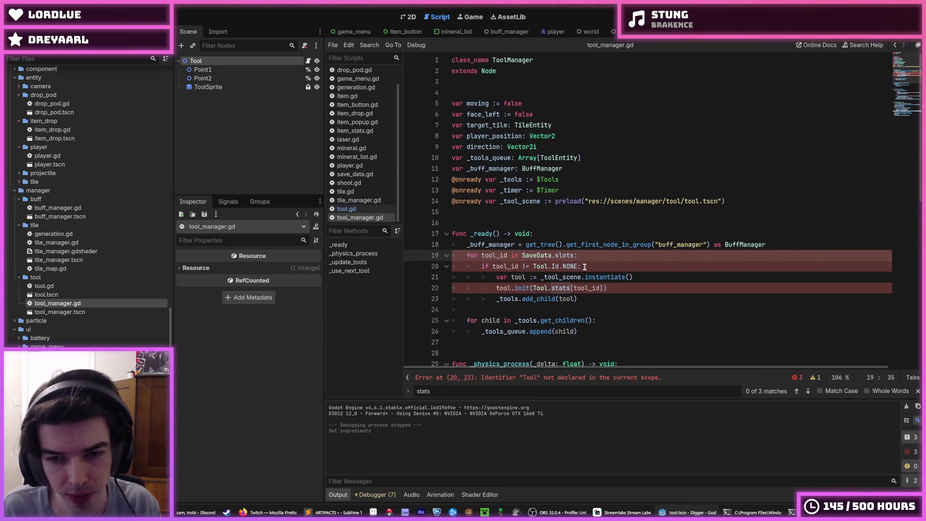
{"action": "scroll", "coordinate": [603, 241], "scroll_direction": "down", "scroll_amount": 2}
{"action": "left_click", "coordinate": [629, 222]}
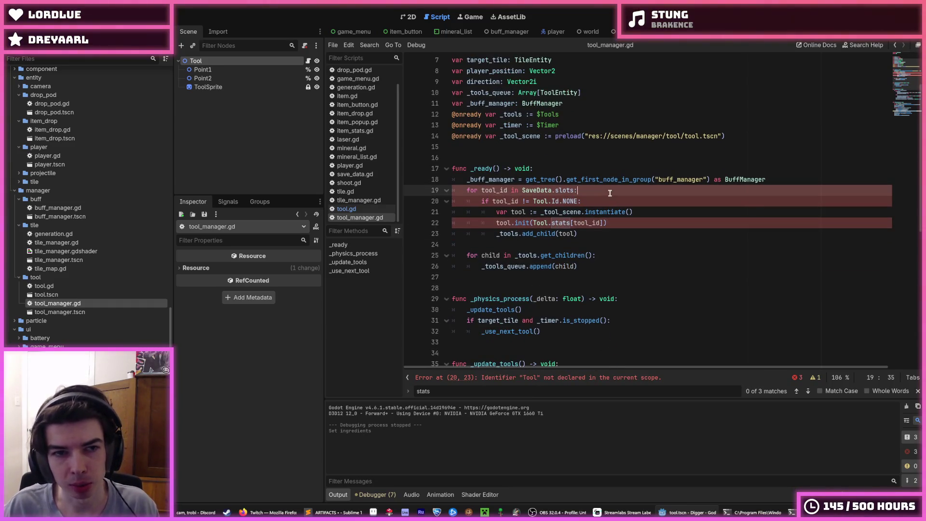
- In tool_manager.tscn, instance tool.tscn as a child of the Tools node
{"action": "double_click", "coordinate": [60, 311]}
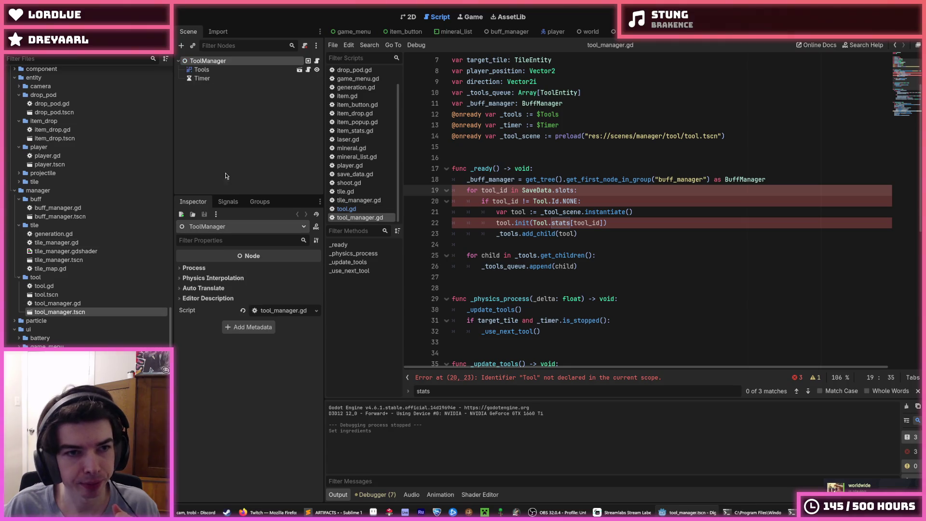
{"action": "right_click", "coordinate": [235, 65]}
{"action": "left_click", "coordinate": [210, 69]}
{"action": "right_click", "coordinate": [210, 69]}
{"action": "left_click", "coordinate": [239, 89]}
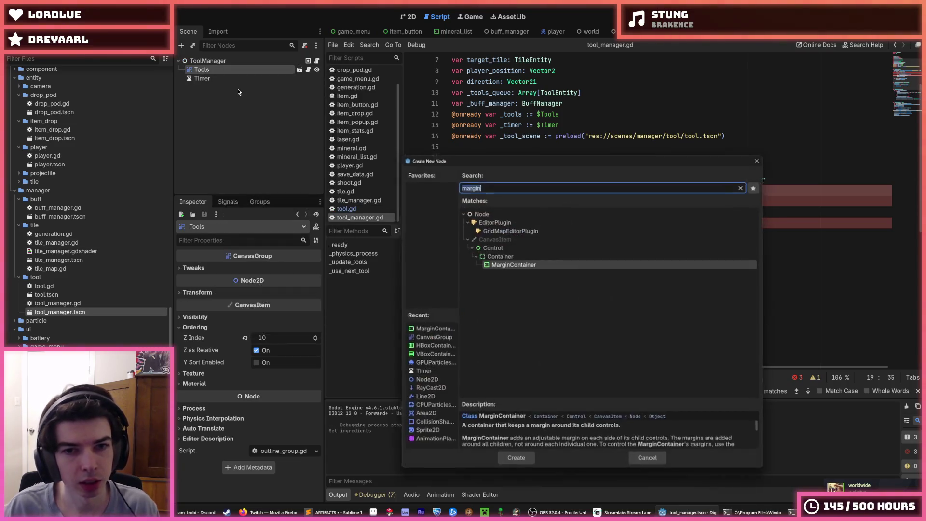
{"action": "key", "text": "Escape"}
{"action": "left_click", "coordinate": [192, 46]}
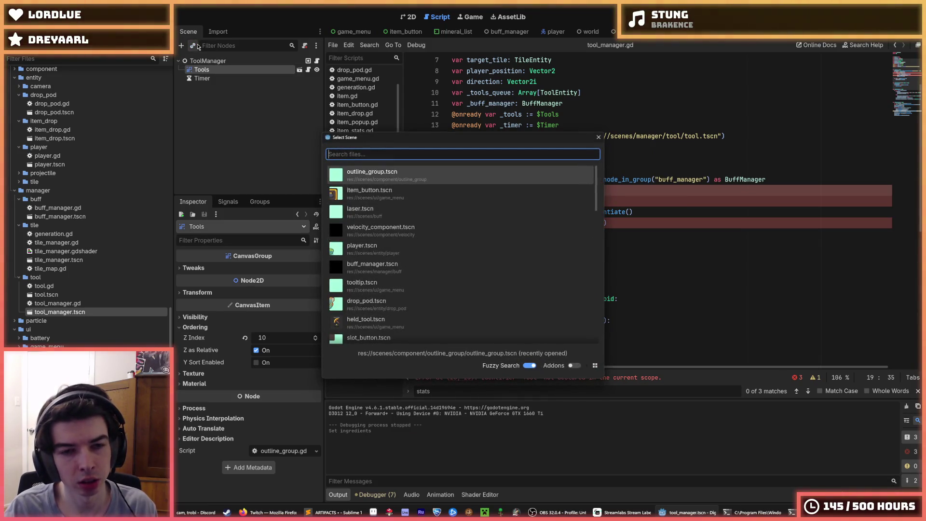
{"action": "type", "text": "tool"}
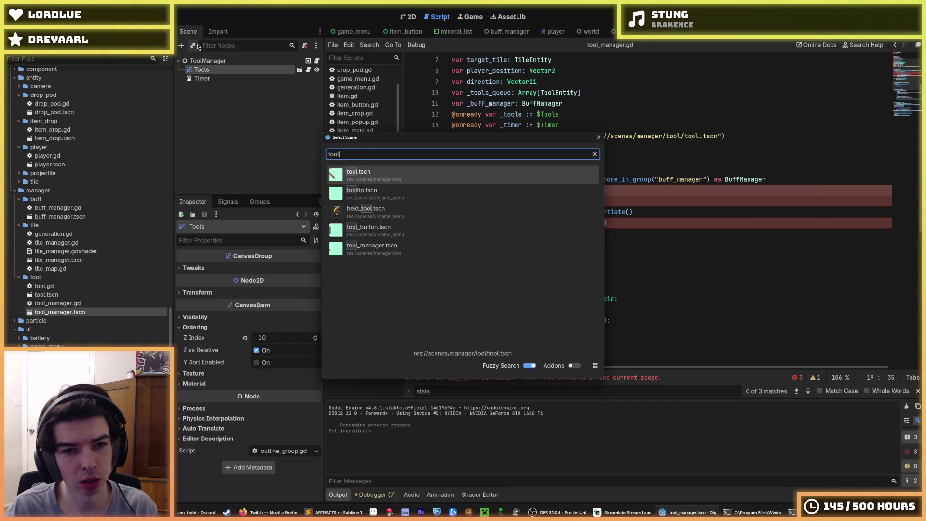
{"action": "key", "text": "Return"}
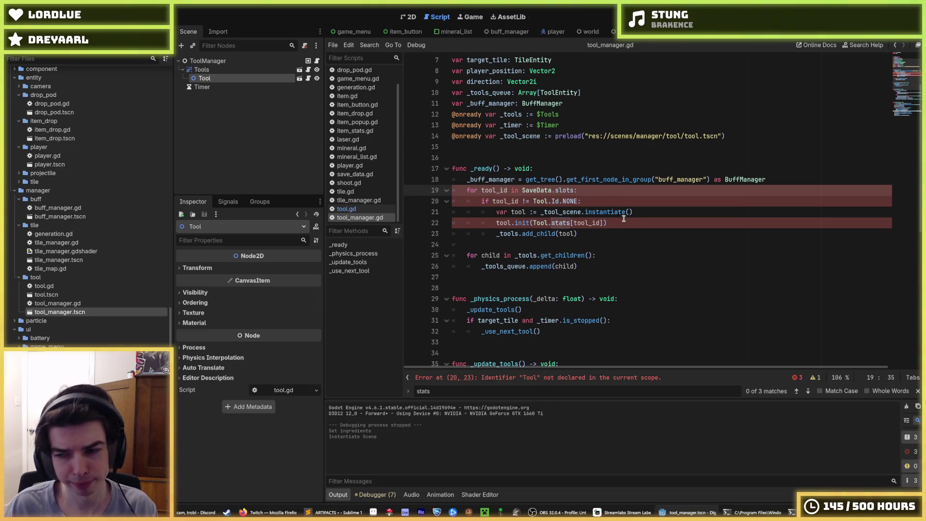
{"action": "left_click", "coordinate": [635, 221]}
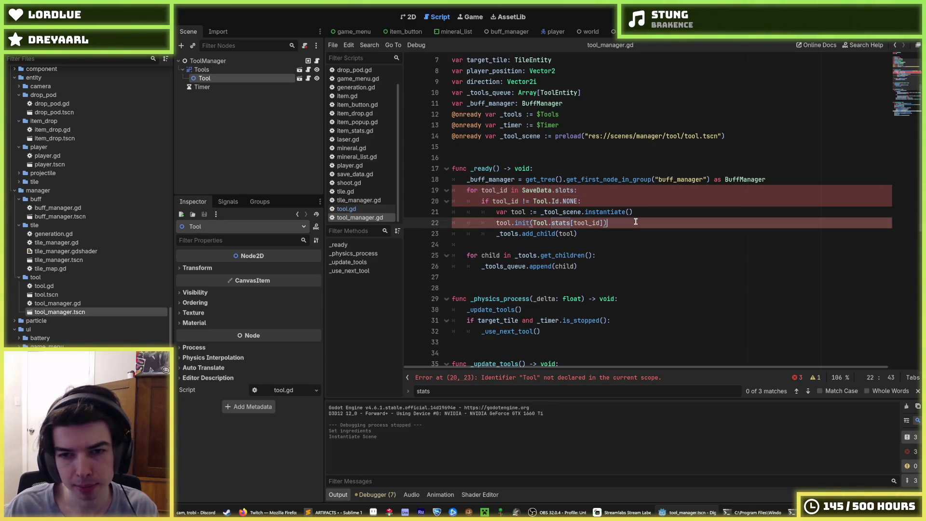
- Delete the save-slot tool spawning loop and the tool scene preload line from tool_manager.gd
{"action": "mouse_move", "coordinate": [622, 222]}
{"action": "left_mouse_down"}
{"action": "mouse_move", "coordinate": [531, 215]}
{"action": "mouse_move", "coordinate": [364, 225]}
{"action": "mouse_move", "coordinate": [380, 226]}
{"action": "mouse_move", "coordinate": [373, 191]}
{"action": "left_mouse_up"}
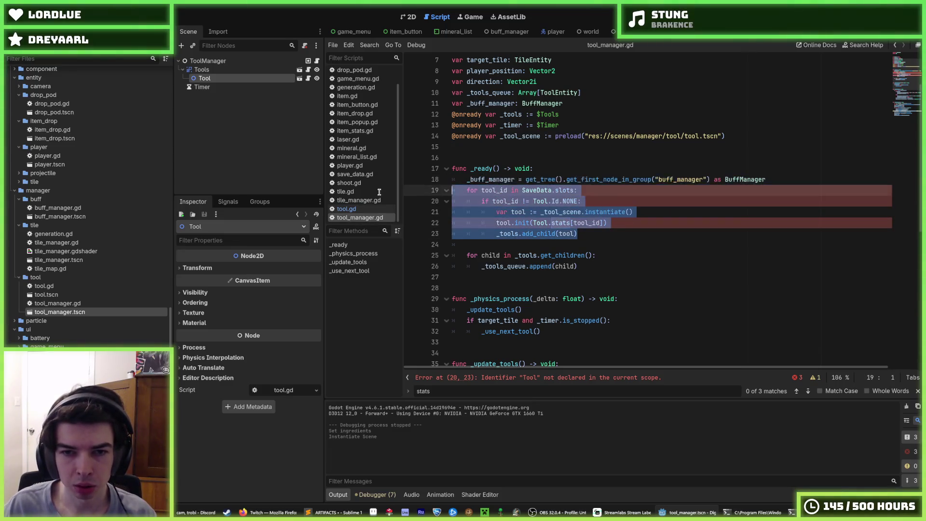
{"action": "key", "text": "BackSpace"}
{"action": "key", "text": "BackSpace"}
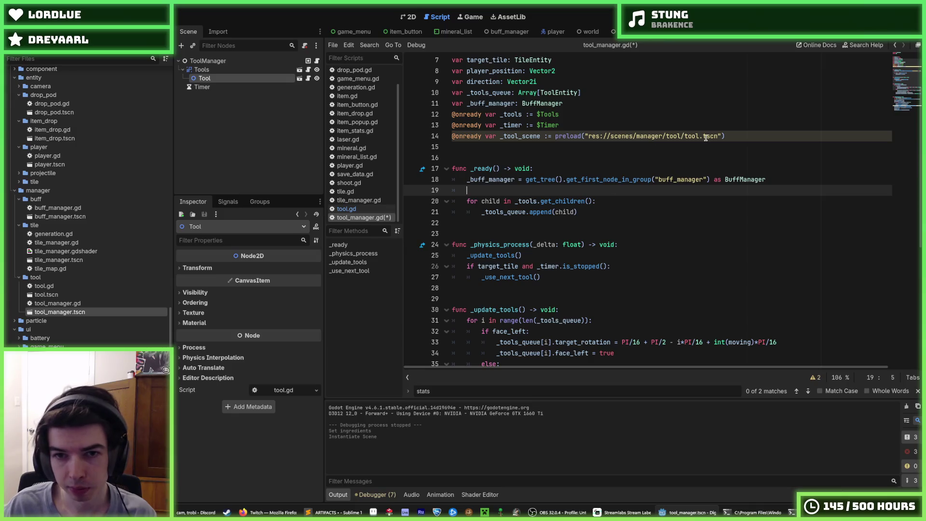
{"action": "left_click_drag", "start_coordinate": [756, 137], "coordinate": [731, 122]}
{"action": "key", "text": "BackSpace"}
{"action": "scroll", "coordinate": [561, 217], "scroll_direction": "up", "scroll_amount": 2}
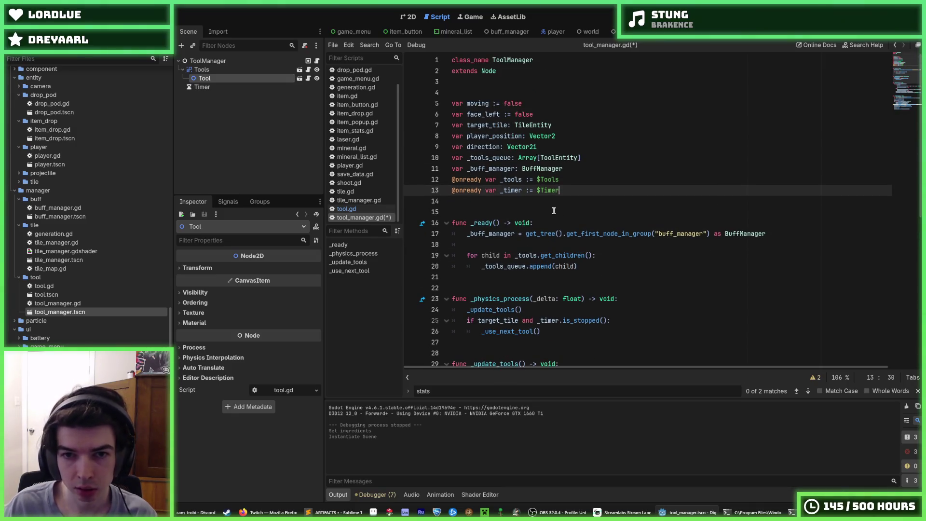
{"action": "scroll", "coordinate": [553, 211], "scroll_direction": "down", "scroll_amount": 9}
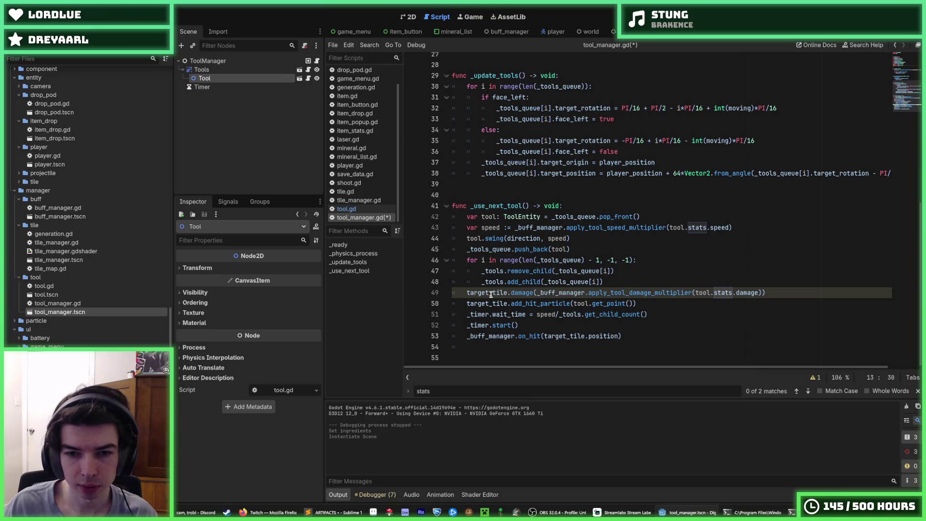
- Replace stats.speed with SPEED and stats.damage with DAMAGE, then save tool_manager.gd
{"action": "left_click", "coordinate": [705, 227]}
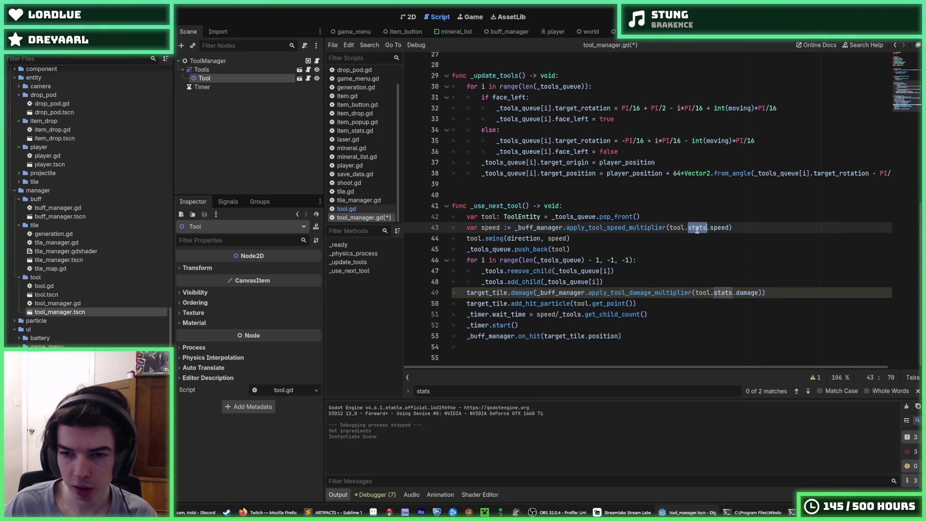
{"action": "left_click_drag", "start_coordinate": [729, 228], "coordinate": [669, 228]}
{"action": "scroll", "coordinate": [707, 211], "scroll_direction": "up", "scroll_amount": 9}
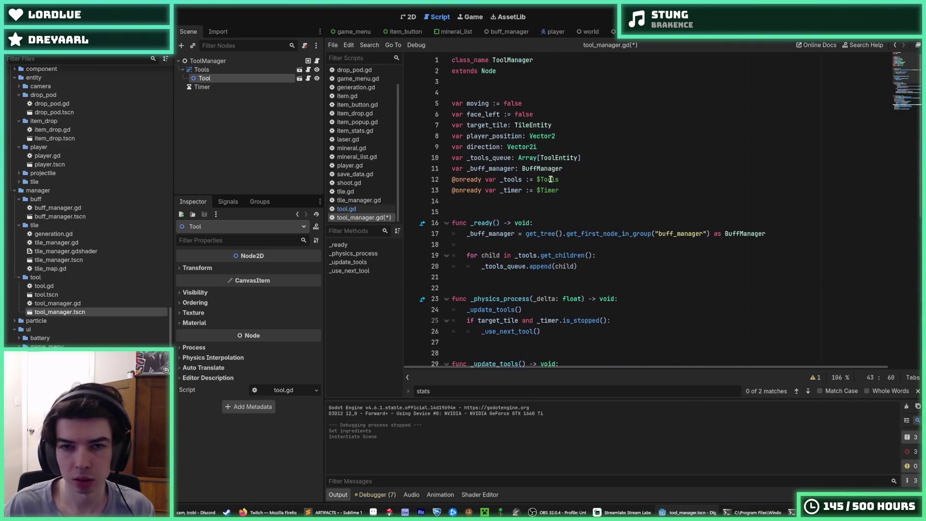
{"action": "scroll", "coordinate": [586, 205], "scroll_direction": "down", "scroll_amount": 9}
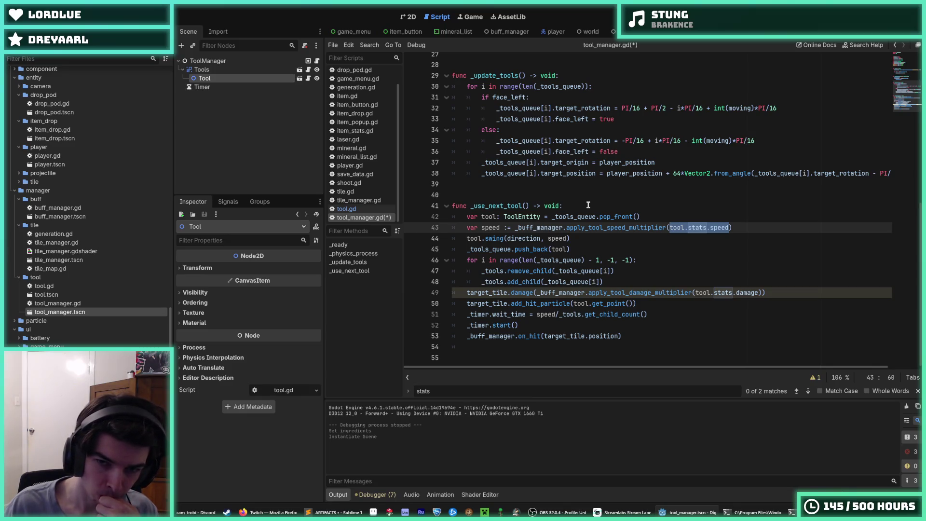
{"action": "left_click", "coordinate": [696, 229]}
{"action": "left_click_drag", "start_coordinate": [689, 227], "coordinate": [731, 228]}
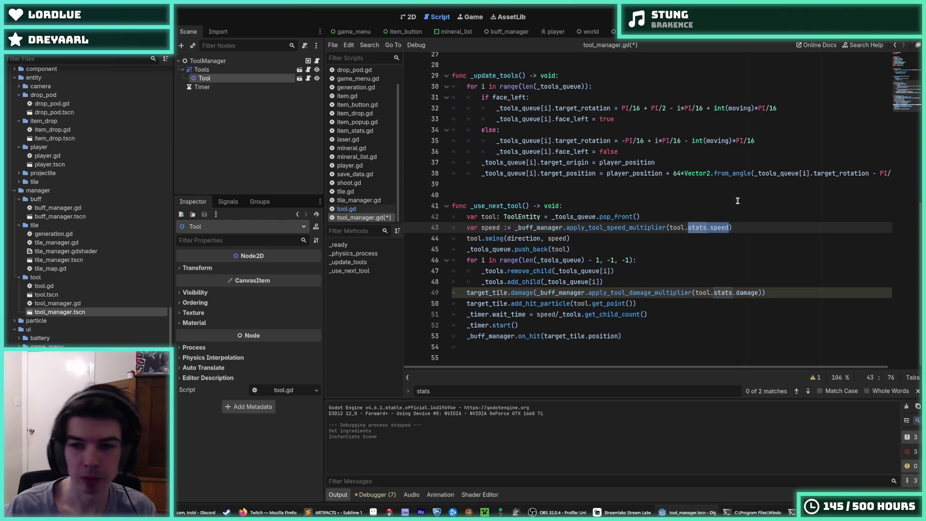
{"action": "type", "text": "SPEED"}
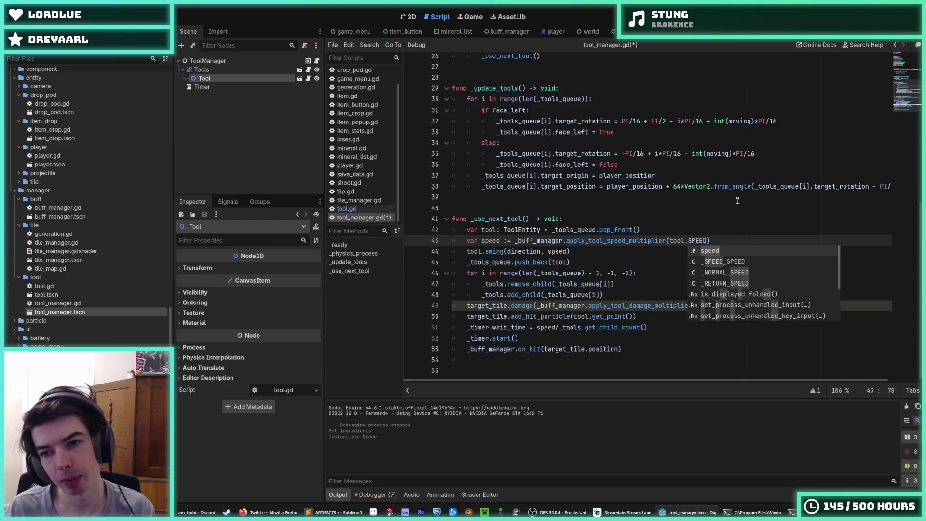
{"action": "key", "text": "Escape"}
{"action": "key", "text": "Down"}
{"action": "key", "text": "Down"}
{"action": "key", "text": "Down"}
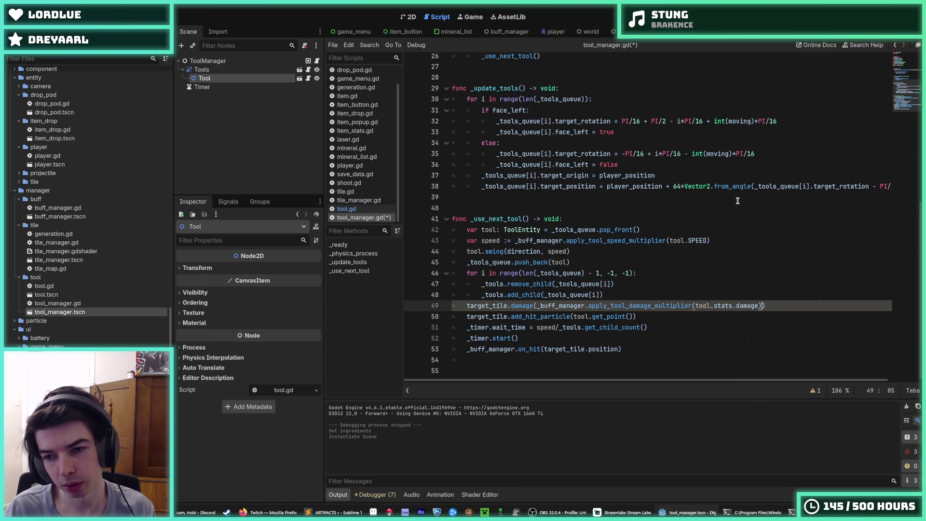
{"action": "key", "text": "BackSpace"}
{"action": "key", "text": "BackSpace"}
{"action": "key", "text": "BackSpace"}
{"action": "type", "text": "DAMAGE"}
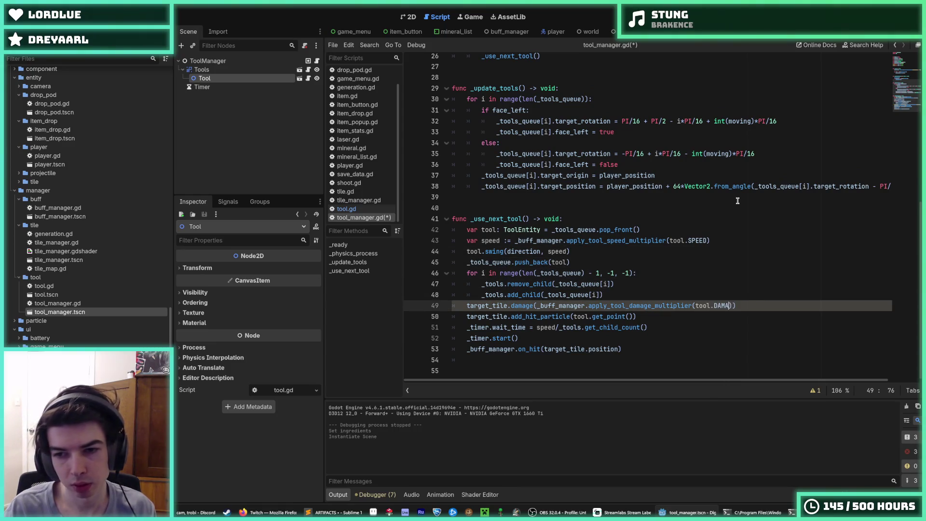
{"action": "key", "text": "ctrl+s"}
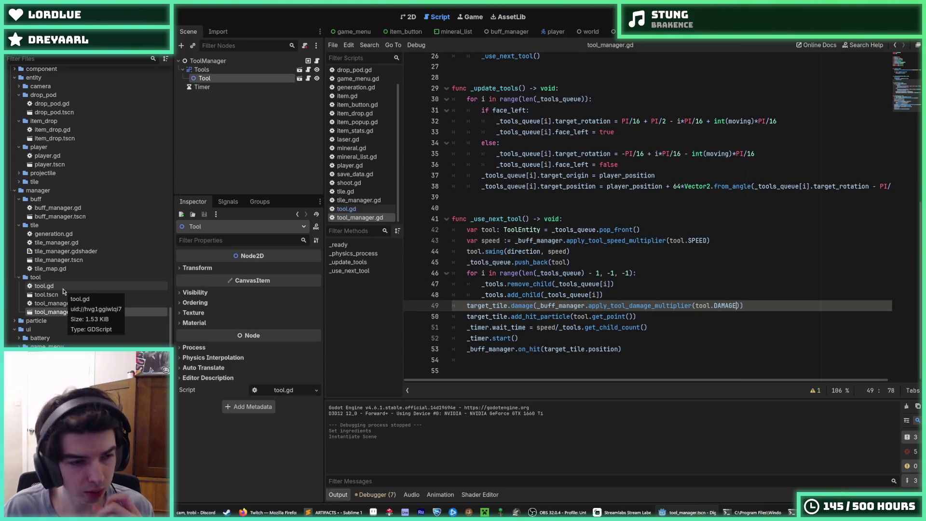
- In tool.gd, begin a new const line below the speed constants
{"action": "double_click", "coordinate": [62, 285]}
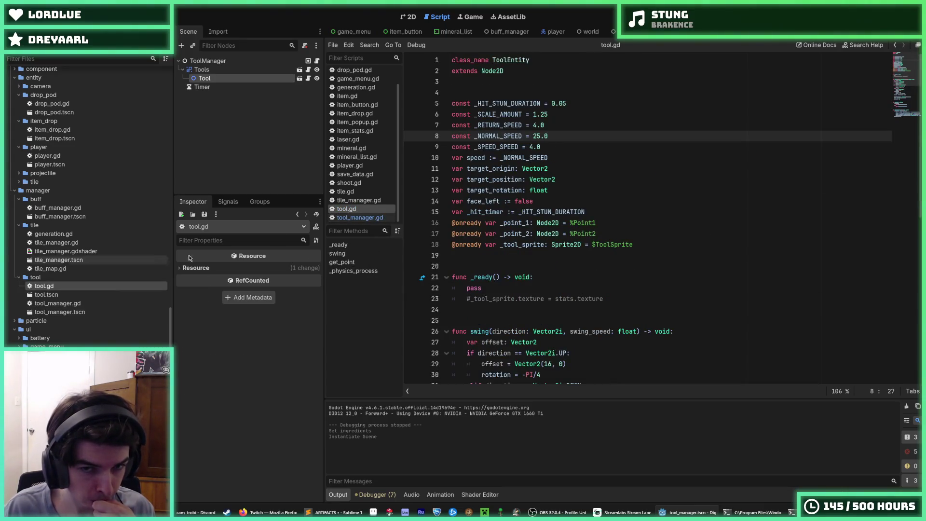
{"action": "left_click", "coordinate": [559, 147]}
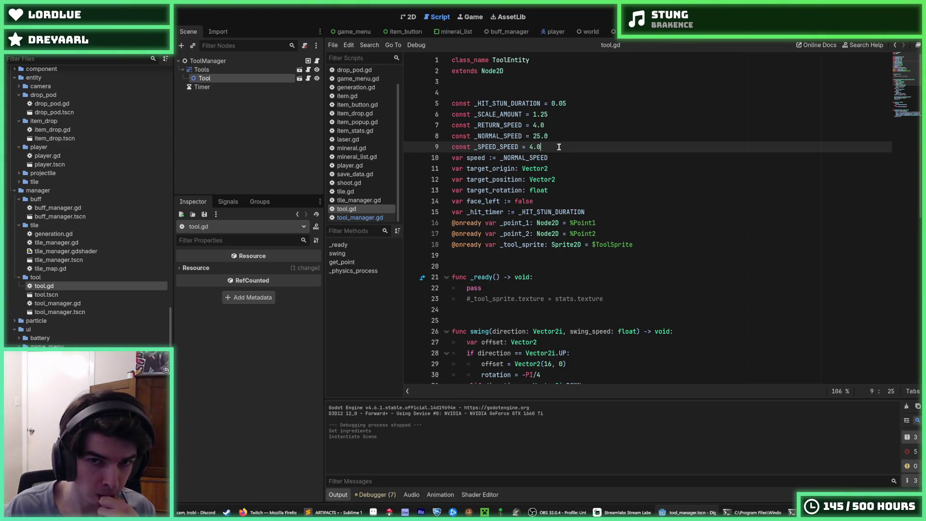
{"action": "key", "text": "Return"}
{"action": "type", "text": "const "}
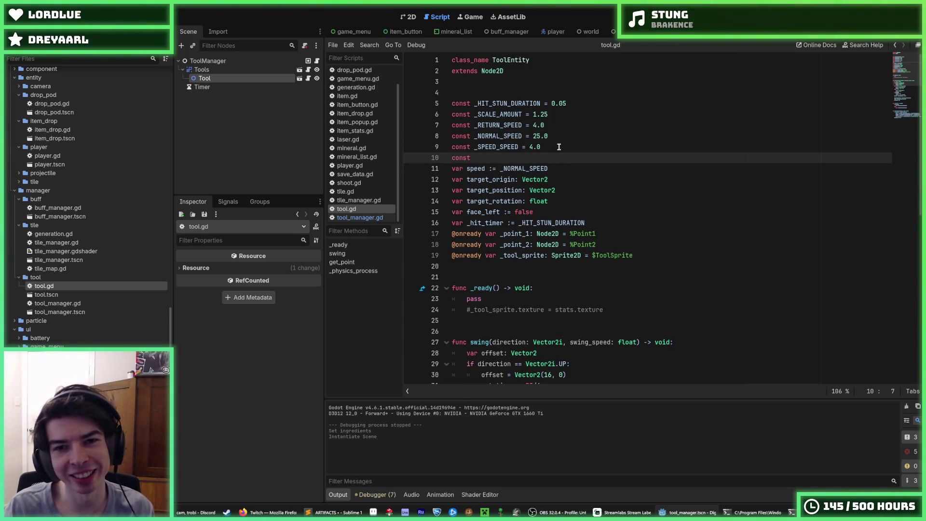
{"action": "type", "text": "SPEED"}
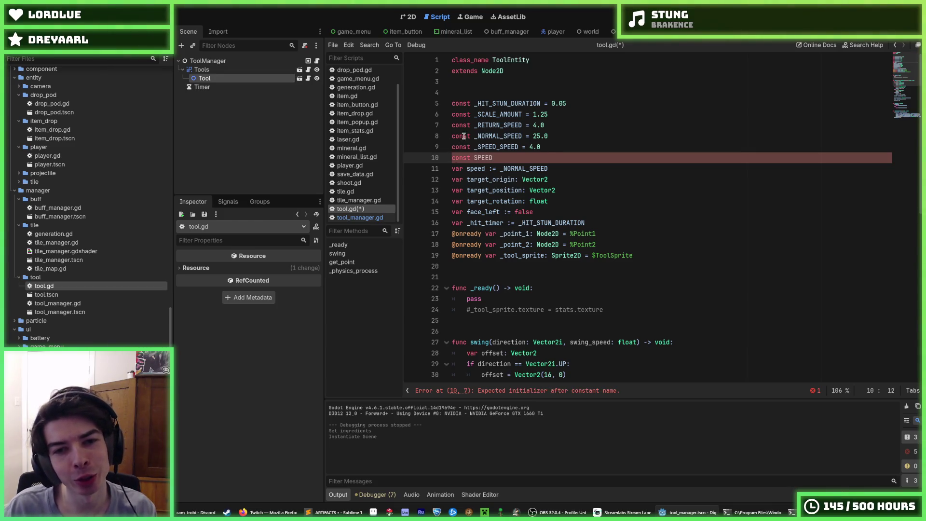
- Give const SPEED the value 0.3, add a DAMAGE constant beneath it, and save
{"action": "mouse_move", "coordinate": [521, 136]}
{"action": "left_mouse_down"}
{"action": "mouse_move", "coordinate": [474, 135]}
{"action": "mouse_move", "coordinate": [472, 159]}
{"action": "left_mouse_up"}
{"action": "left_click", "coordinate": [514, 159]}
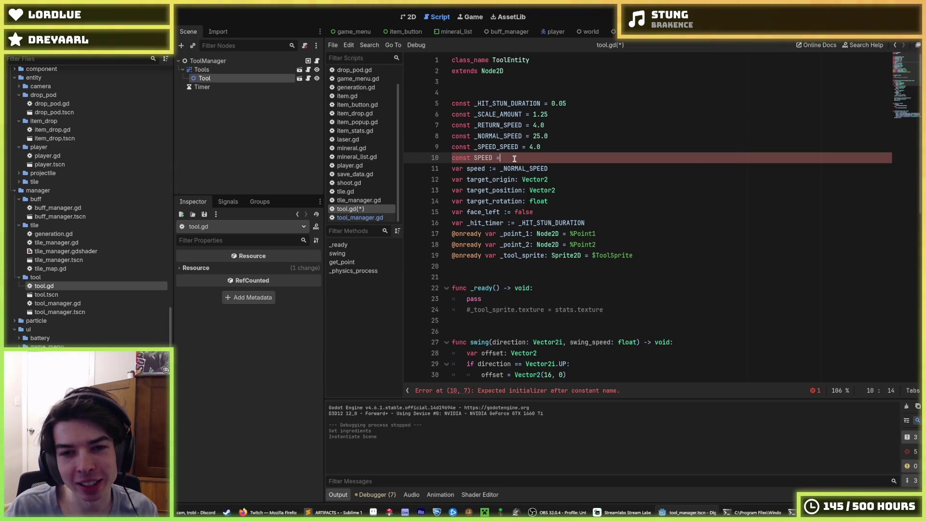
{"action": "key", "text": "shift+Up"}
{"action": "key", "text": "shift+Up"}
{"action": "key", "text": "shift+Home"}
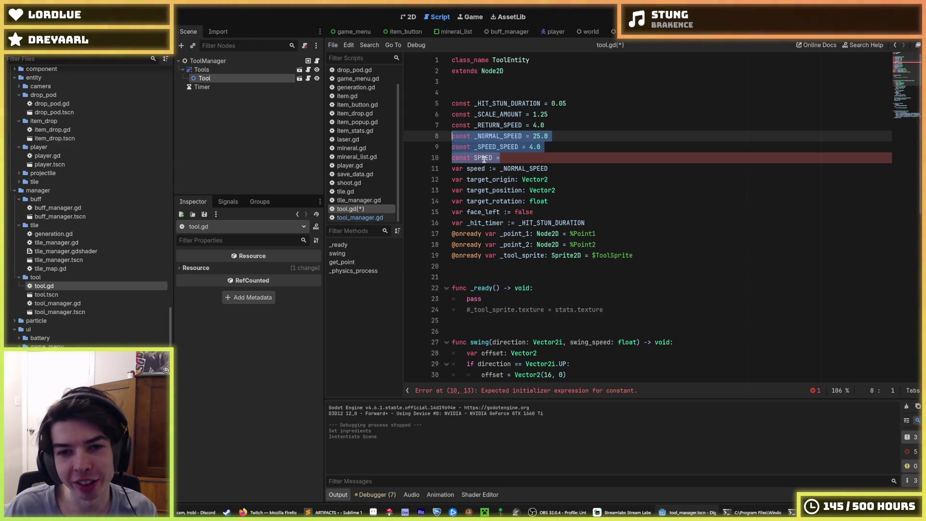
{"action": "double_click", "coordinate": [475, 169]}
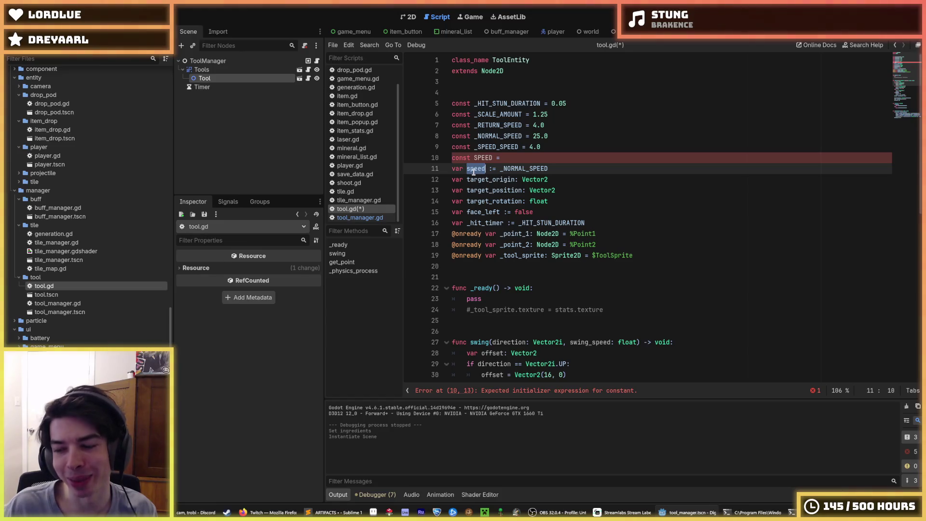
{"action": "left_click", "coordinate": [512, 159]}
{"action": "key", "text": "ctrl+space"}
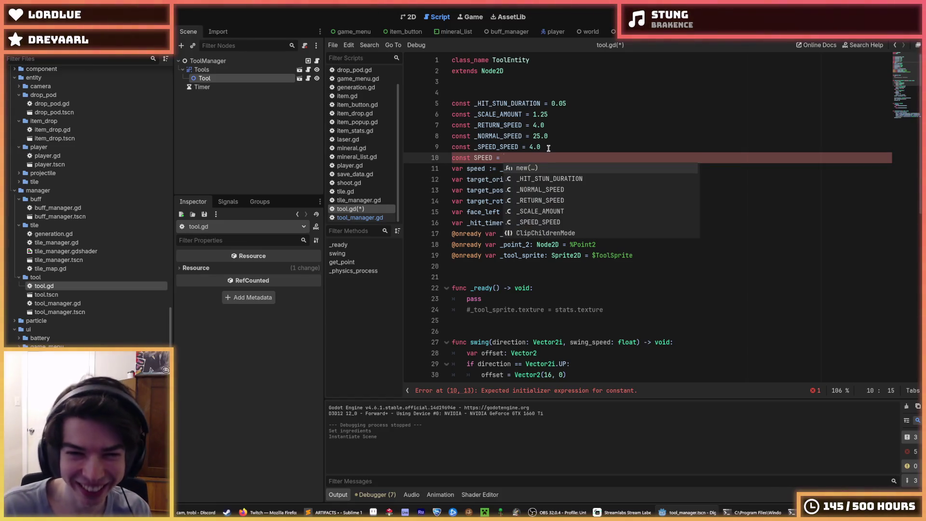
{"action": "type", "text": "0.3"}
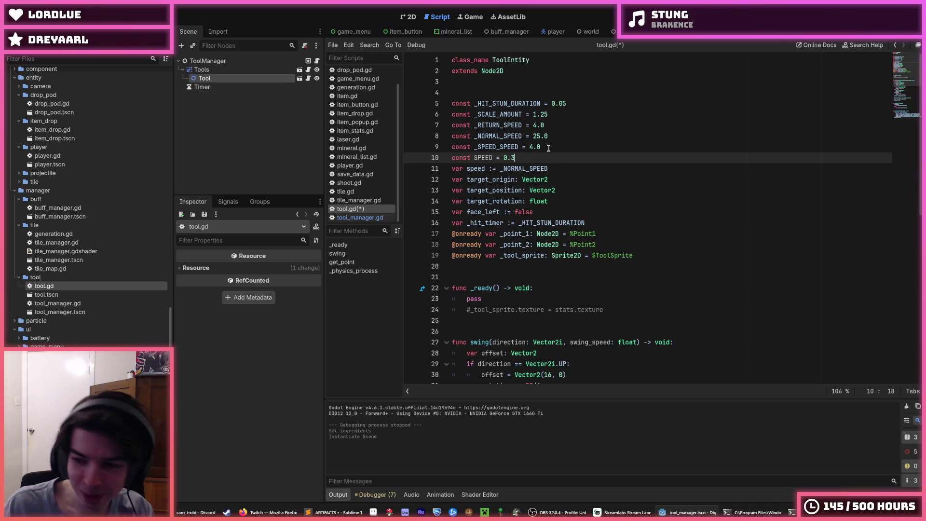
{"action": "key", "text": "Return"}
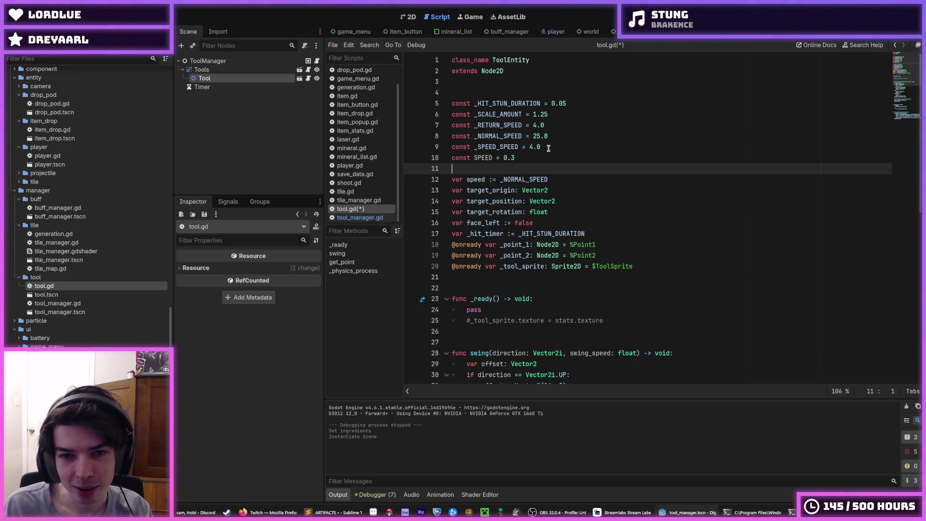
{"action": "type", "text": "cosnt D"}
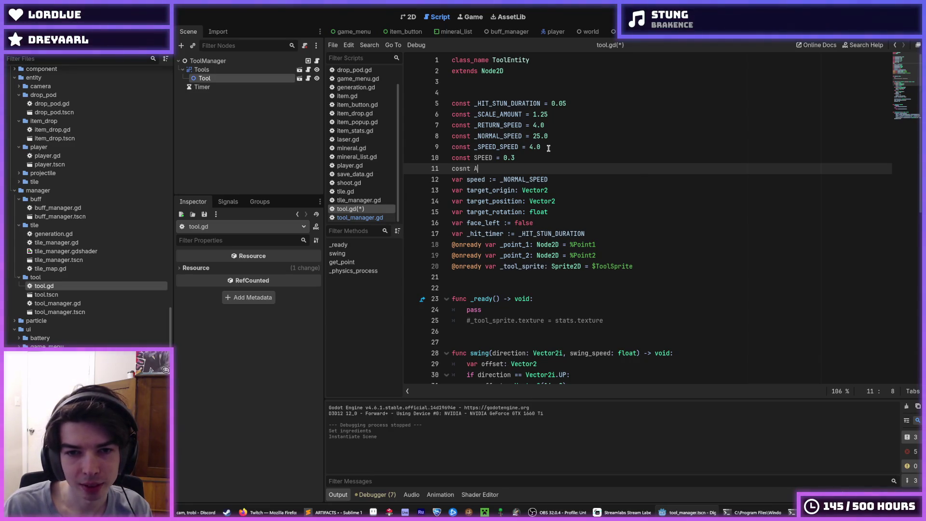
{"action": "type", "text": "AMAGE = 5"}
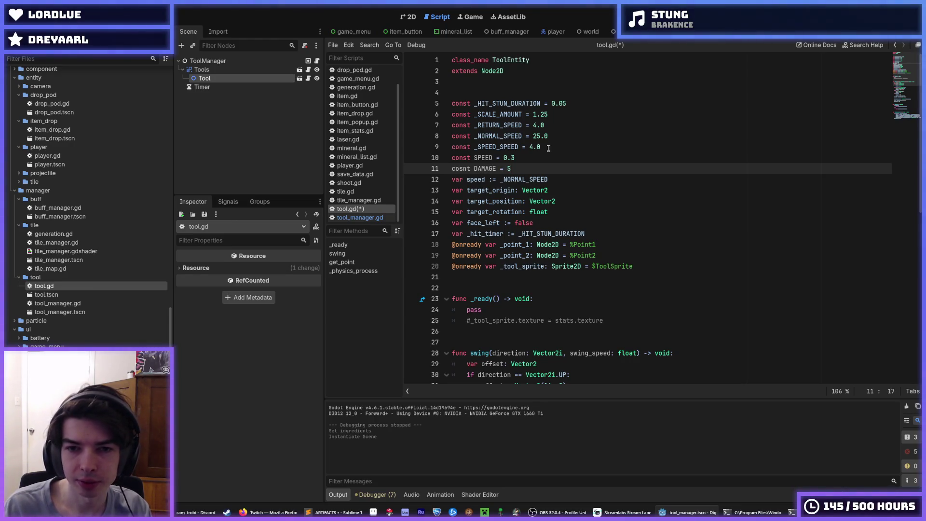
{"action": "key", "text": "ctrl+s"}
- Move the SPEED and DAMAGE lines above the other constants, fix the 'cosnt' typo, and save
{"action": "key", "text": "shift+Up"}
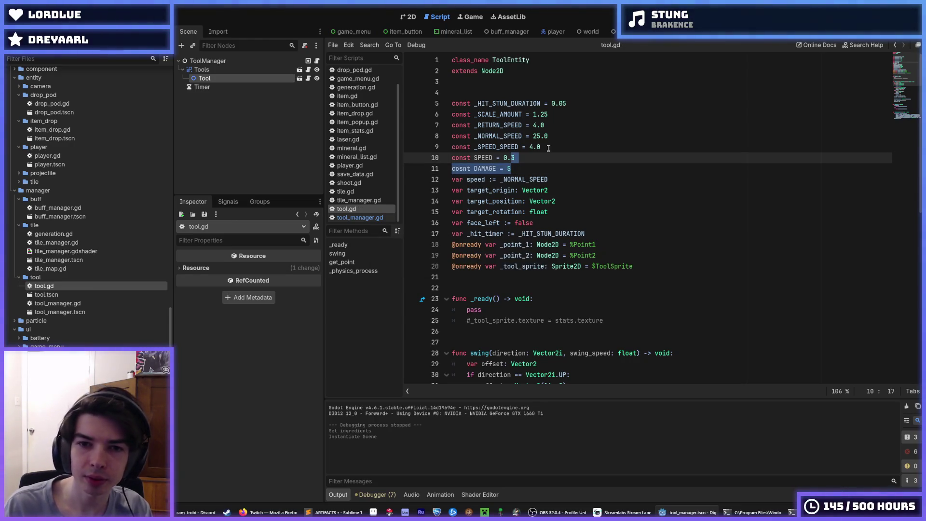
{"action": "key", "text": "alt+Up"}
{"action": "key", "text": "Down"}
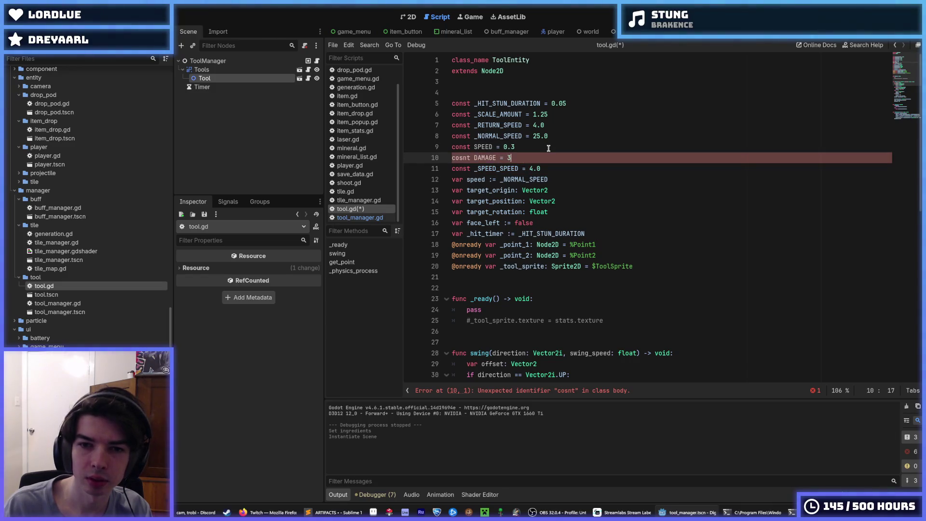
{"action": "key", "text": "shift+Up"}
{"action": "key", "text": "alt+Up"}
{"action": "key", "text": "alt+Up"}
{"action": "key", "text": "alt+Up"}
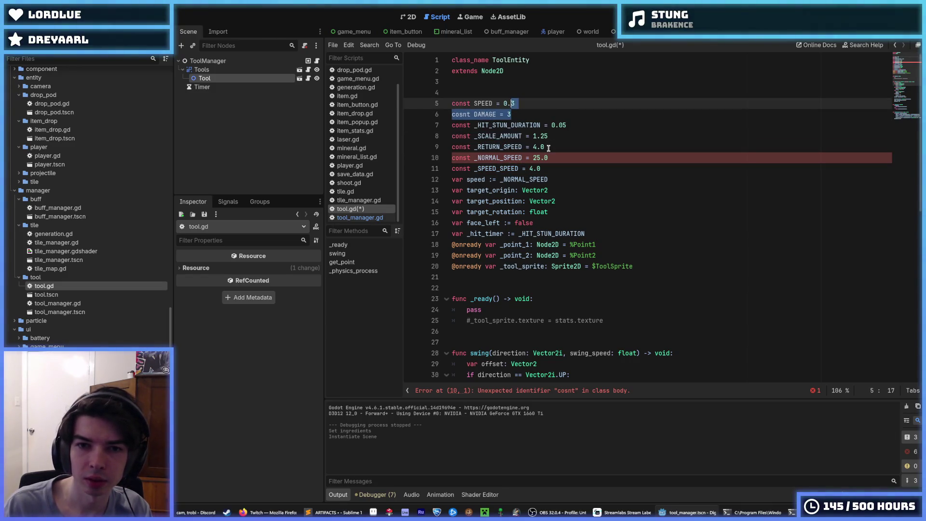
{"action": "key", "text": "Down"}
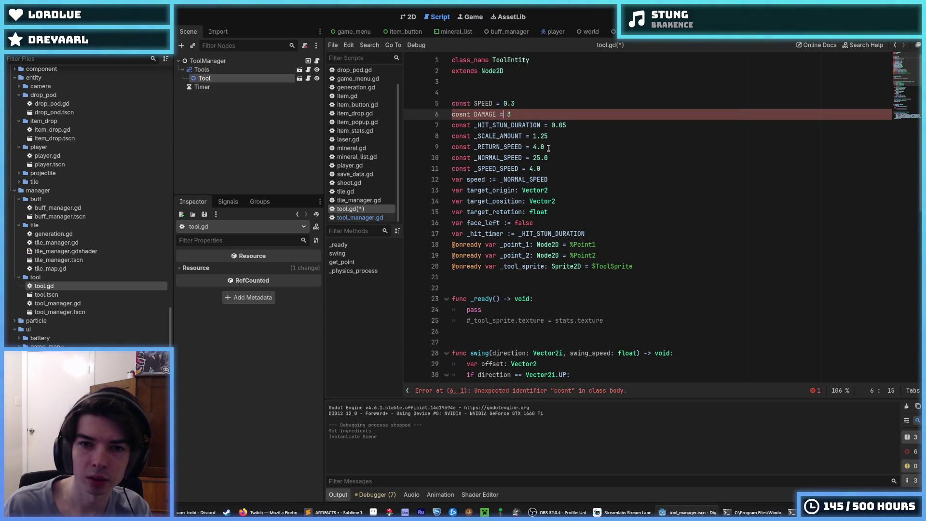
{"action": "key", "text": "Left"}
{"action": "key", "text": "BackSpace"}
{"action": "key", "text": "BackSpace"}
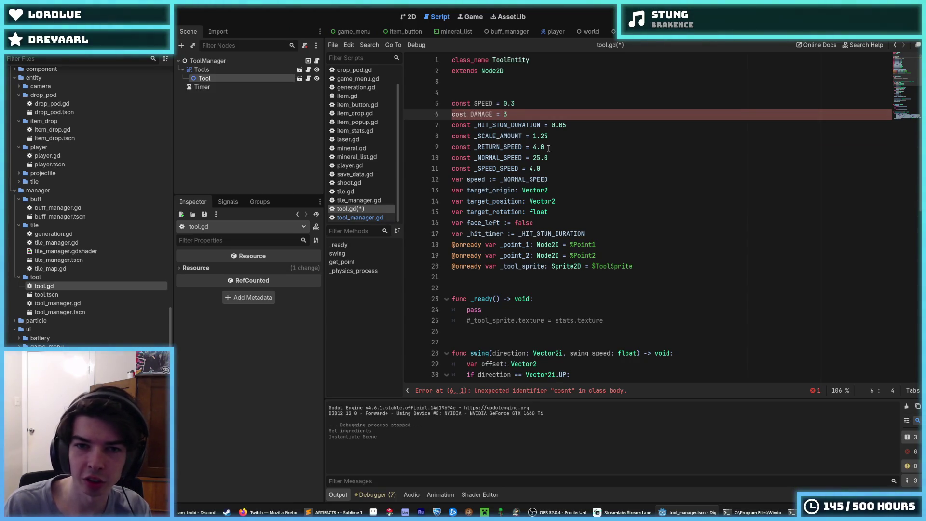
{"action": "type", "text": "ns"}
{"action": "key", "text": "ctrl+s"}
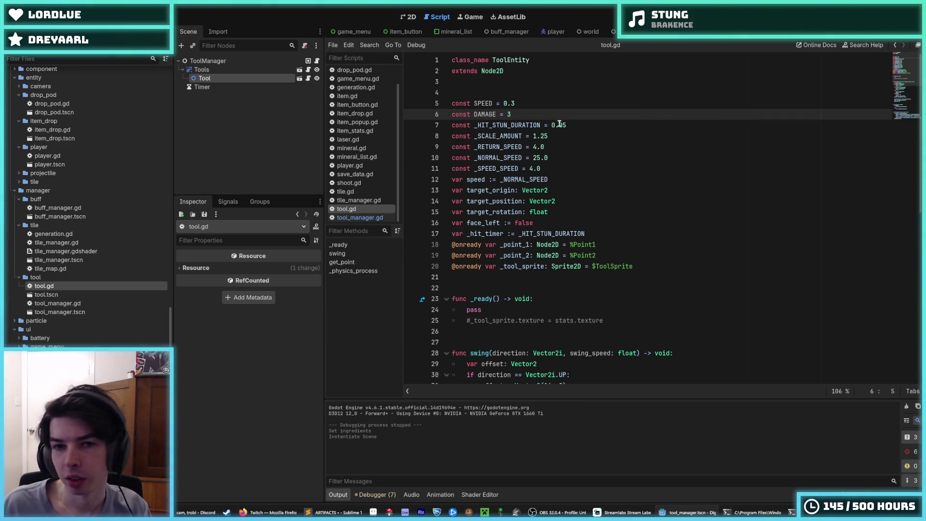
{"action": "left_click", "coordinate": [550, 107]}
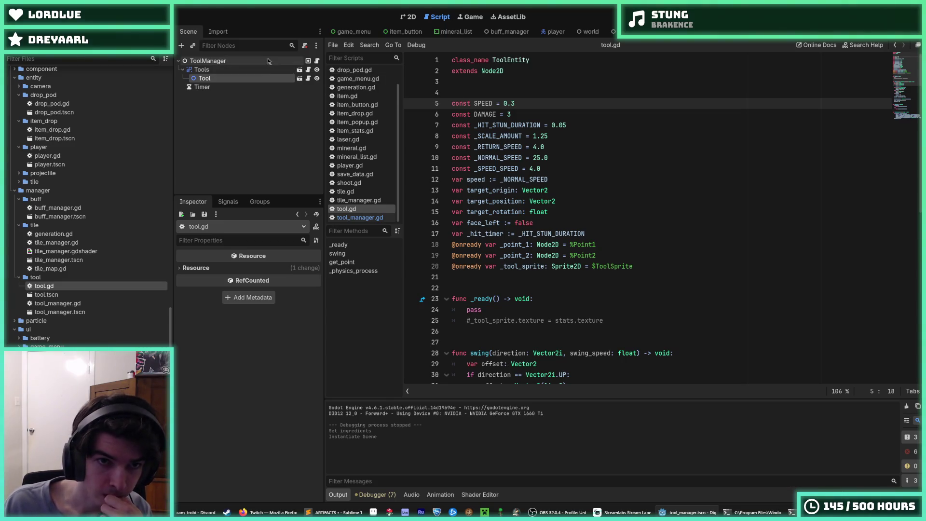
{"action": "left_click", "coordinate": [316, 60]}
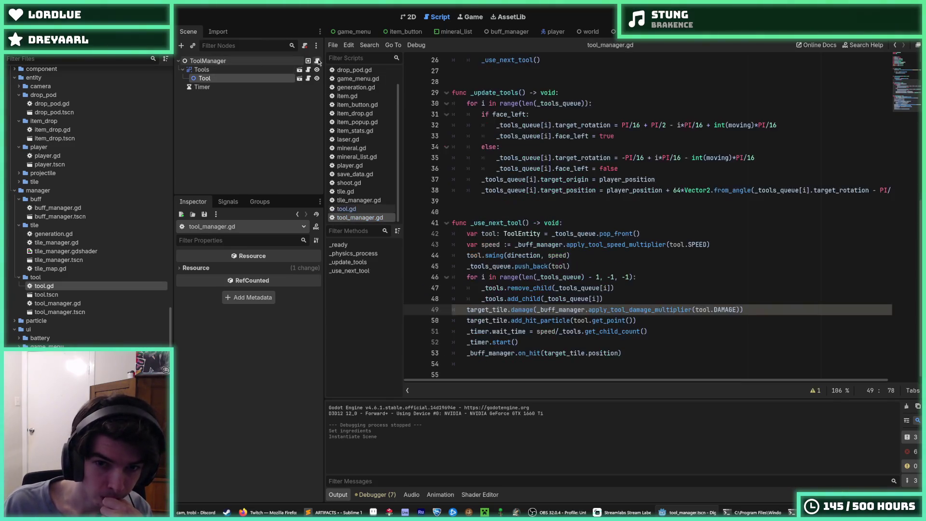
- Check the tool references in tool_manager.gd and change DAMAGE in tool.gd to 3.0
{"action": "double_click", "coordinate": [698, 310]}
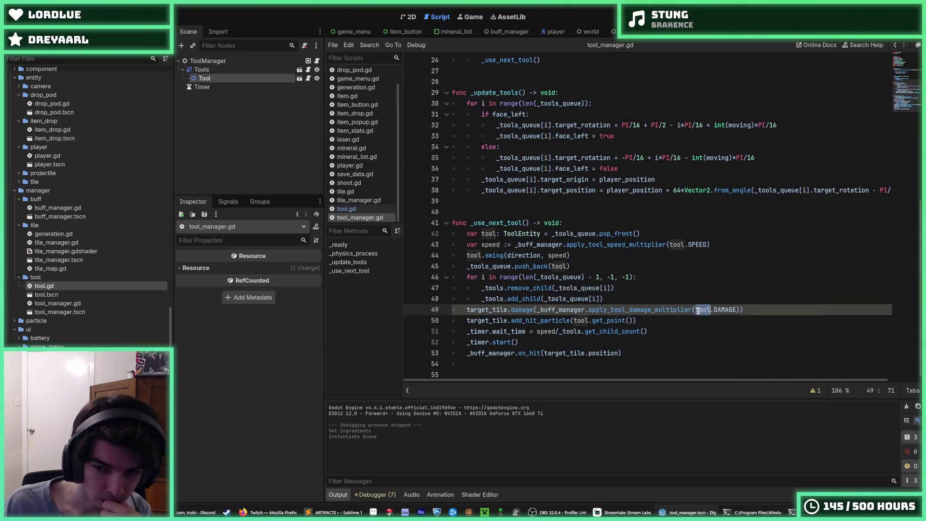
{"action": "left_click", "coordinate": [618, 289]}
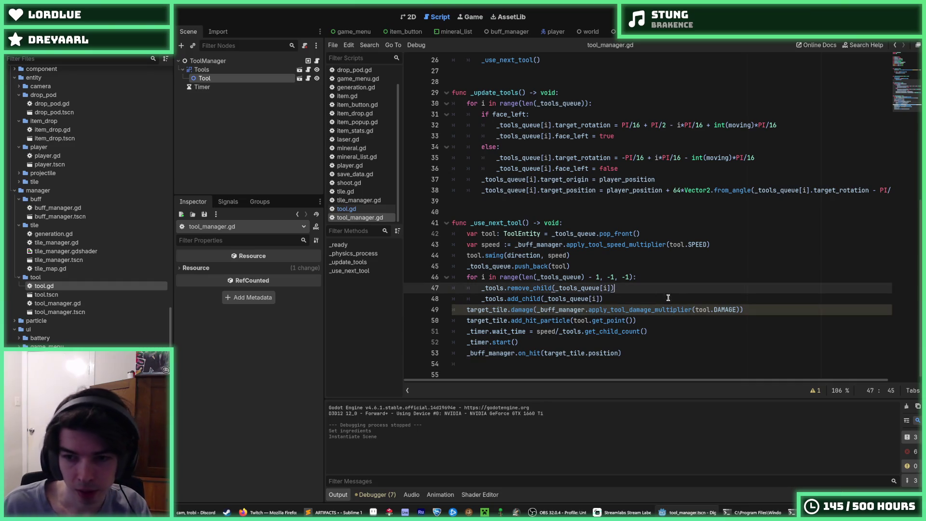
{"action": "double_click", "coordinate": [718, 309]}
{"action": "key", "text": "Up"}
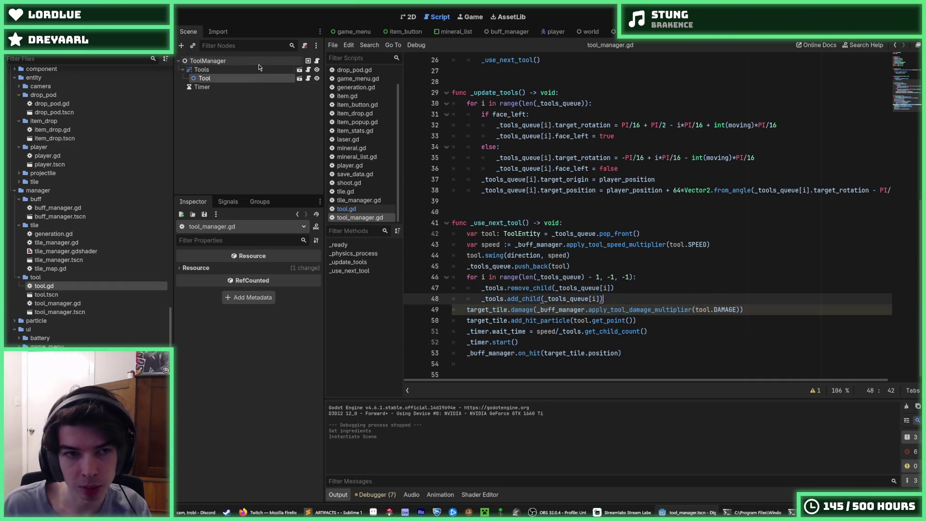
{"action": "left_click", "coordinate": [307, 77]}
{"action": "left_click", "coordinate": [534, 115]}
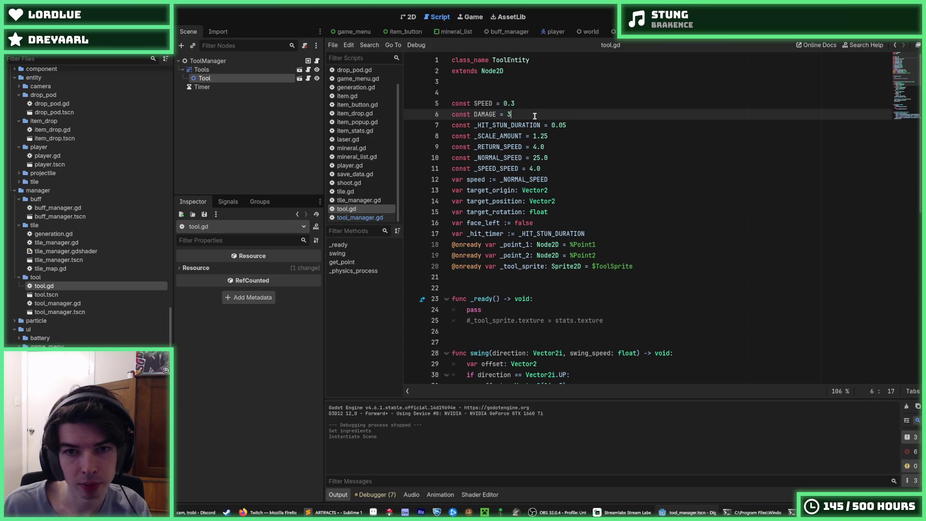
{"action": "left_click", "coordinate": [317, 61]}
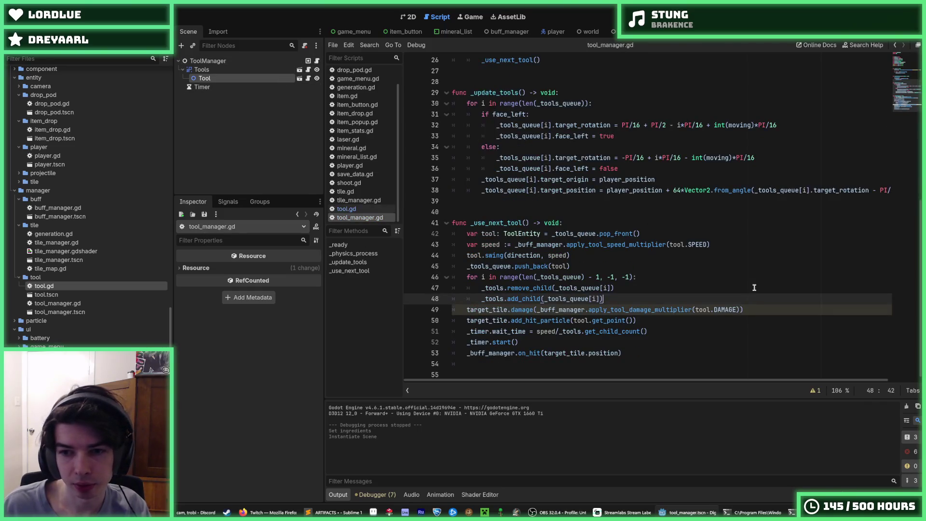
{"action": "key", "text": "ctrl+v"}
{"action": "left_click", "coordinate": [718, 322]}
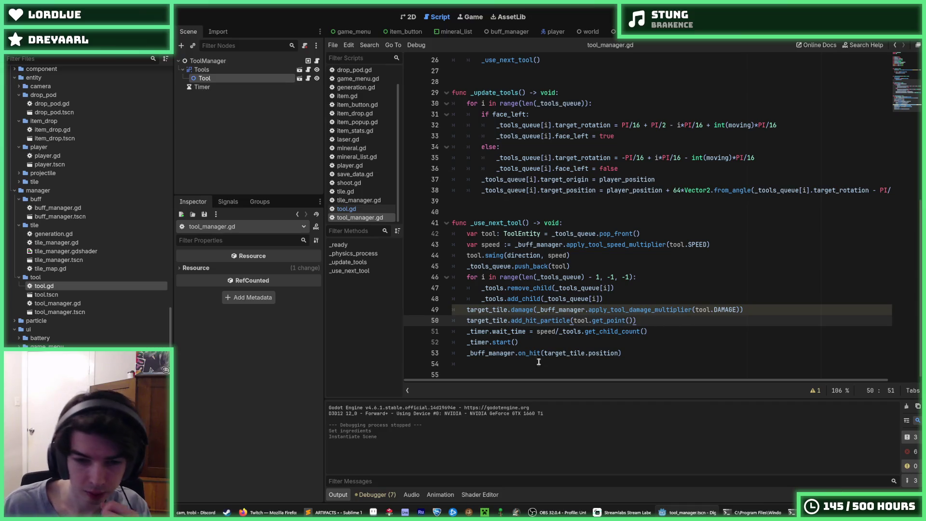
- Review the debugger's error list, recheck the Tool and ToolManager scripts, and save the scene
{"action": "left_click", "coordinate": [385, 495]}
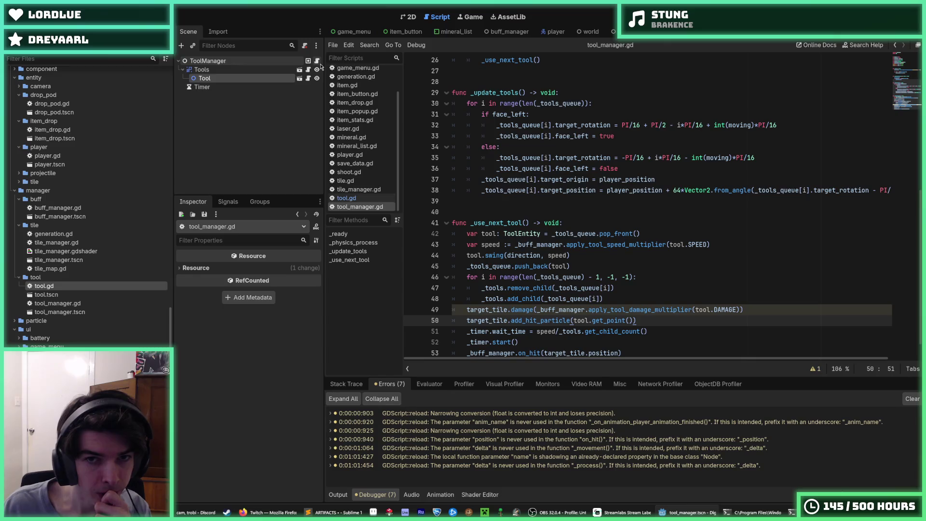
{"action": "left_click", "coordinate": [308, 78]}
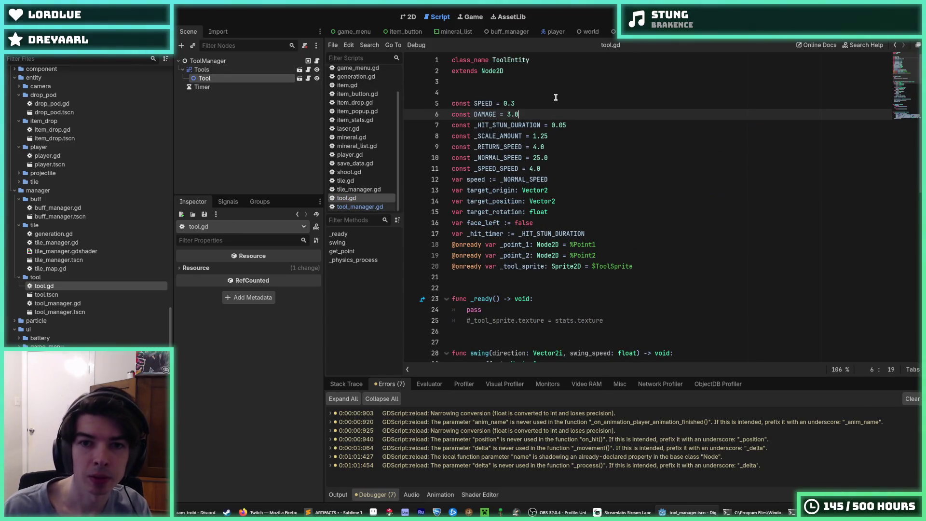
{"action": "left_click", "coordinate": [284, 58]}
{"action": "left_click", "coordinate": [317, 62]}
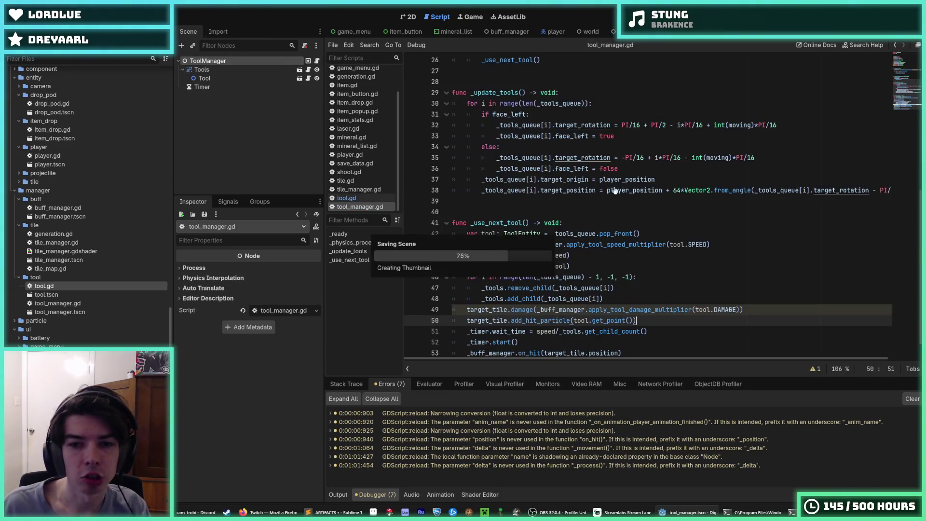
{"action": "left_click", "coordinate": [783, 264]}
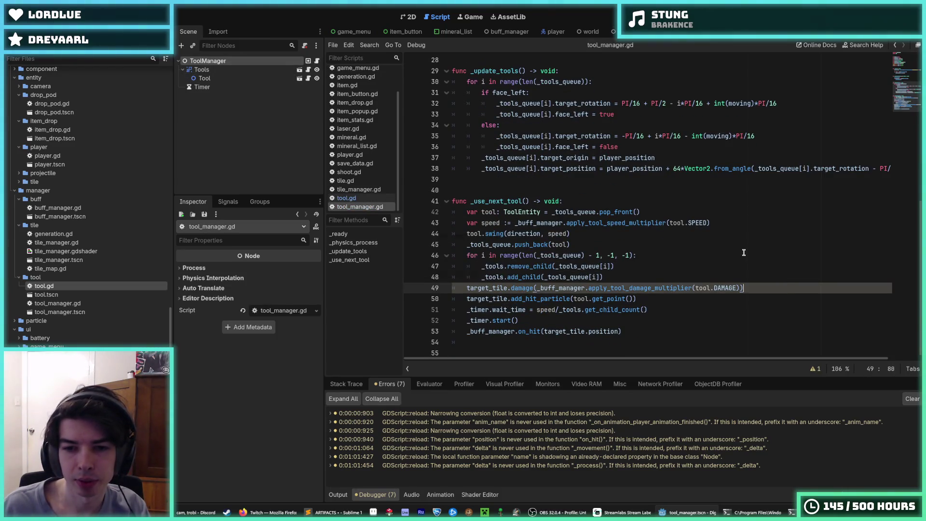
{"action": "key", "text": "Up"}
{"action": "key", "text": "ctrl+s"}
{"action": "key", "text": "Up"}
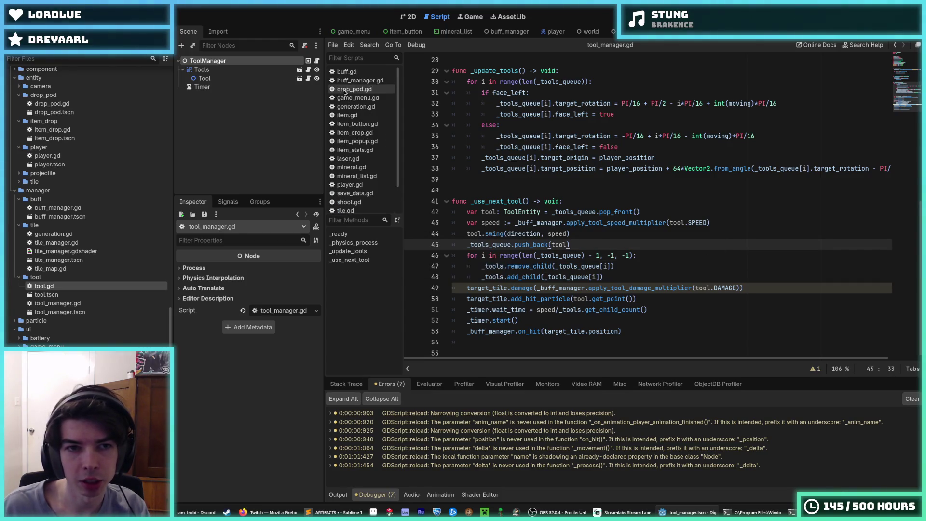
- Run the game with F5 to test the 3.0 damage value
{"action": "left_click", "coordinate": [748, 288]}
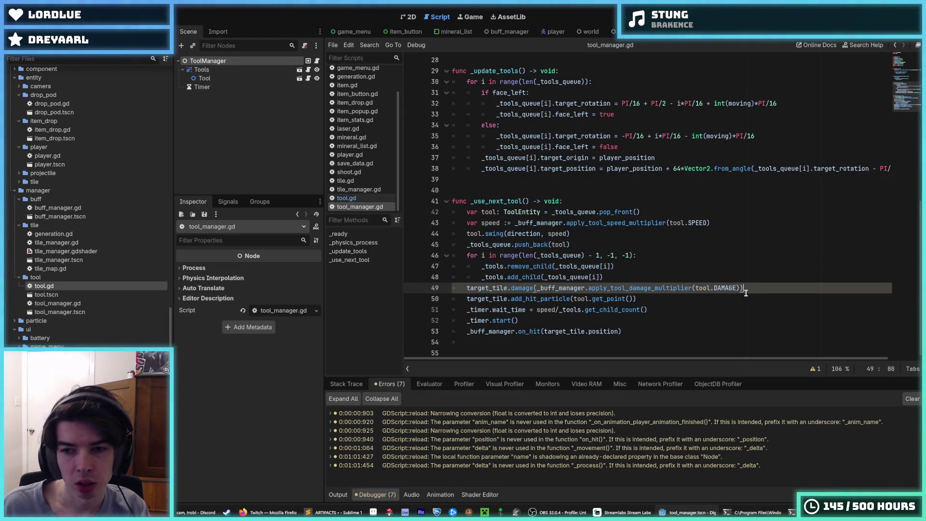
{"action": "left_click", "coordinate": [511, 259], "text": "shift"}
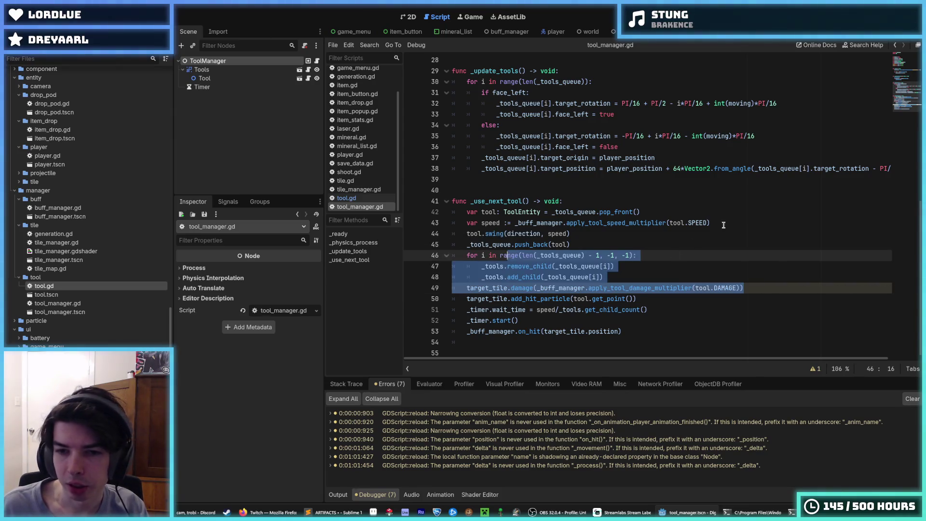
{"action": "left_click", "coordinate": [761, 222]}
{"action": "key", "text": "F5"}
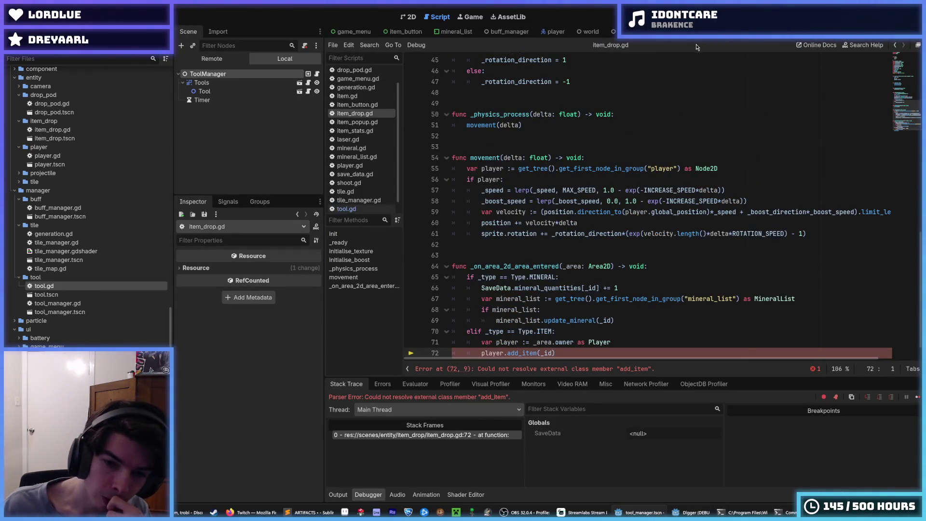
- Stop the debug session and change add_item's parameter in player.gd from Artifact.Id to Item.Id
{"action": "scroll", "coordinate": [631, 187], "scroll_direction": "down", "scroll_amount": 1}
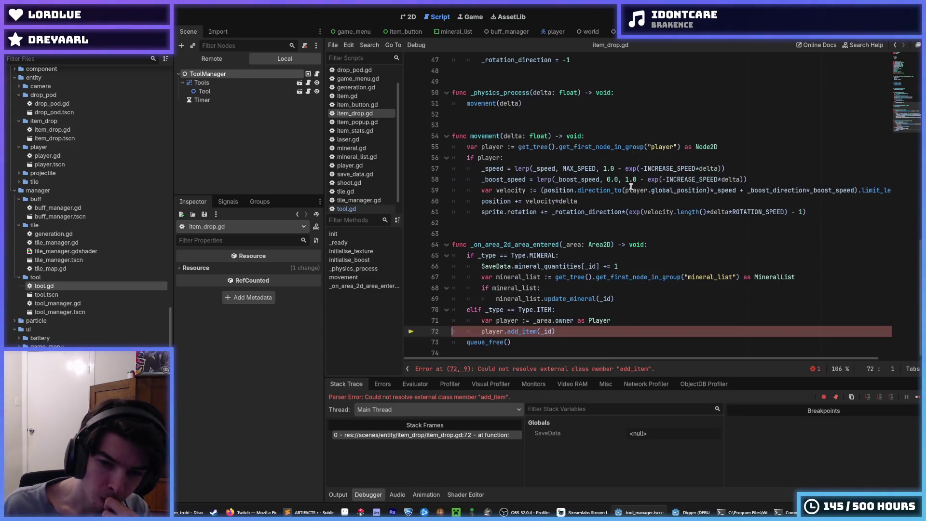
{"action": "mouse_move", "coordinate": [629, 190]}
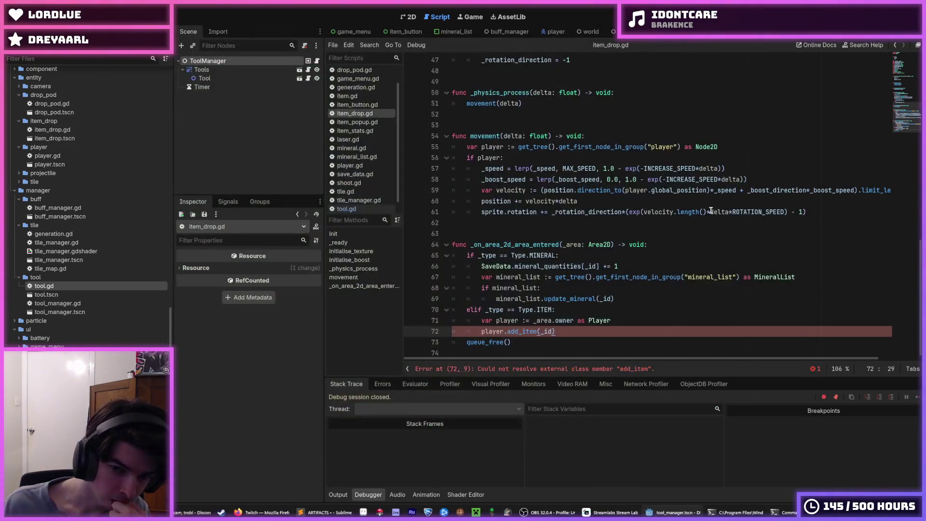
{"action": "left_click", "coordinate": [664, 255]}
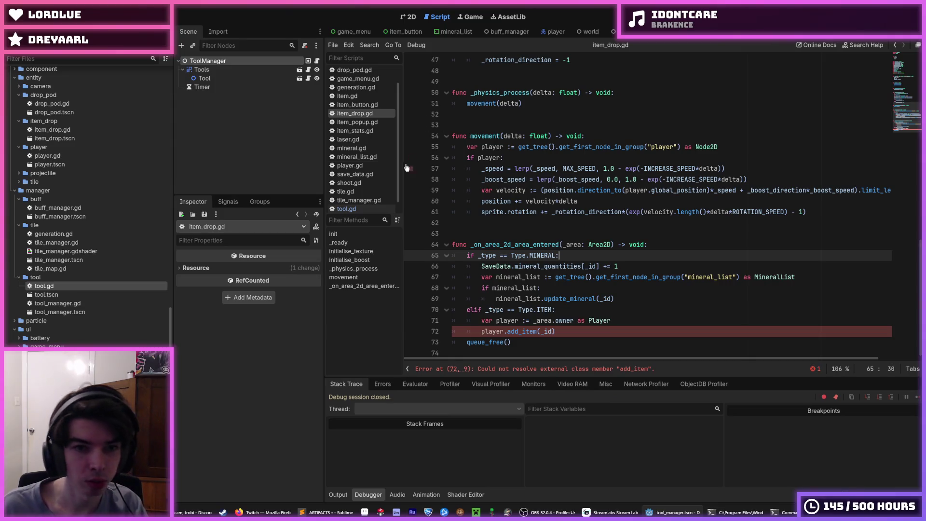
{"action": "left_click", "coordinate": [349, 165]}
{"action": "scroll", "coordinate": [576, 209], "scroll_direction": "up", "scroll_amount": 10}
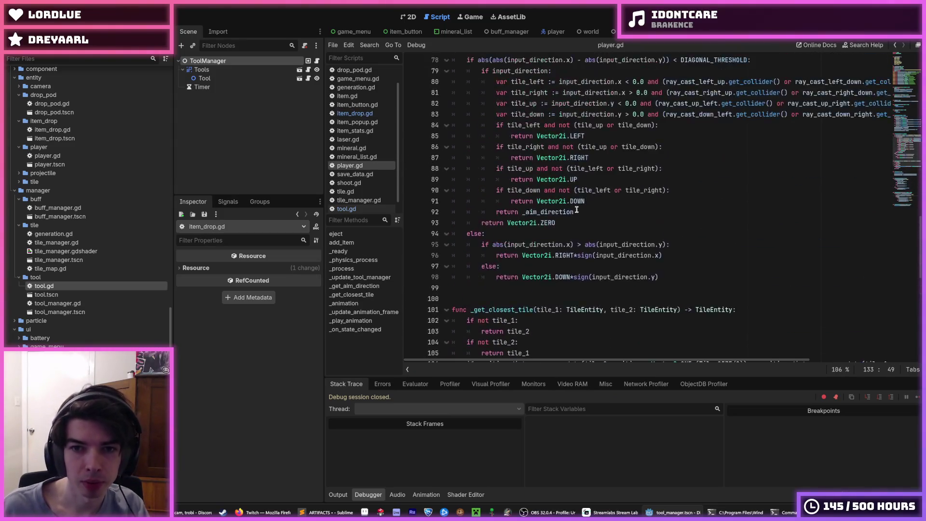
{"action": "scroll", "coordinate": [576, 212], "scroll_direction": "up", "scroll_amount": 10}
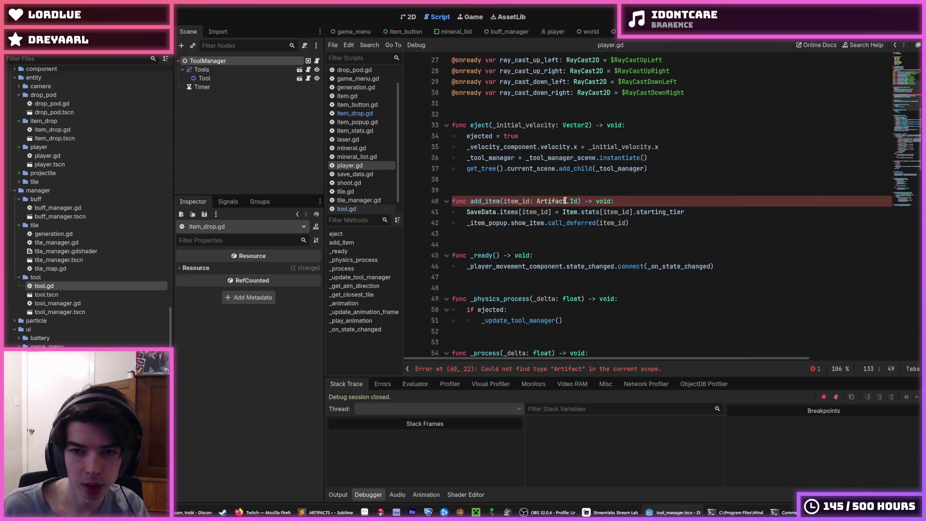
{"action": "double_click", "coordinate": [558, 200]}
{"action": "type", "text": "Item"}
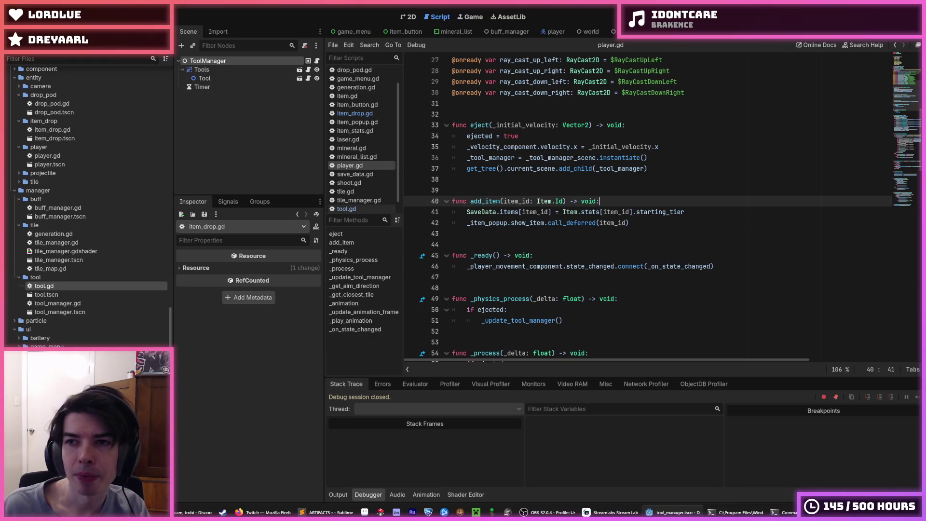
- Playtest by digging through dirt, rock and the red explosive block, then stop the game
{"action": "key", "text": "F5"}
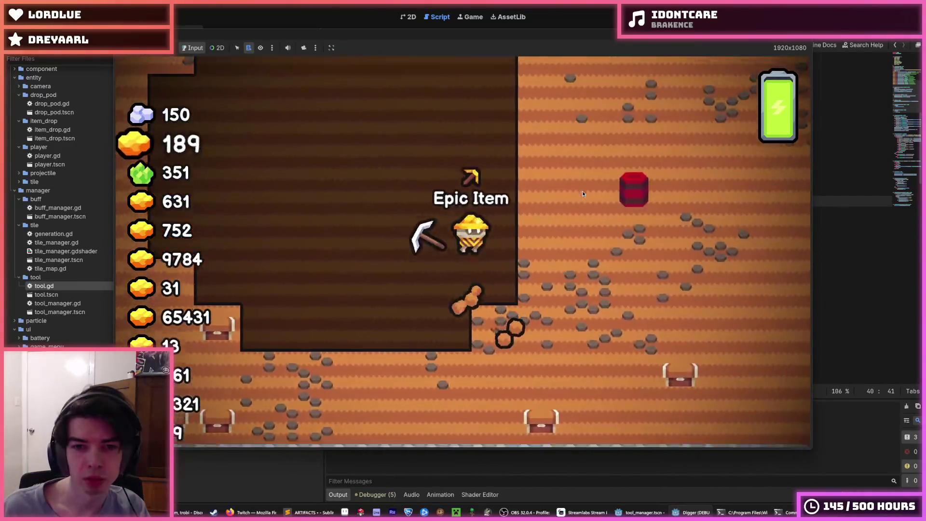
{"action": "key", "text": "d"}
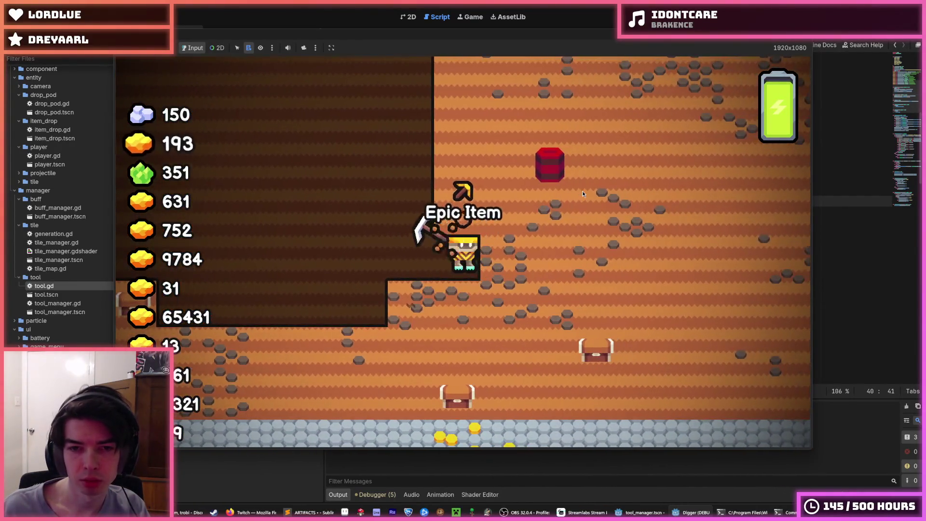
{"action": "key", "text": "w"}
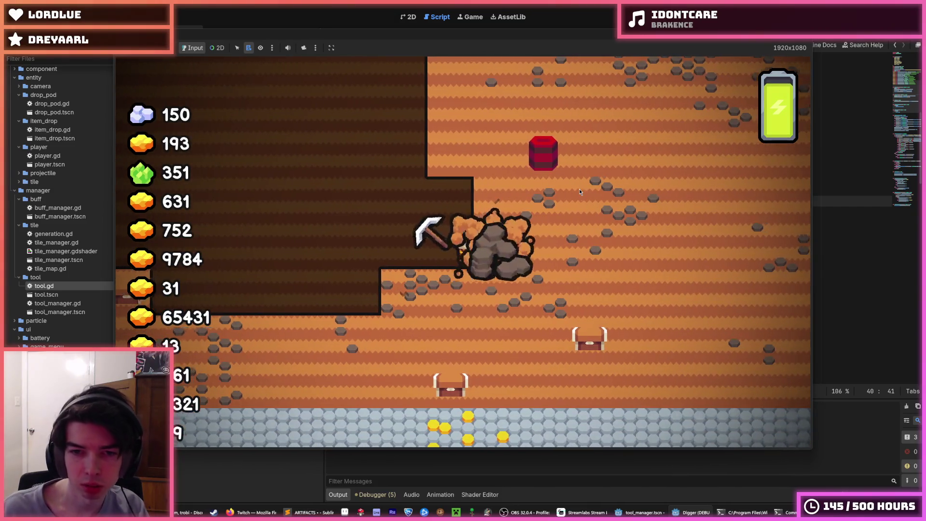
{"action": "key", "text": "w"}
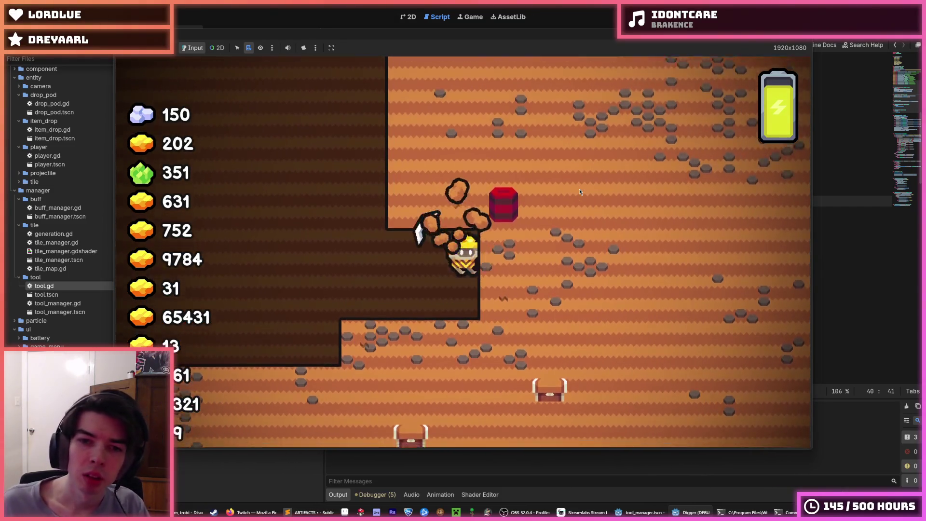
{"action": "key", "text": "d"}
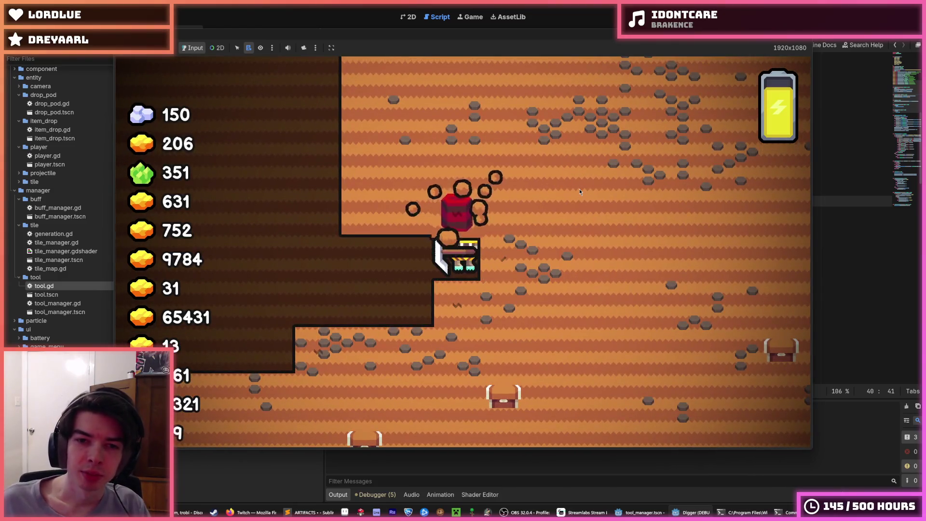
{"action": "key", "text": "w"}
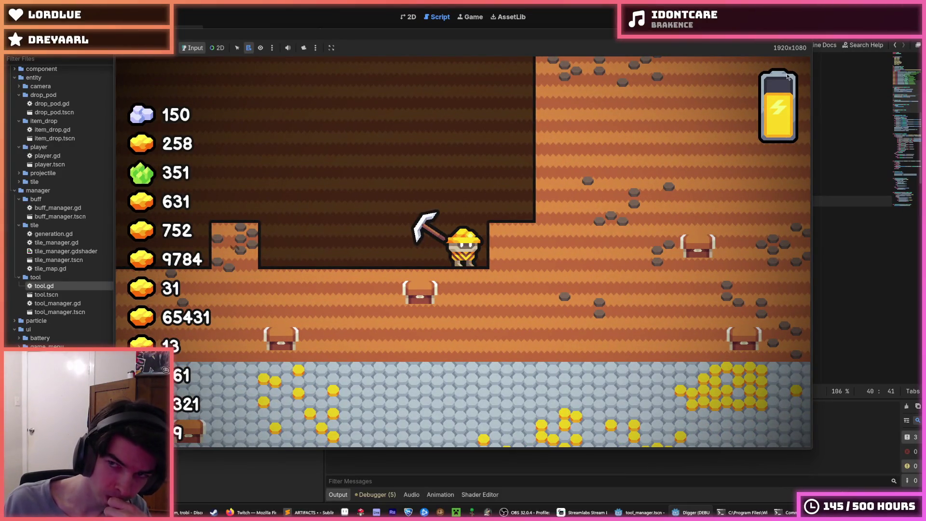
{"action": "key", "text": "F8"}
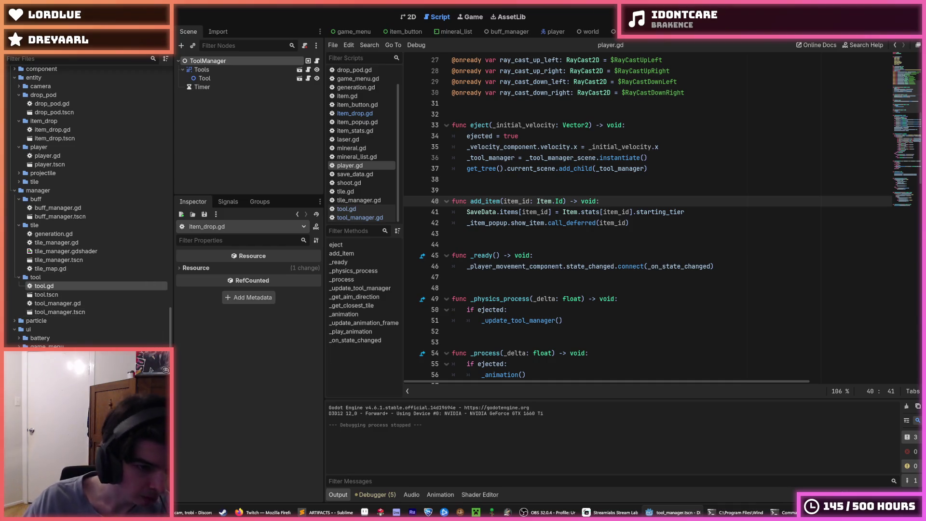
- Cancel deleting artifact_button.tscn after the dependency warning, then open game_menu.tscn
{"action": "scroll", "coordinate": [87, 302], "scroll_direction": "down", "scroll_amount": 5}
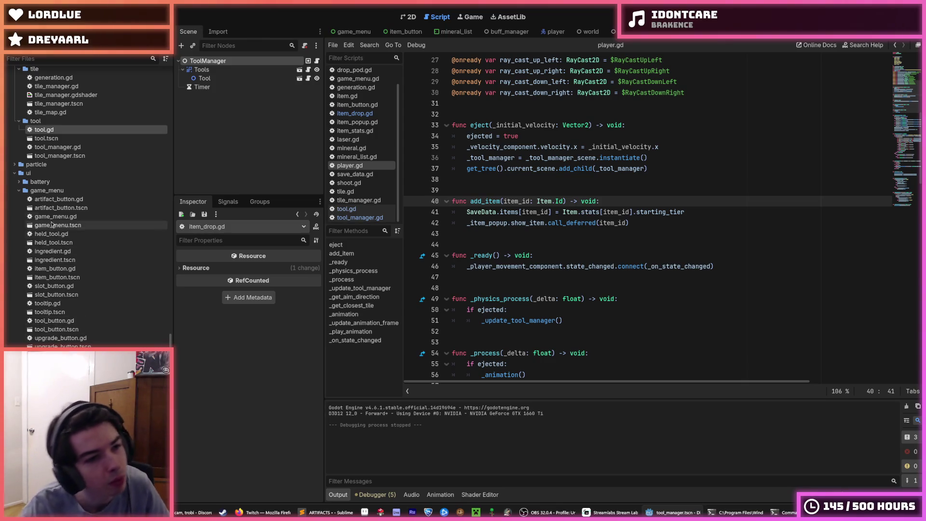
{"action": "left_click", "coordinate": [63, 208]}
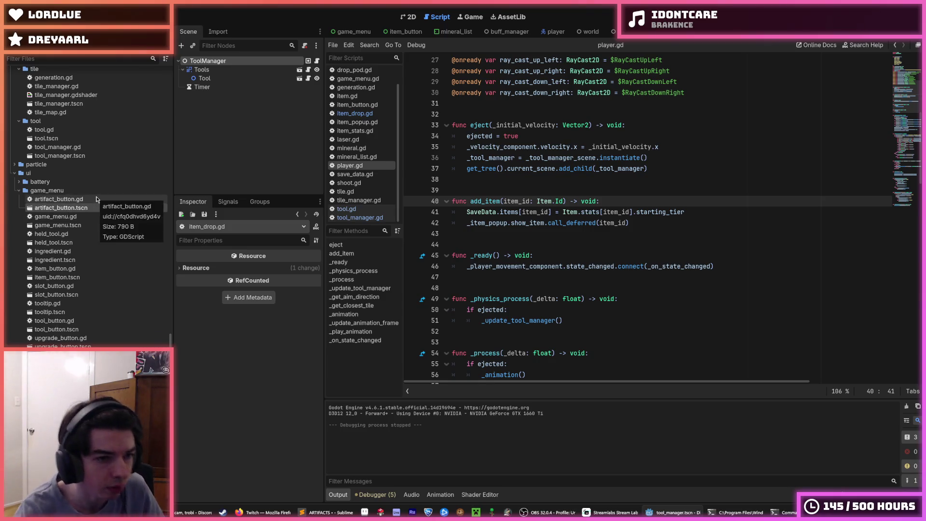
{"action": "key", "text": "Delete"}
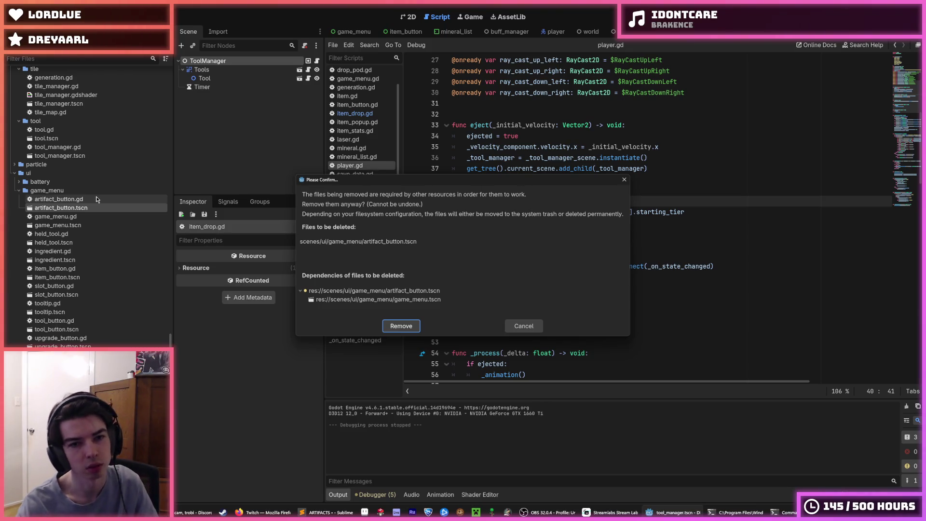
{"action": "left_click", "coordinate": [519, 328]}
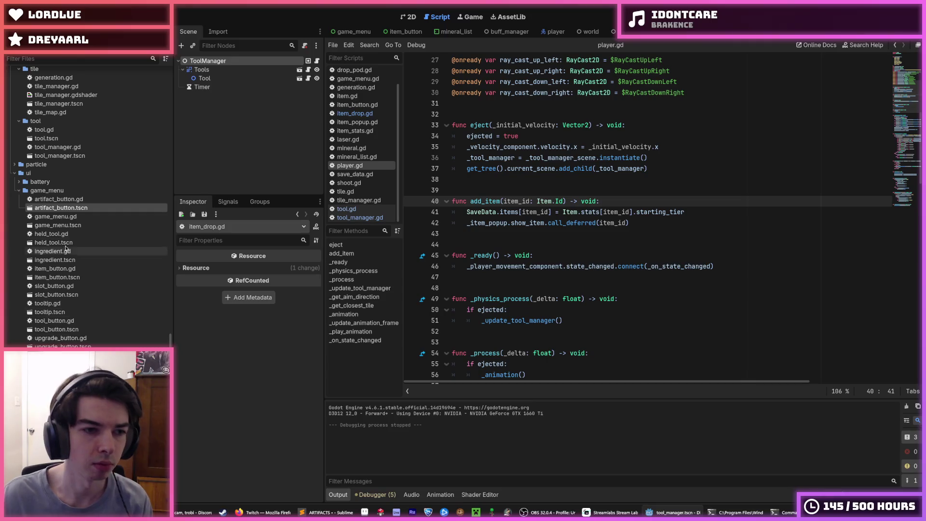
{"action": "double_click", "coordinate": [55, 225]}
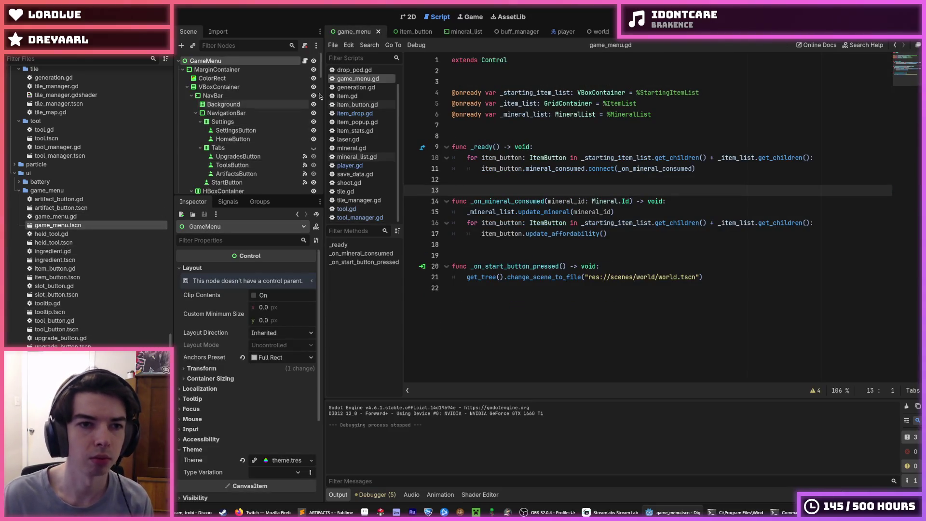
- Delete the UpgradeList, ToolContent and ArtifactList container nodes and save the menu scene
{"action": "key", "text": "ctrl+F1"}
{"action": "left_click_drag", "start_coordinate": [265, 196], "coordinate": [264, 272]}
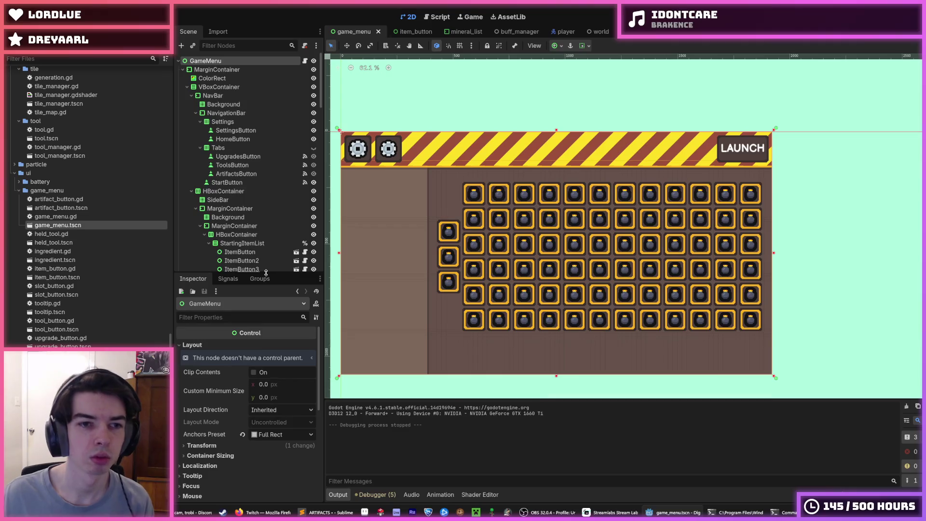
{"action": "scroll", "coordinate": [250, 221], "scroll_direction": "down", "scroll_amount": 1}
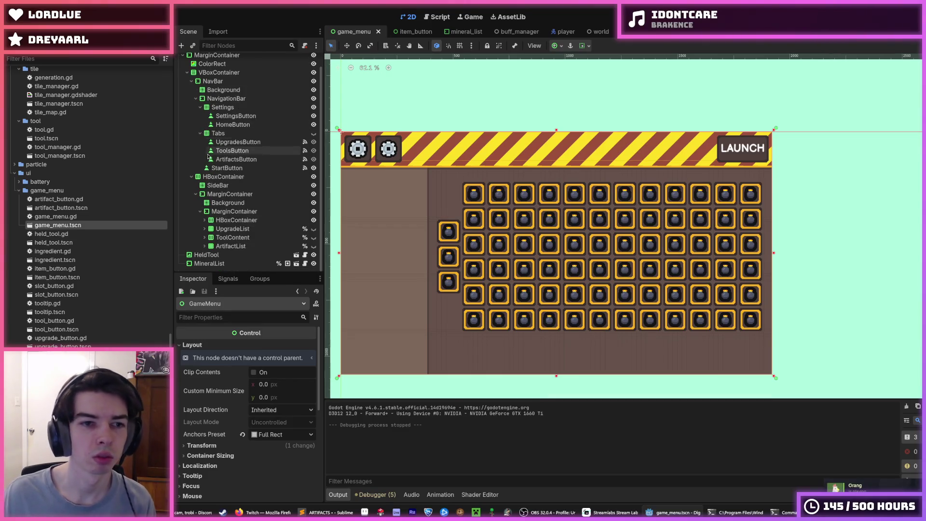
{"action": "left_click", "coordinate": [233, 229]}
{"action": "left_click", "coordinate": [231, 246], "text": "shift"}
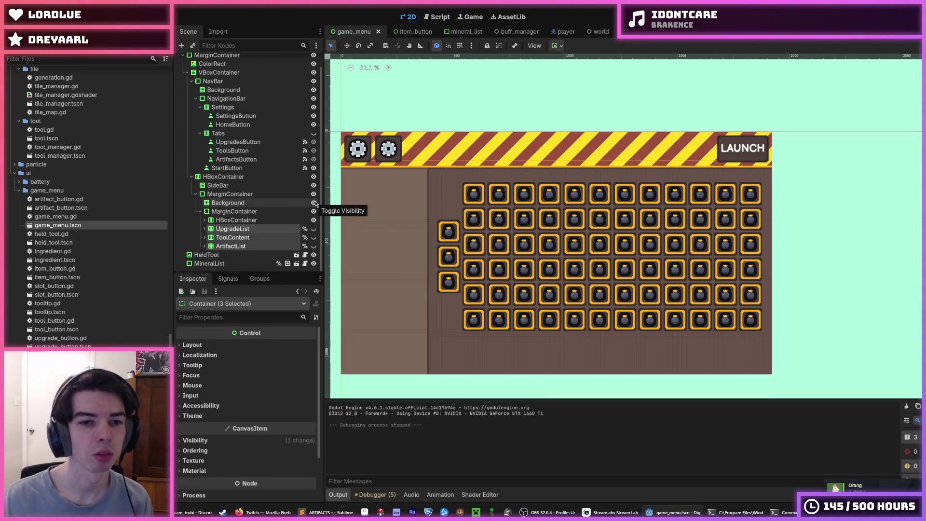
{"action": "key", "text": "Delete"}
{"action": "key", "text": "Return"}
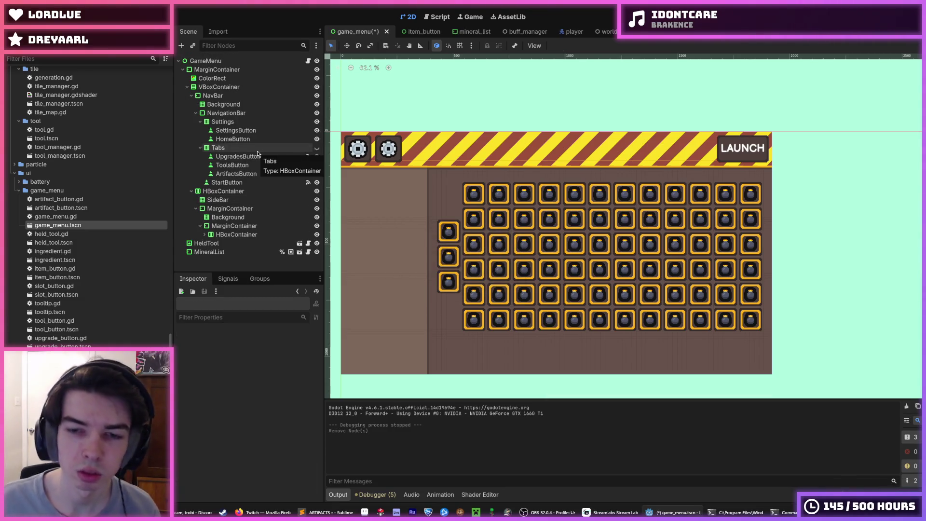
{"action": "key", "text": "ctrl+s"}
- Delete the Tabs node with its children and save the menu scene again
{"action": "left_click", "coordinate": [242, 149]}
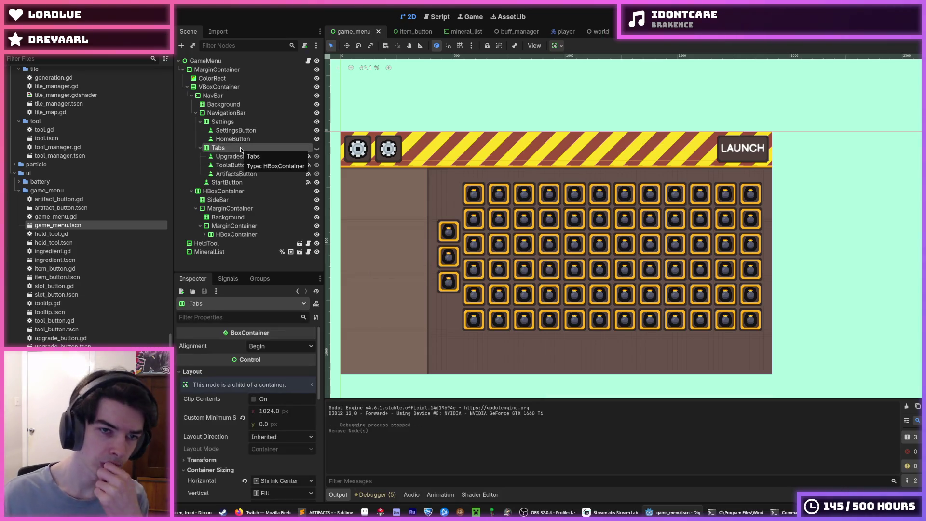
{"action": "key", "text": "Delete"}
{"action": "key", "text": "Return"}
{"action": "left_click", "coordinate": [241, 148]}
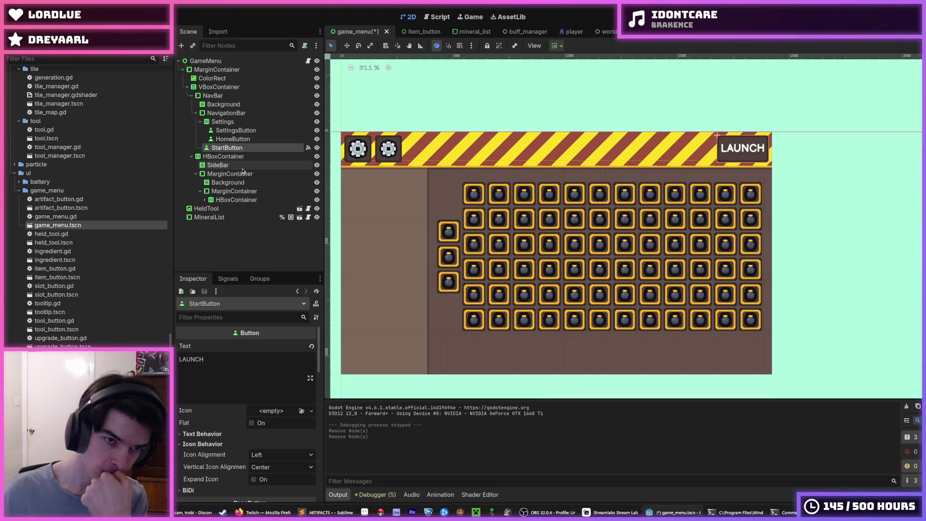
{"action": "left_click", "coordinate": [243, 164]}
{"action": "left_click", "coordinate": [222, 156]}
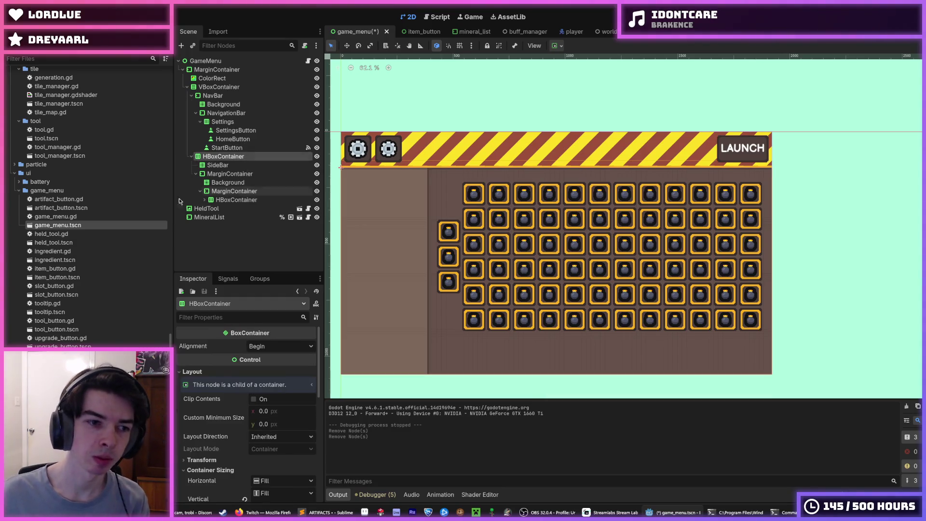
{"action": "key", "text": "ctrl+s"}
- Remove the artifact_button.tscn, artifact_button.gd and both held_tool files from the project
{"action": "left_click", "coordinate": [74, 207]}
{"action": "key", "text": "Delete"}
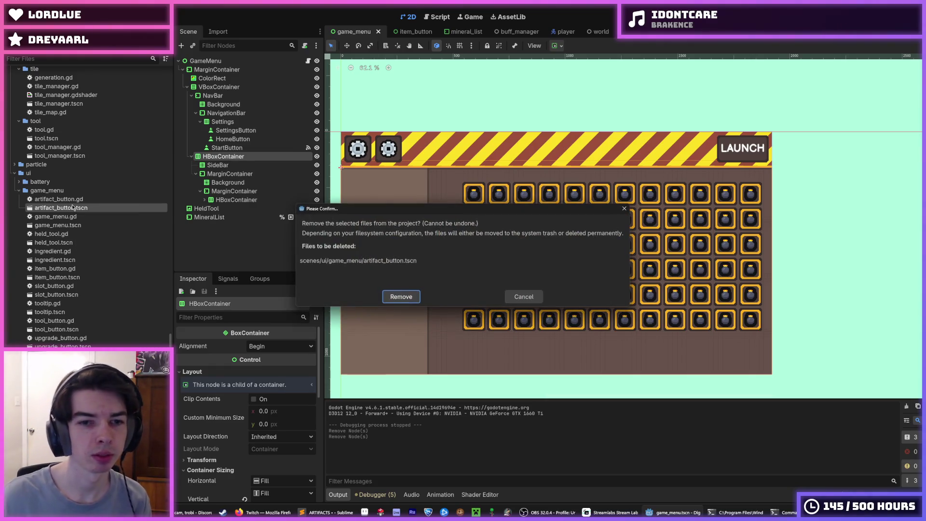
{"action": "key", "text": "Return"}
{"action": "key", "text": "Delete"}
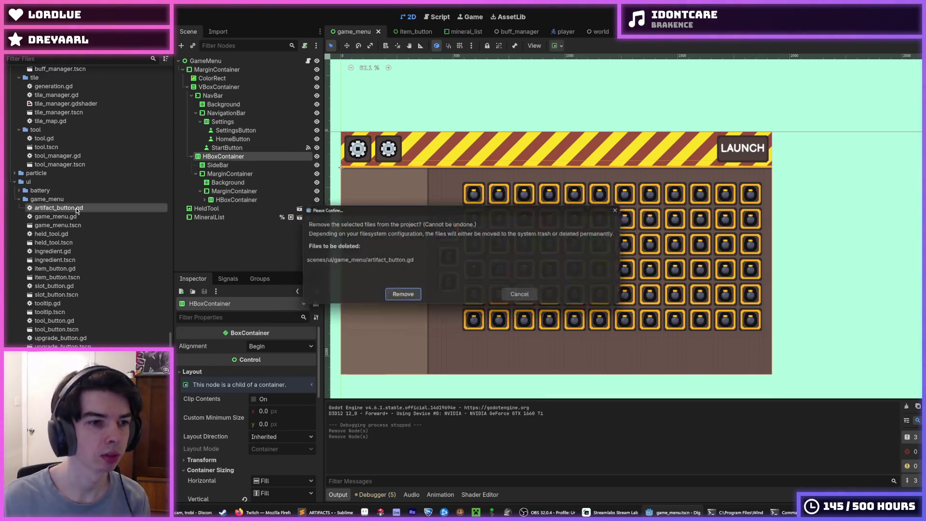
{"action": "key", "text": "Return"}
{"action": "left_click", "coordinate": [64, 243], "text": "shift"}
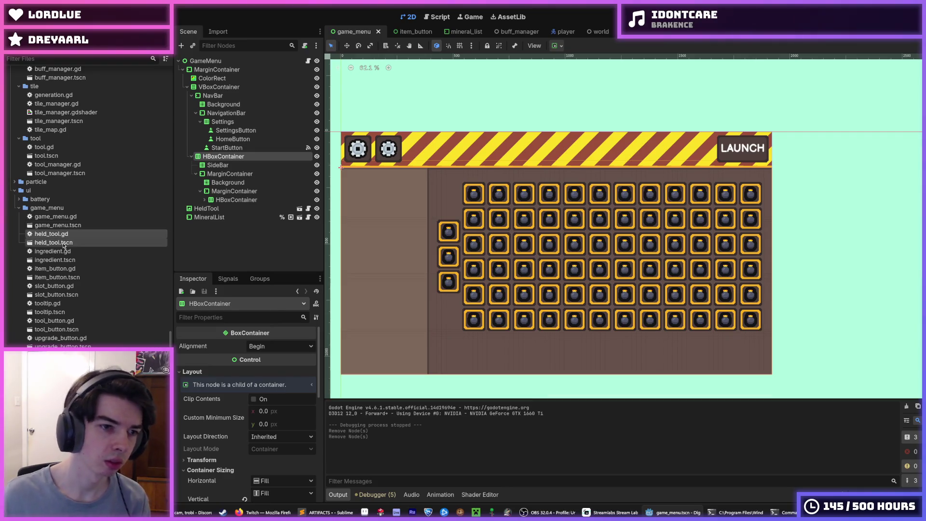
{"action": "key", "text": "Delete"}
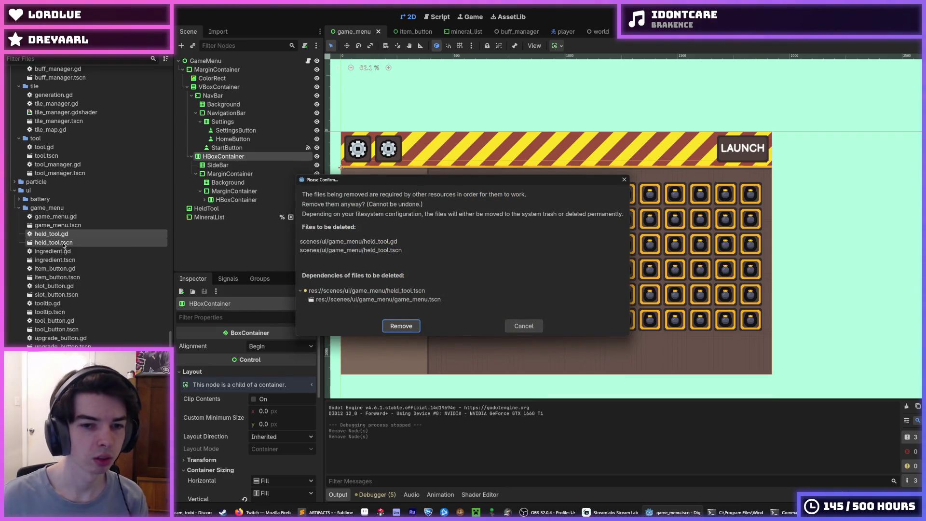
{"action": "key", "text": "Return"}
- Dismiss the couldn't-save alert, delete the HeldTool node, and save game_menu
{"action": "double_click", "coordinate": [121, 235]}
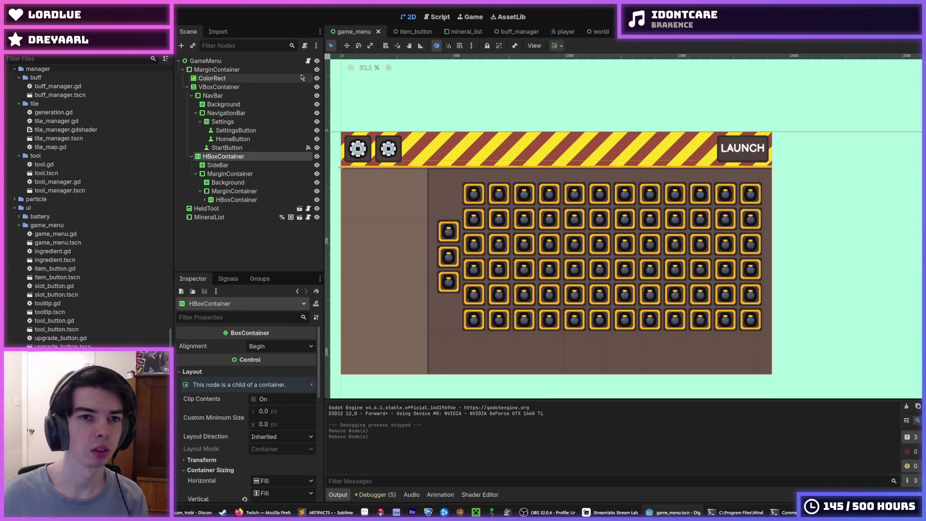
{"action": "left_click", "coordinate": [576, 127]}
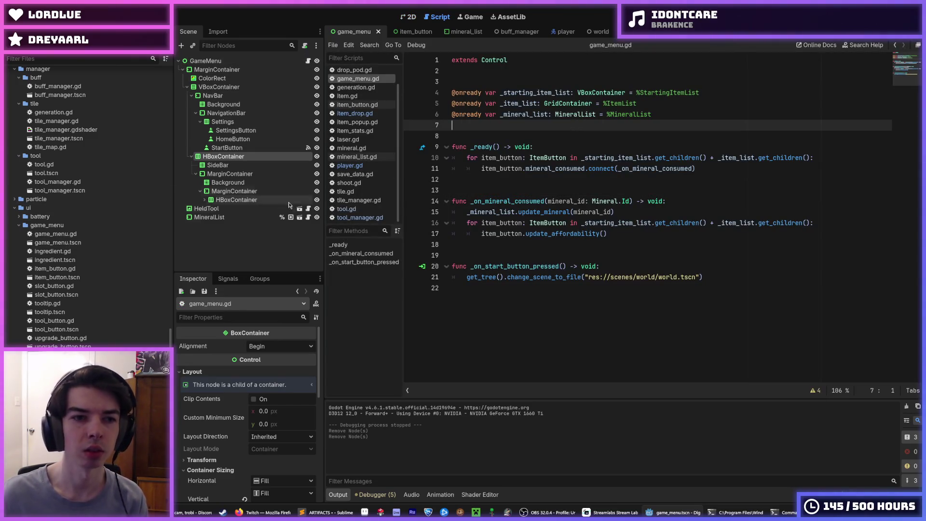
{"action": "key", "text": "ctrl+s"}
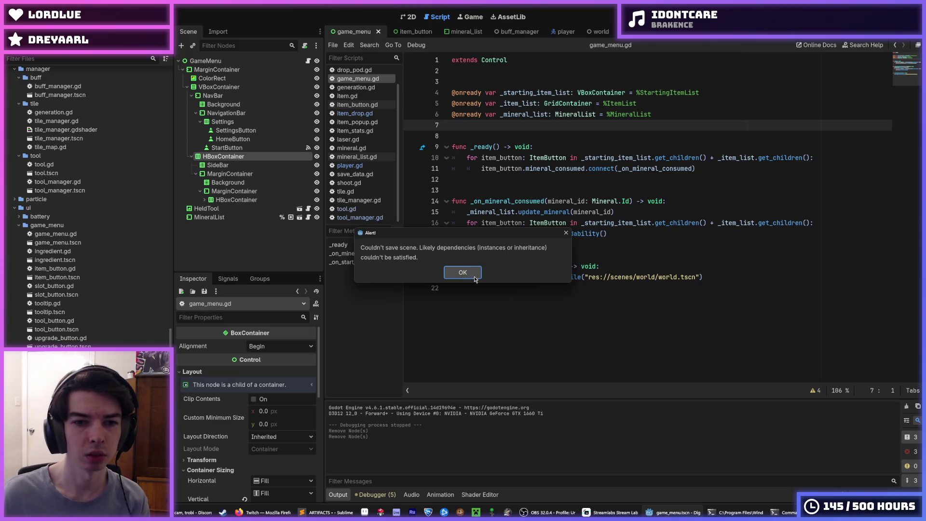
{"action": "left_click", "coordinate": [477, 274]}
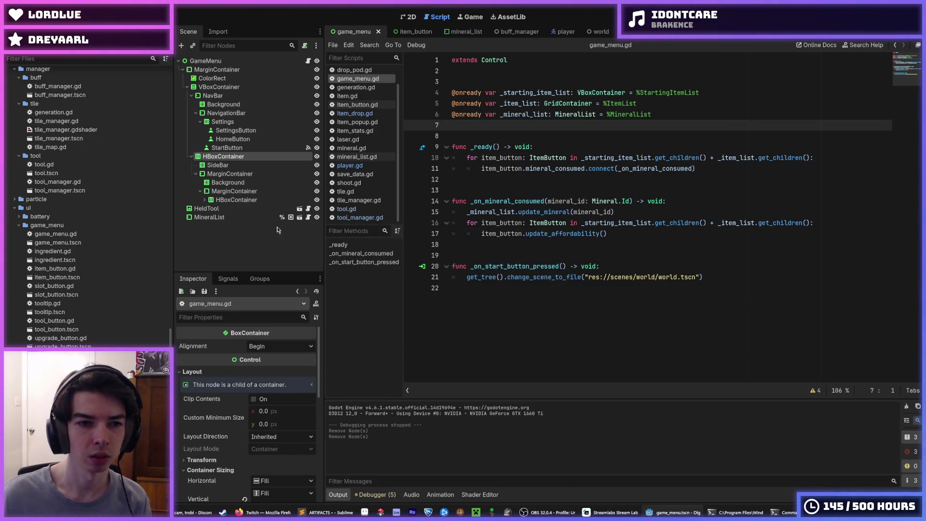
{"action": "left_click", "coordinate": [224, 208]}
{"action": "key", "text": "Delete"}
{"action": "key", "text": "Return"}
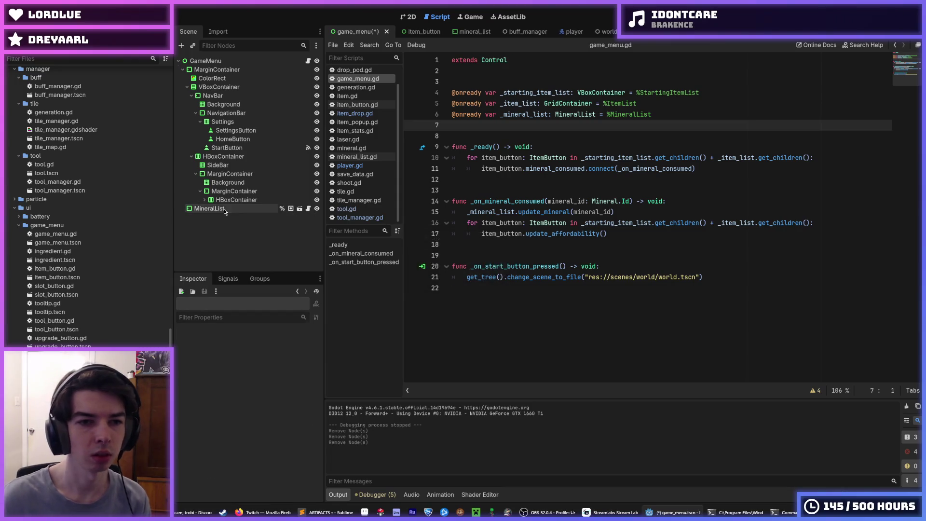
{"action": "left_click", "coordinate": [412, 17]}
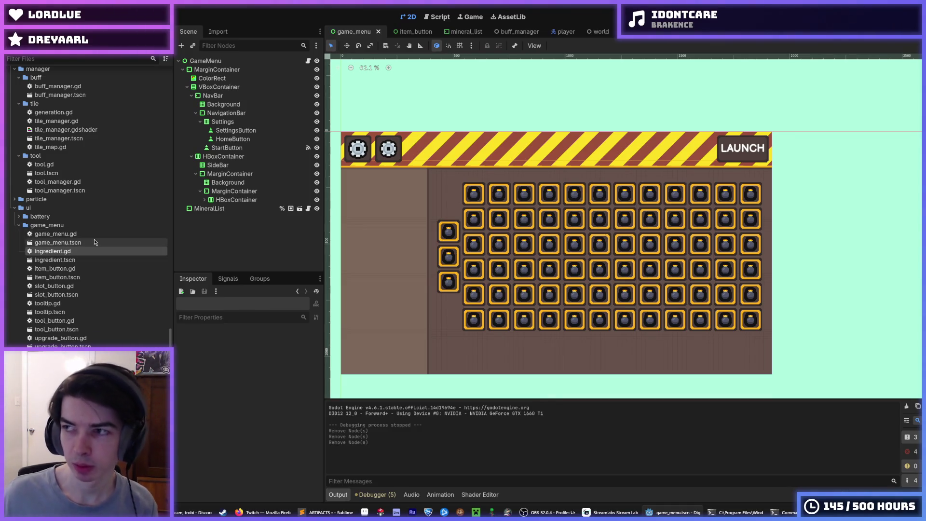
{"action": "key", "text": "ctrl+s"}
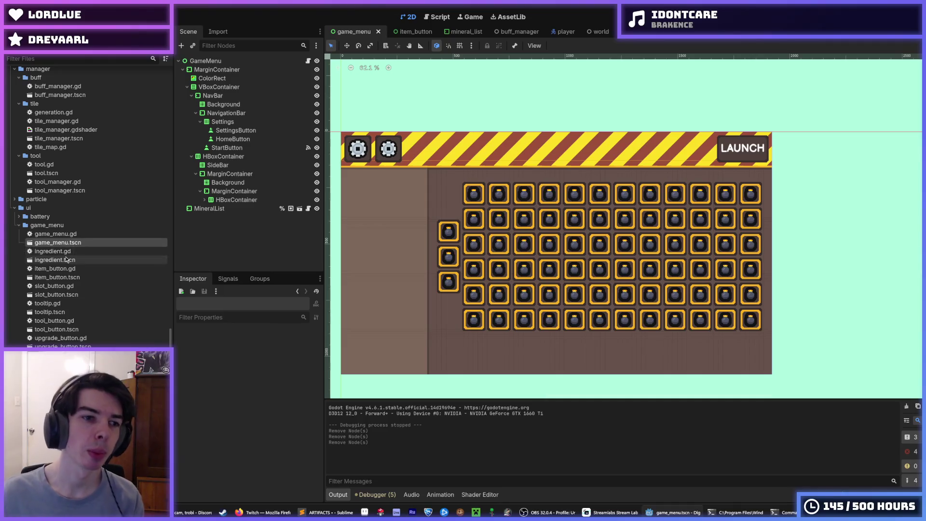
- Remove the ingredient, slot_button and tool_button files, then run the game to check the menu
{"action": "key", "text": "Delete"}
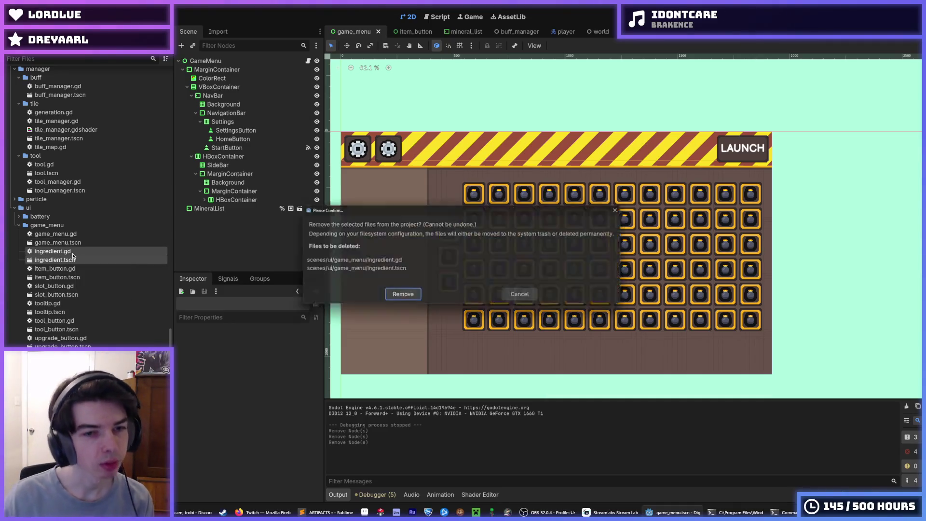
{"action": "key", "text": "Return"}
{"action": "left_click", "coordinate": [77, 268]}
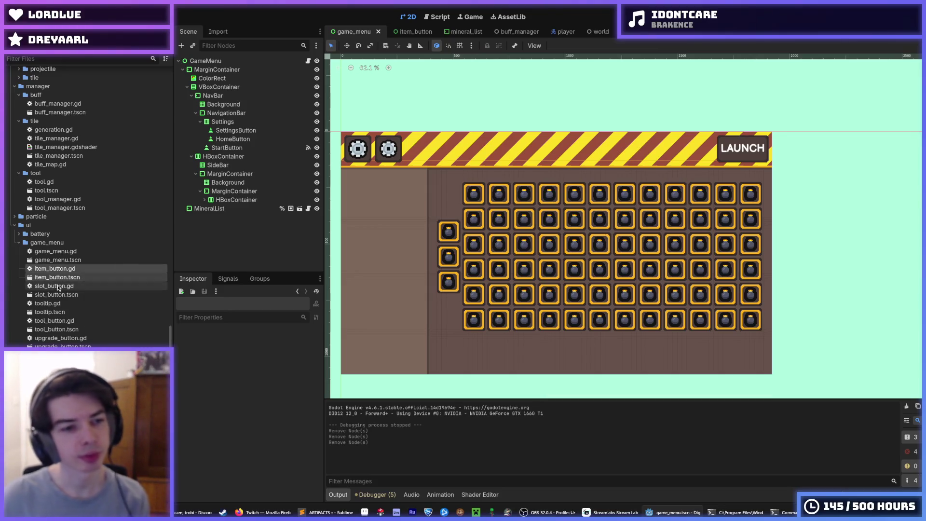
{"action": "left_click", "coordinate": [67, 285]}
{"action": "left_click", "coordinate": [67, 294], "text": "shift"}
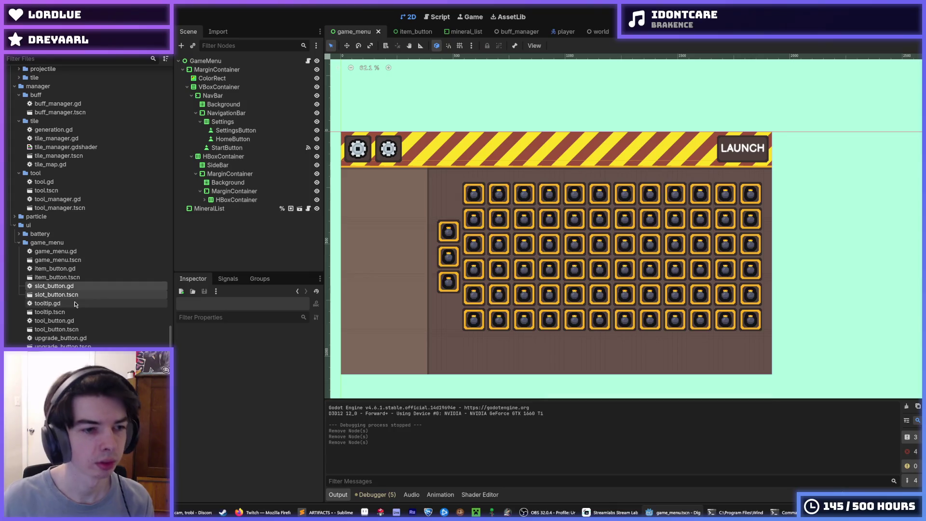
{"action": "key", "text": "Delete"}
{"action": "key", "text": "Return"}
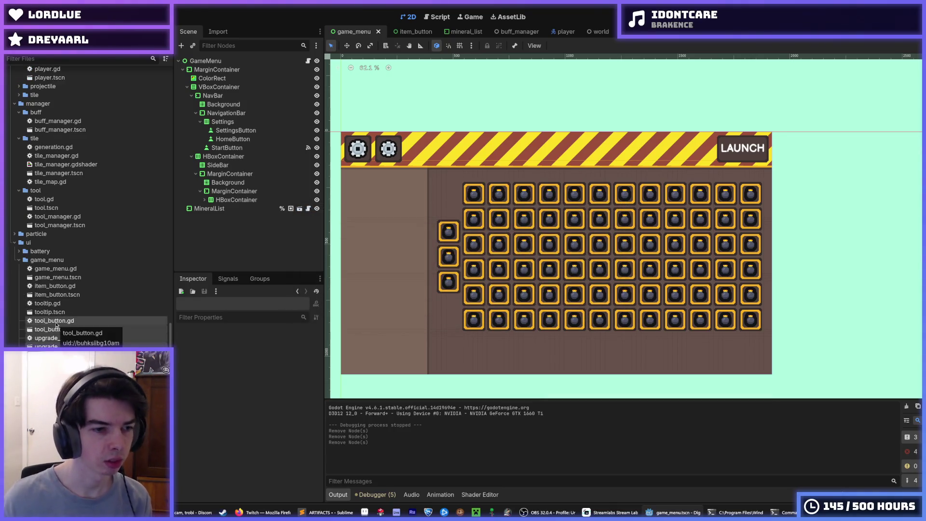
{"action": "key", "text": "Delete"}
{"action": "key", "text": "Return"}
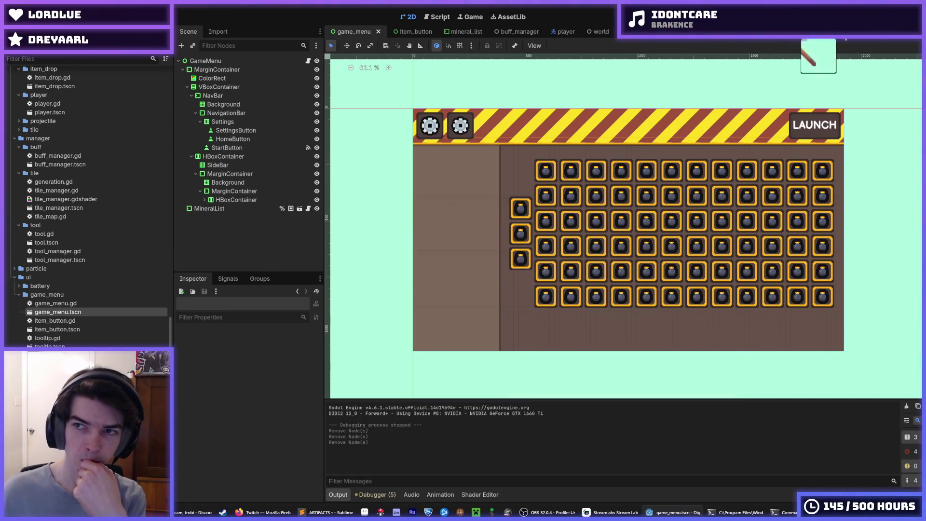
{"action": "key", "text": "F5"}
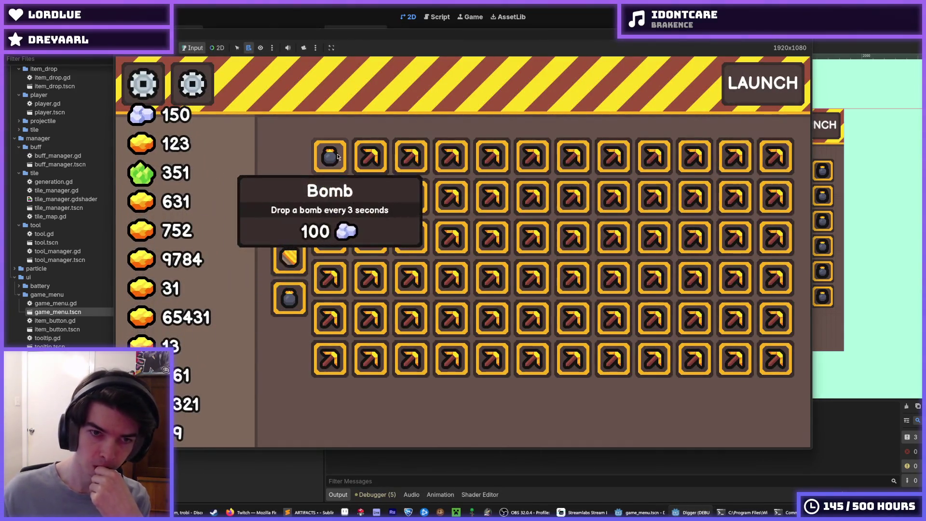
{"action": "left_click", "coordinate": [331, 161]}
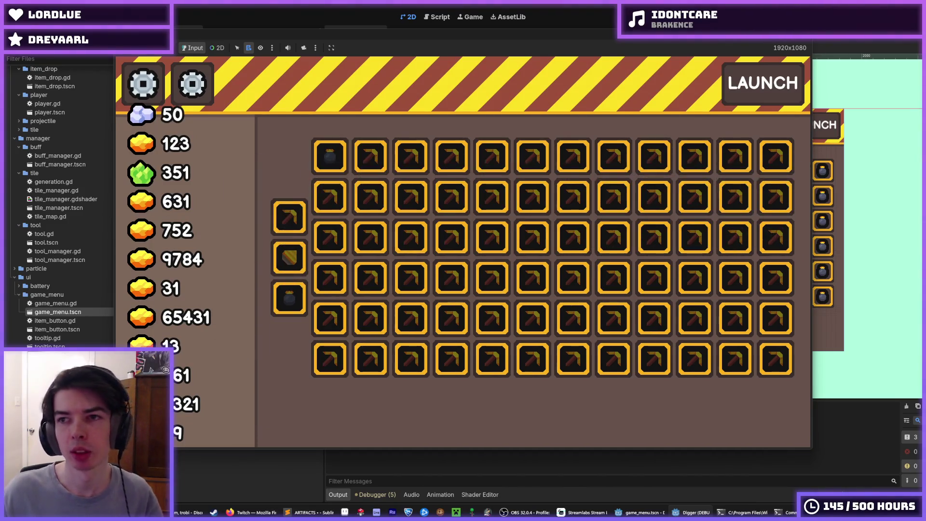
{"action": "key", "text": "F8"}
{"action": "key", "text": "F5"}
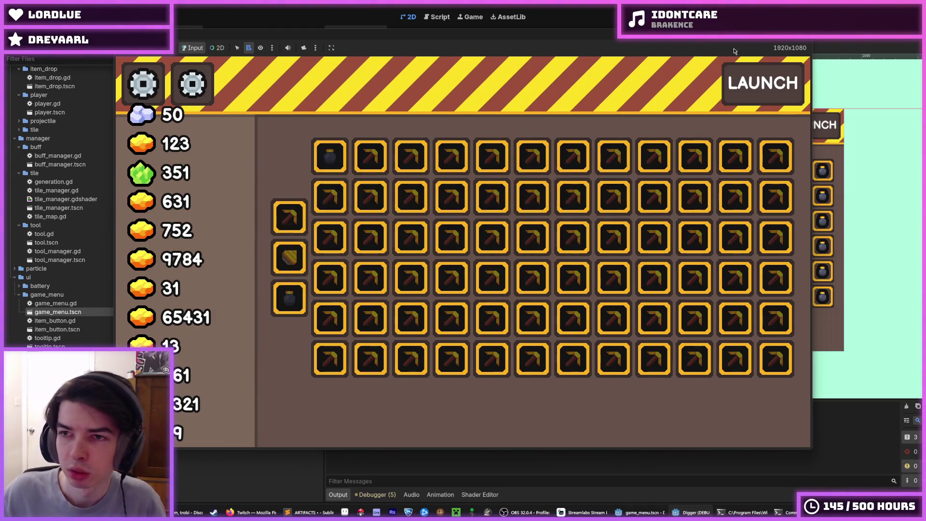
{"action": "key", "text": "F8"}
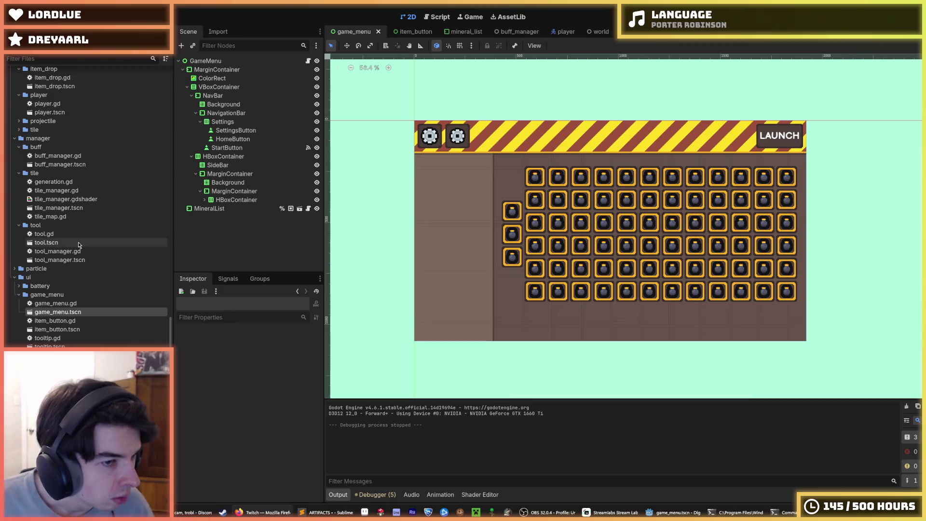
{"action": "scroll", "coordinate": [80, 244], "scroll_direction": "up", "scroll_amount": 5}
{"action": "scroll", "coordinate": [79, 244], "scroll_direction": "up", "scroll_amount": 2}
{"action": "scroll", "coordinate": [77, 207], "scroll_direction": "down", "scroll_amount": 2}
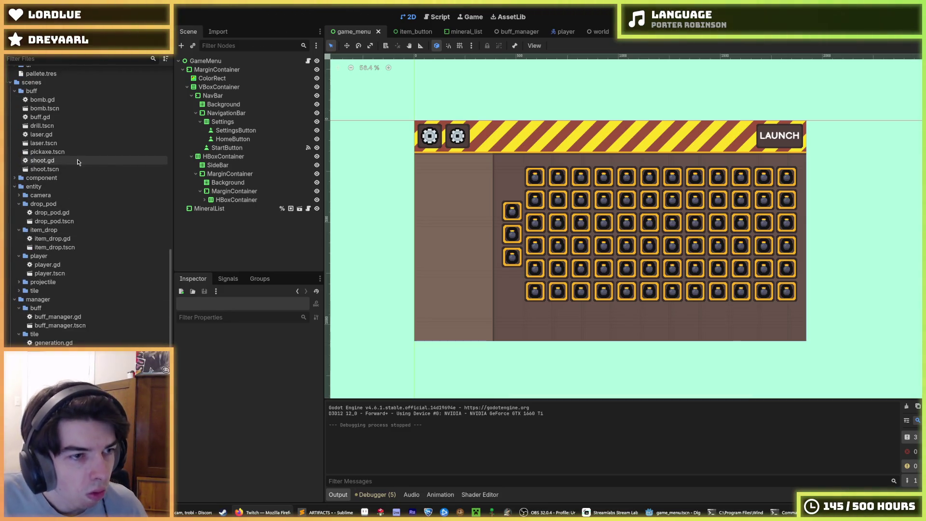
{"action": "scroll", "coordinate": [80, 166], "scroll_direction": "down", "scroll_amount": 4}
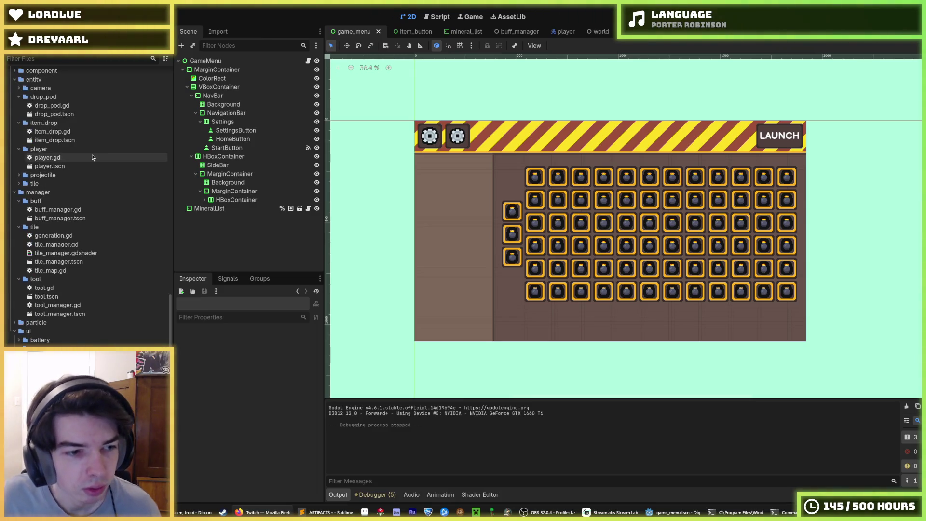
- Look through the mineral, projectile and game_menu image folders for unused images
{"action": "scroll", "coordinate": [93, 158], "scroll_direction": "down", "scroll_amount": 2}
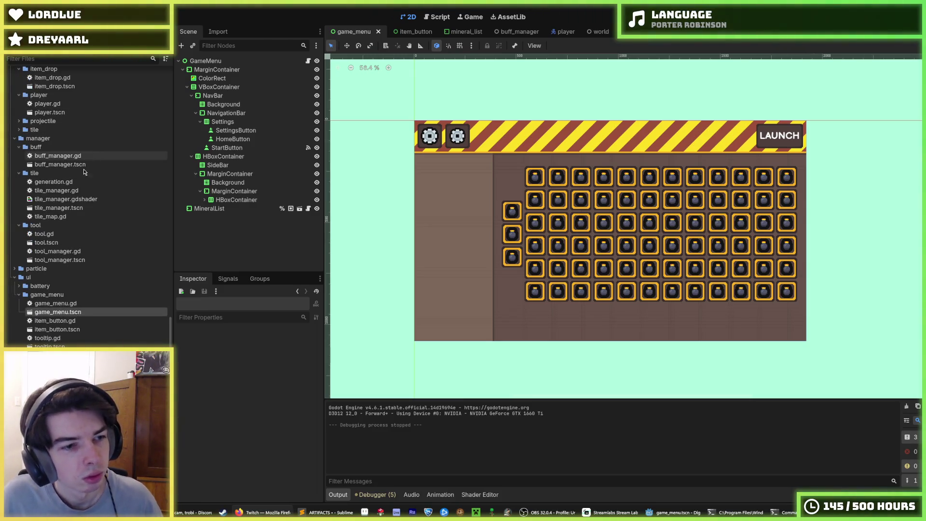
{"action": "scroll", "coordinate": [54, 241], "scroll_direction": "up", "scroll_amount": 10}
{"action": "scroll", "coordinate": [54, 241], "scroll_direction": "up", "scroll_amount": 4}
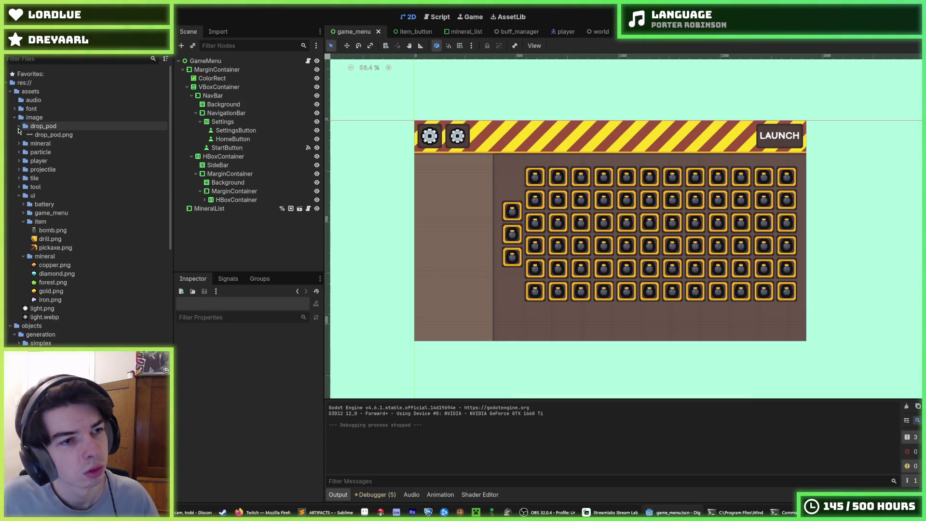
{"action": "left_click", "coordinate": [19, 135]}
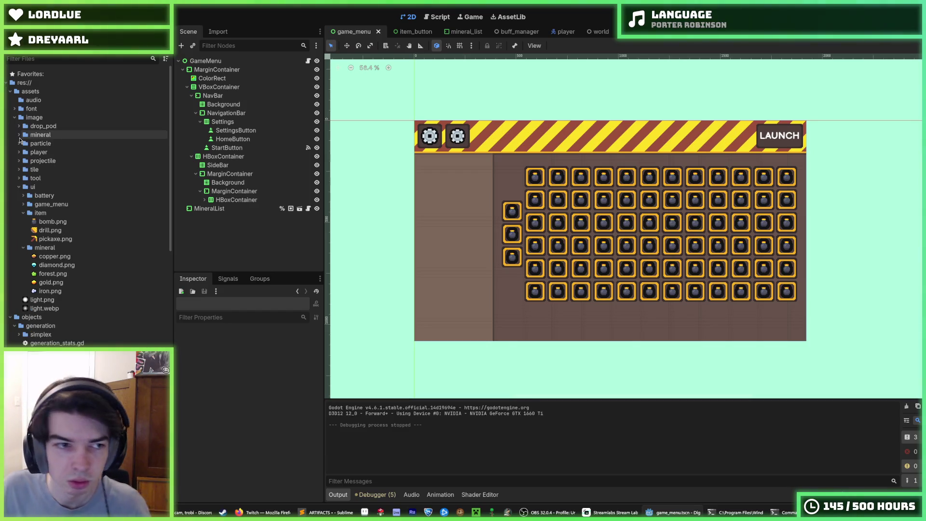
{"action": "left_click", "coordinate": [19, 135]}
{"action": "left_click", "coordinate": [18, 161]}
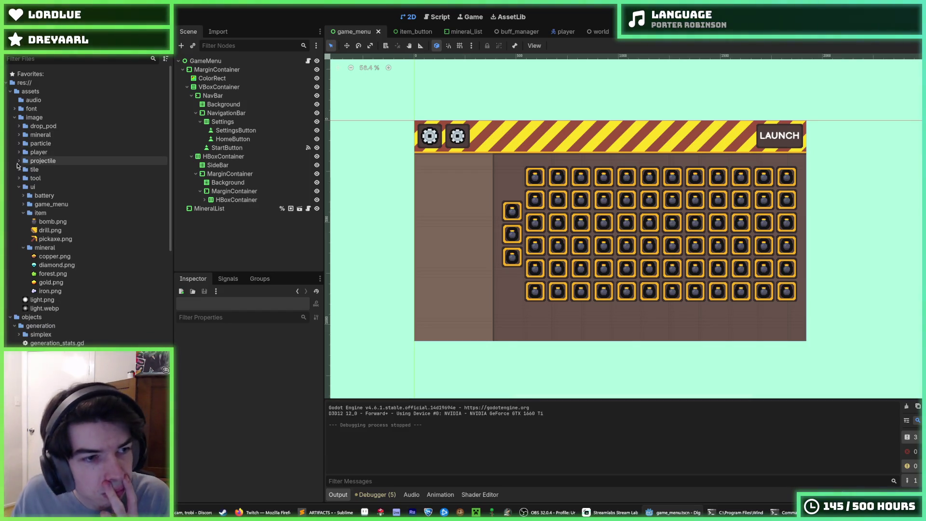
{"action": "left_click", "coordinate": [18, 160]}
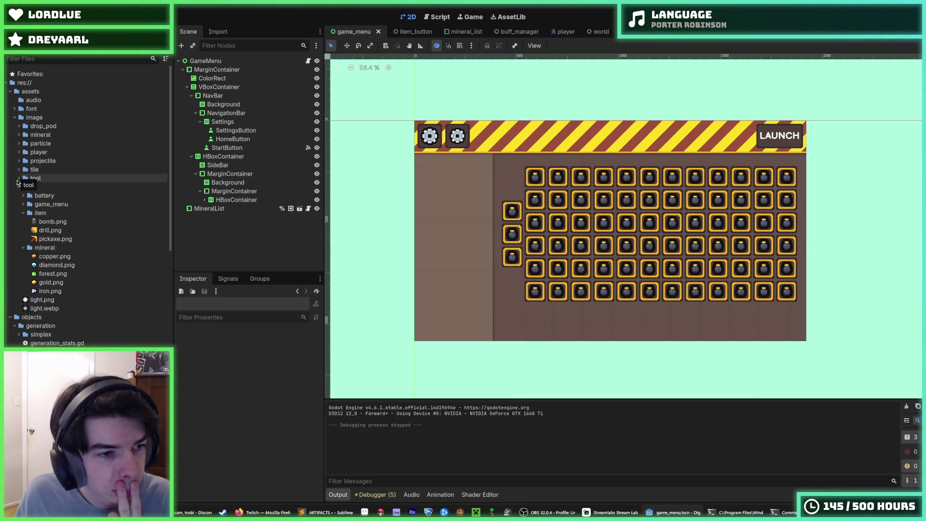
{"action": "left_click", "coordinate": [22, 204]}
{"action": "left_click", "coordinate": [23, 203]}
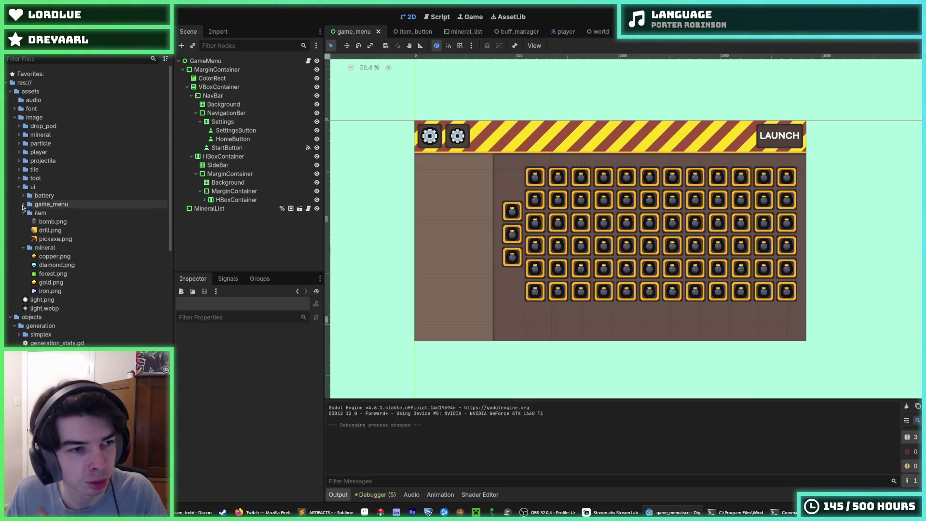
{"action": "left_click", "coordinate": [22, 204]}
- Delete artifact_slot.png and artifact_slot_hover.png from the game_menu images
{"action": "left_click", "coordinate": [53, 213]}
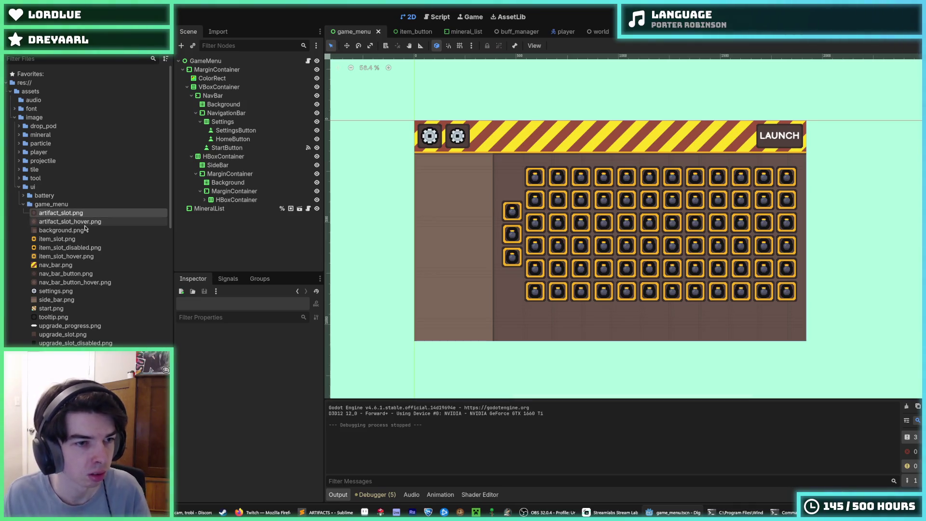
{"action": "left_click", "coordinate": [89, 224], "text": "shift"}
{"action": "right_click", "coordinate": [90, 224]}
{"action": "left_click", "coordinate": [116, 255]}
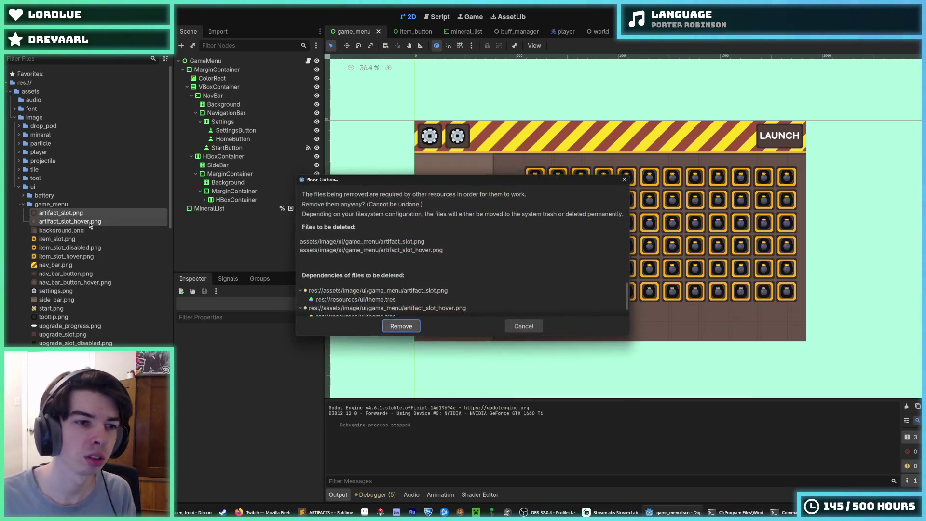
{"action": "left_click", "coordinate": [403, 325]}
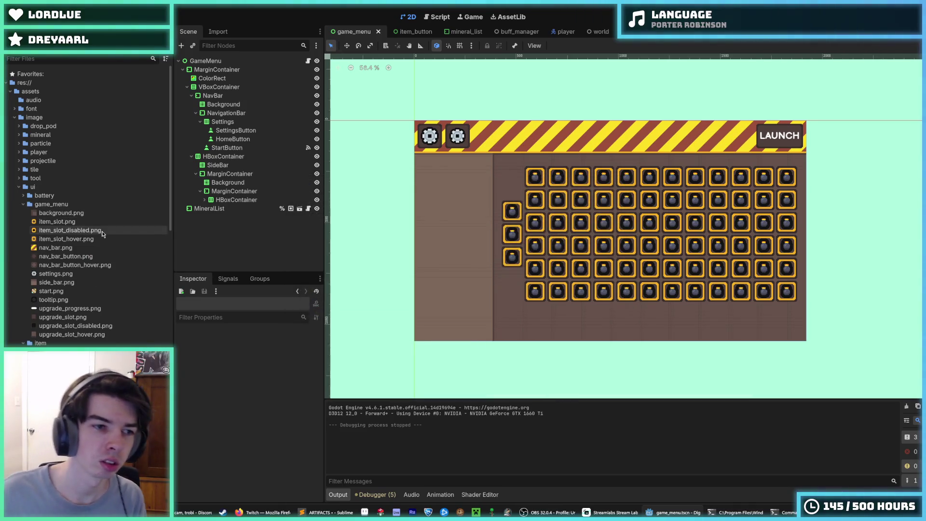
- Delete the three upgrade_slot images from the game_menu folder
{"action": "left_click", "coordinate": [59, 222]}
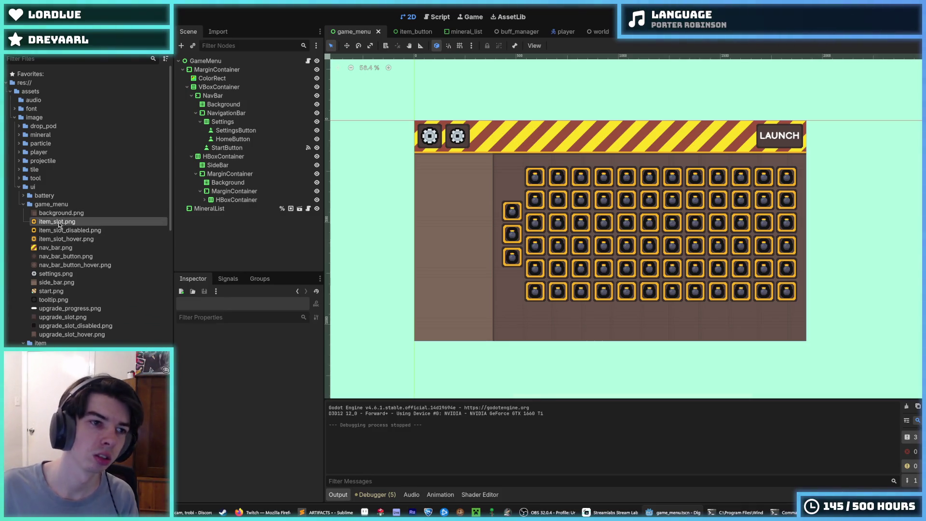
{"action": "left_click", "coordinate": [75, 256]}
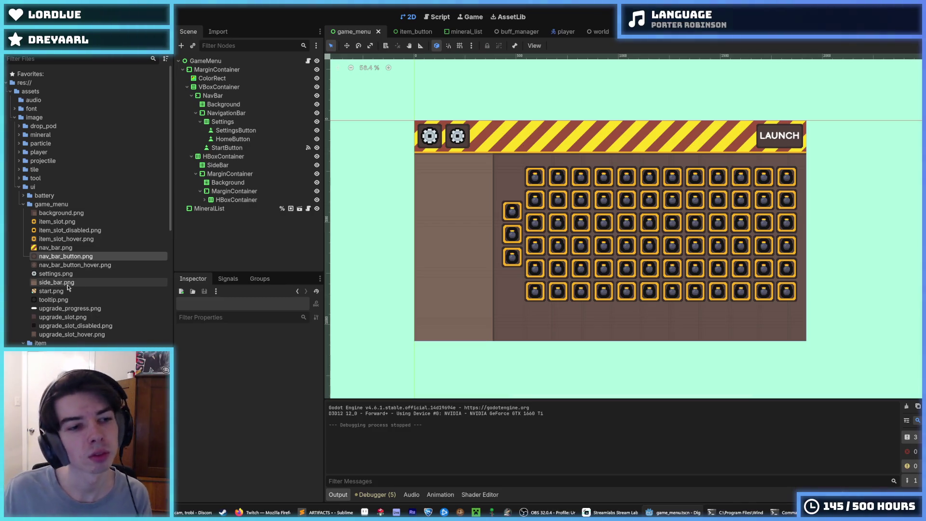
{"action": "left_click", "coordinate": [71, 318]}
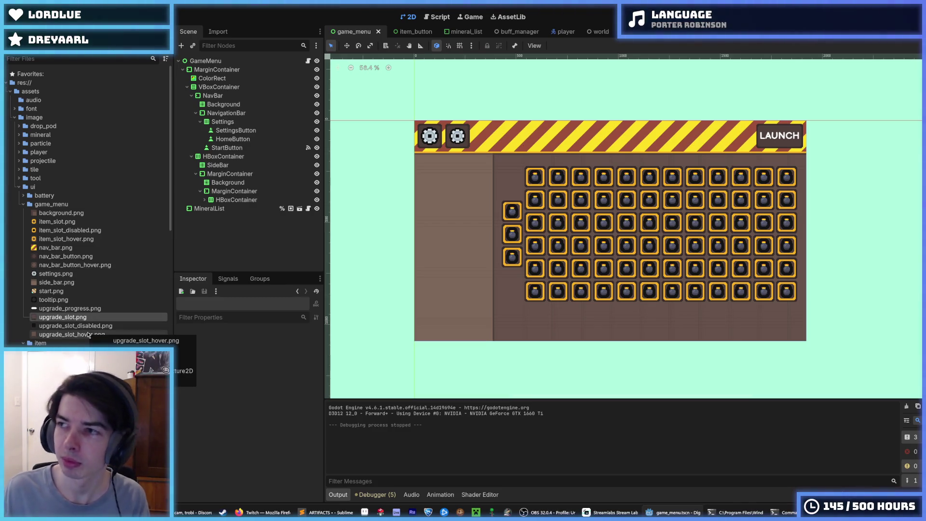
{"action": "left_click", "coordinate": [93, 335], "text": "shift"}
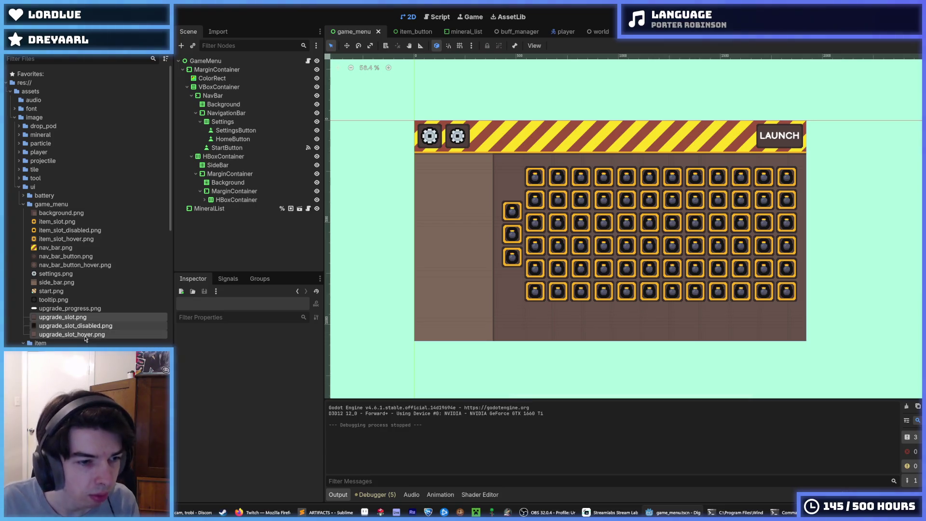
{"action": "right_click", "coordinate": [119, 304]}
{"action": "key", "text": "Delete"}
{"action": "key", "text": "Return"}
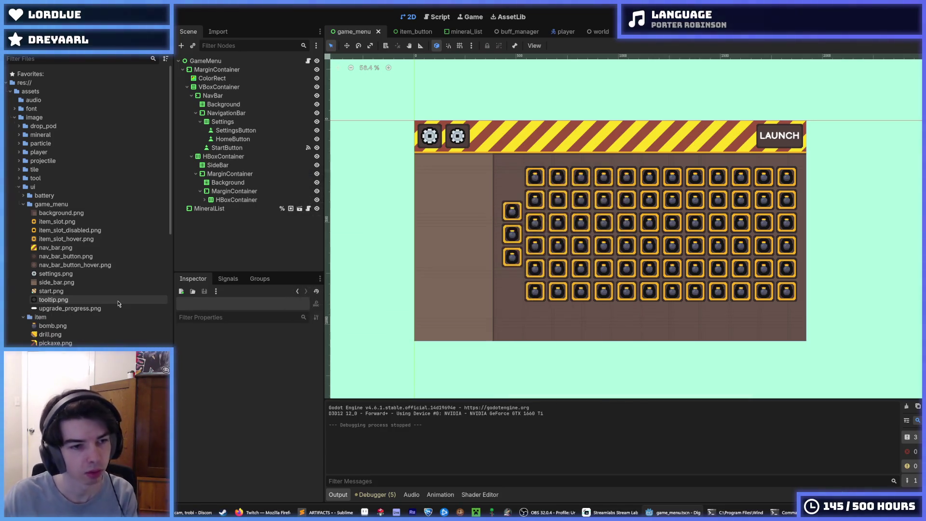
- Delete upgrade_progress.png and save the menu scene
{"action": "left_click", "coordinate": [117, 307]}
{"action": "key", "text": "Delete"}
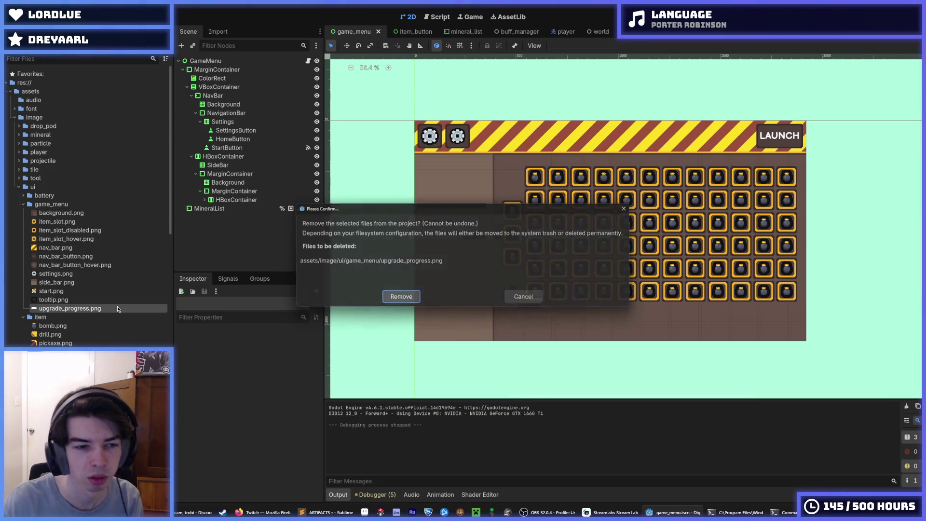
{"action": "key", "text": "Return"}
{"action": "left_click", "coordinate": [64, 300]}
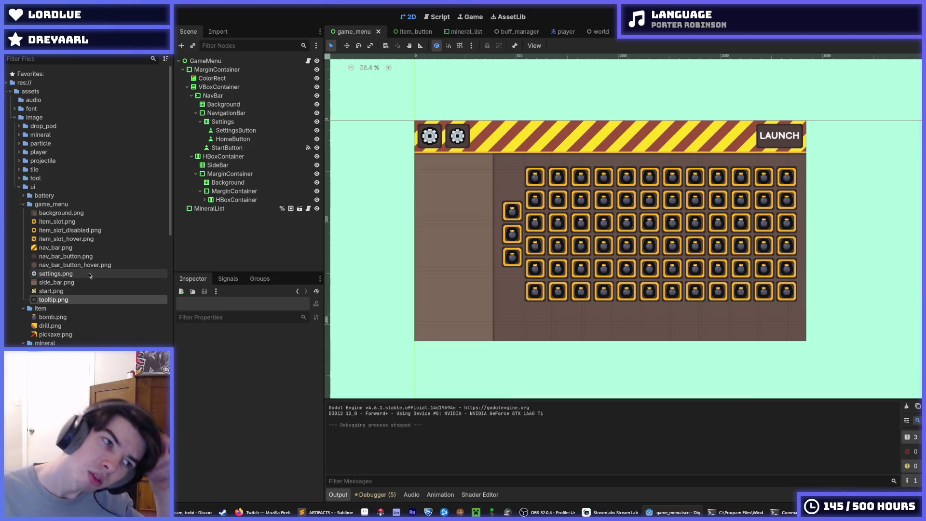
{"action": "mouse_move", "coordinate": [89, 291]}
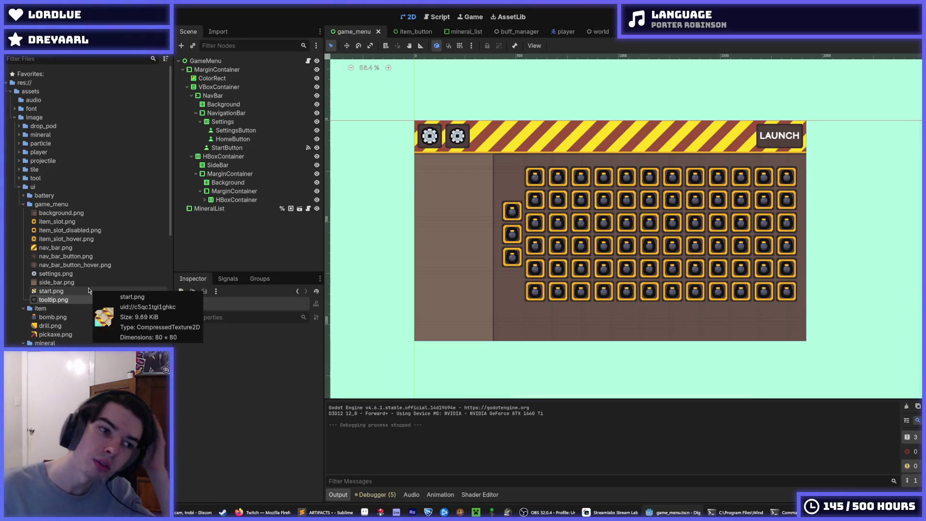
{"action": "left_click", "coordinate": [99, 256]}
{"action": "key", "text": "ctrl+s"}
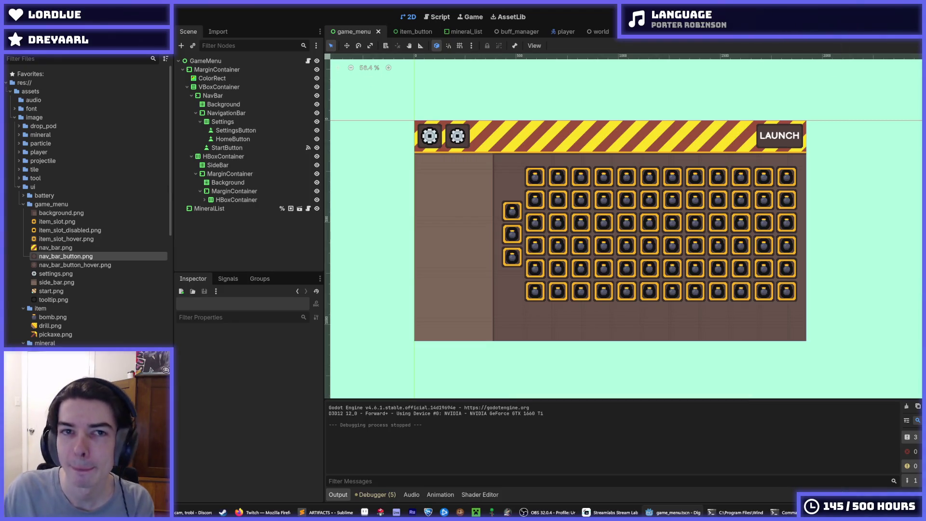
{"action": "key", "text": "F5"}
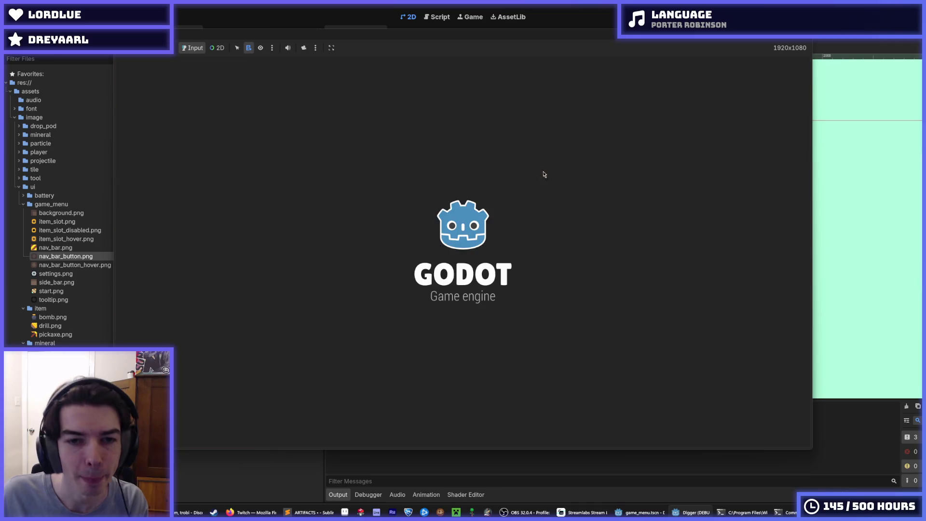
{"action": "key", "text": "F8"}
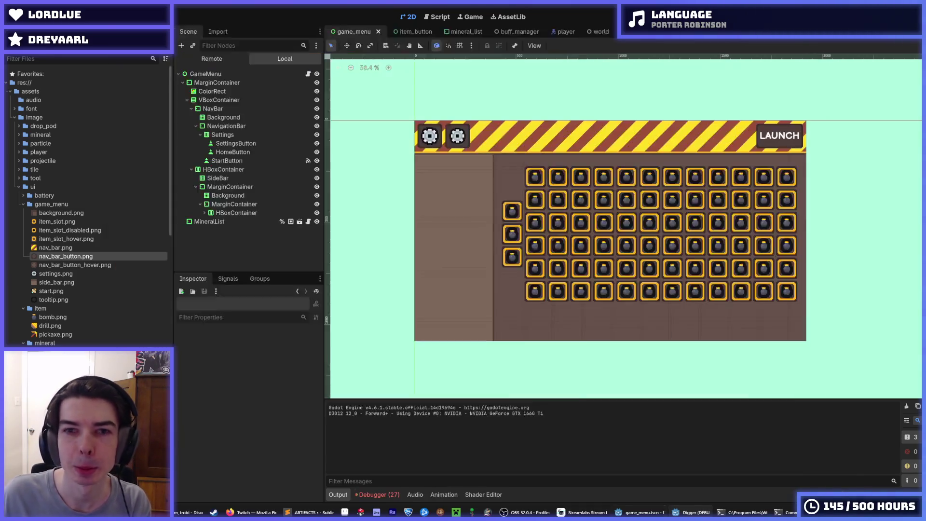
{"action": "key", "text": "ctrl+z"}
{"action": "key", "text": "ctrl+z"}
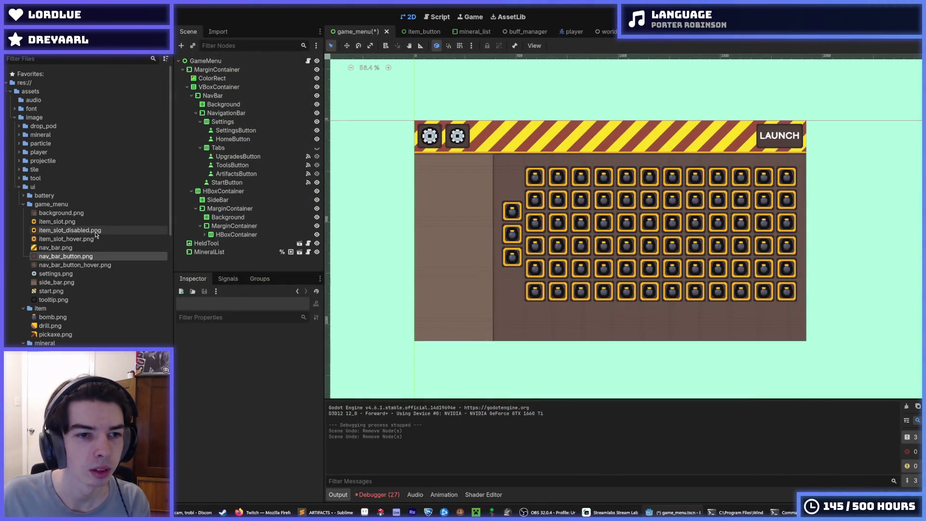
{"action": "key", "text": "ctrl+shift+z"}
{"action": "key", "text": "ctrl+shift+z"}
{"action": "left_click", "coordinate": [85, 214]}
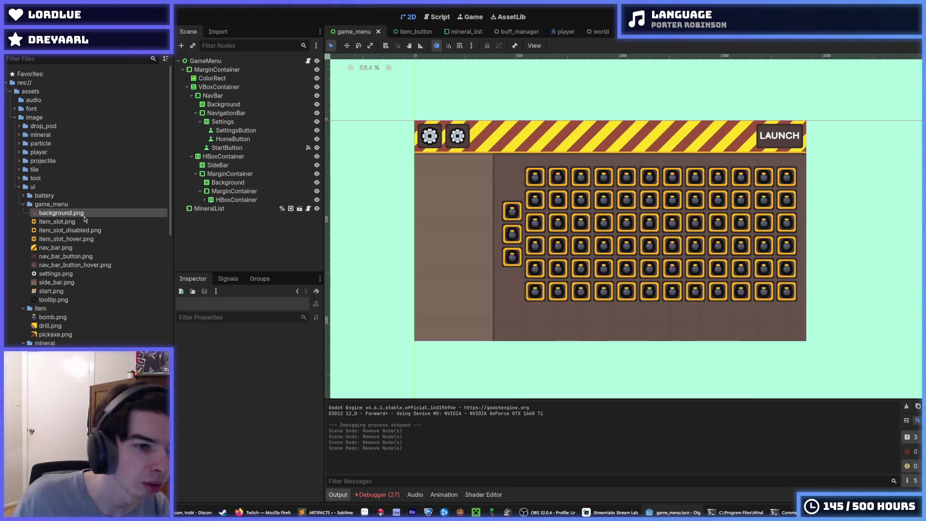
{"action": "key", "text": "ctrl+s"}
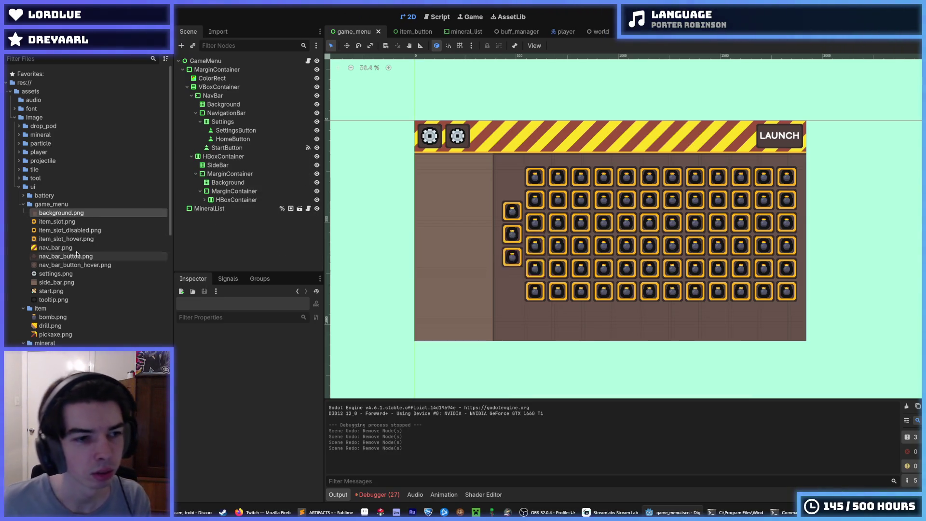
{"action": "left_click", "coordinate": [72, 222]}
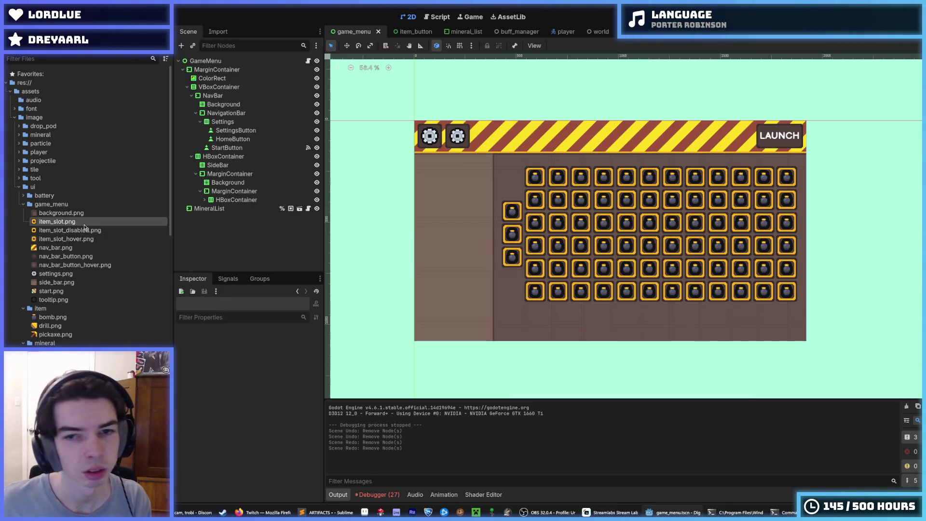
{"action": "key", "text": "ctrl+s"}
{"action": "scroll", "coordinate": [523, 216], "scroll_direction": "up", "scroll_amount": 1}
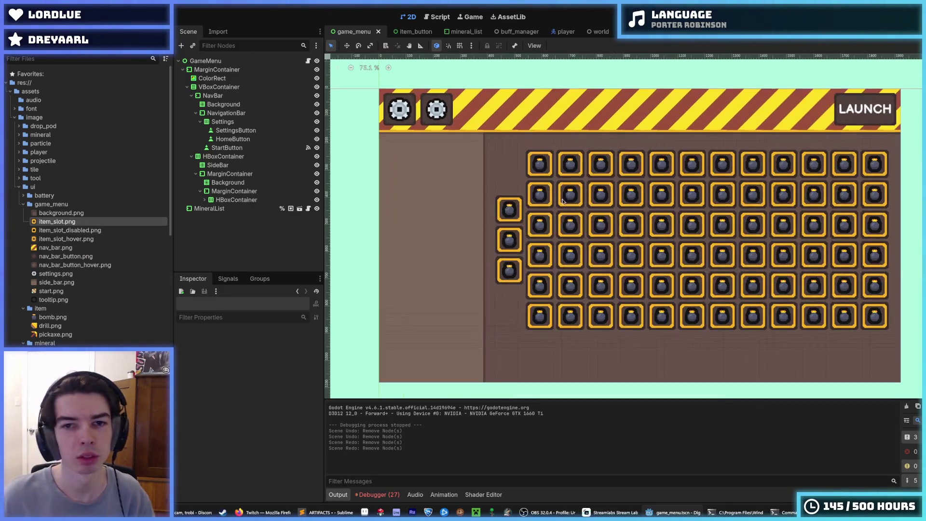
{"action": "scroll", "coordinate": [664, 168], "scroll_direction": "down", "scroll_amount": 1}
{"action": "scroll", "coordinate": [80, 294], "scroll_direction": "down", "scroll_amount": 10}
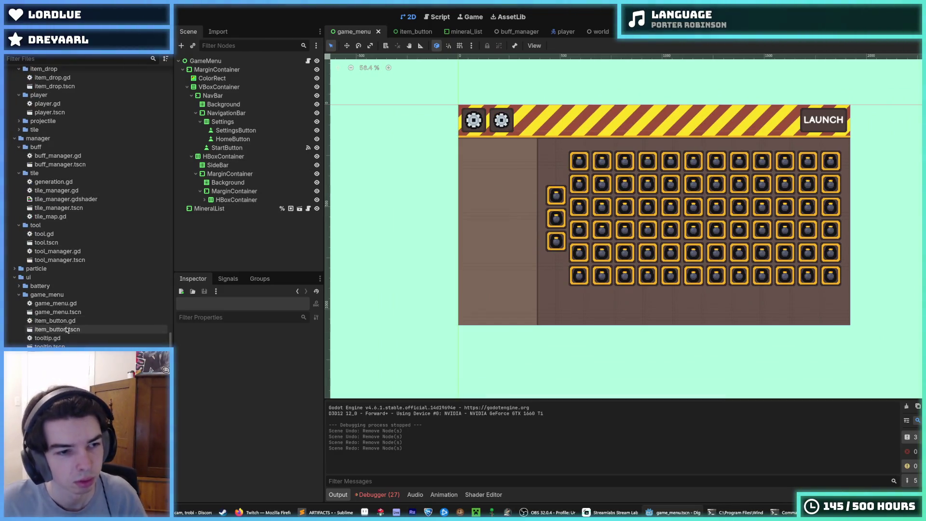
{"action": "double_click", "coordinate": [68, 332]}
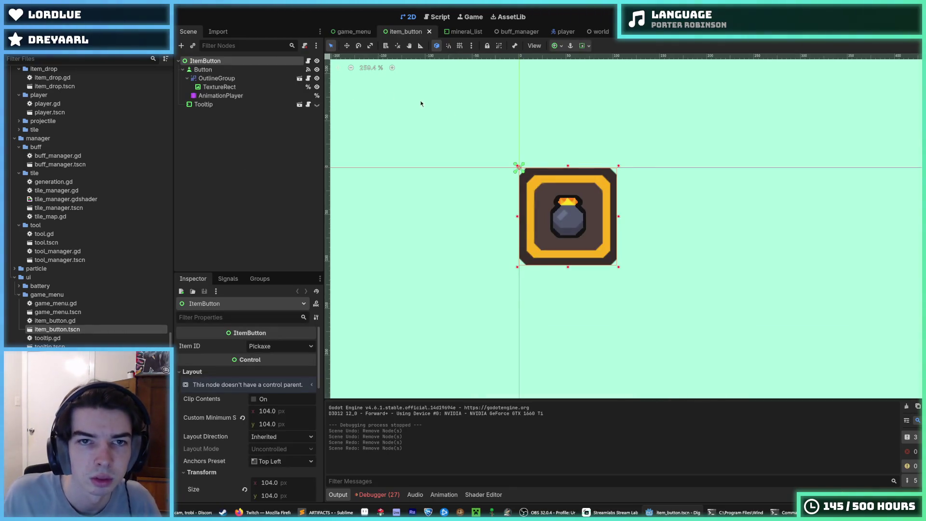
- Review the types in theme.tres from the item button scene and open the theme item manager
{"action": "double_click", "coordinate": [212, 69]}
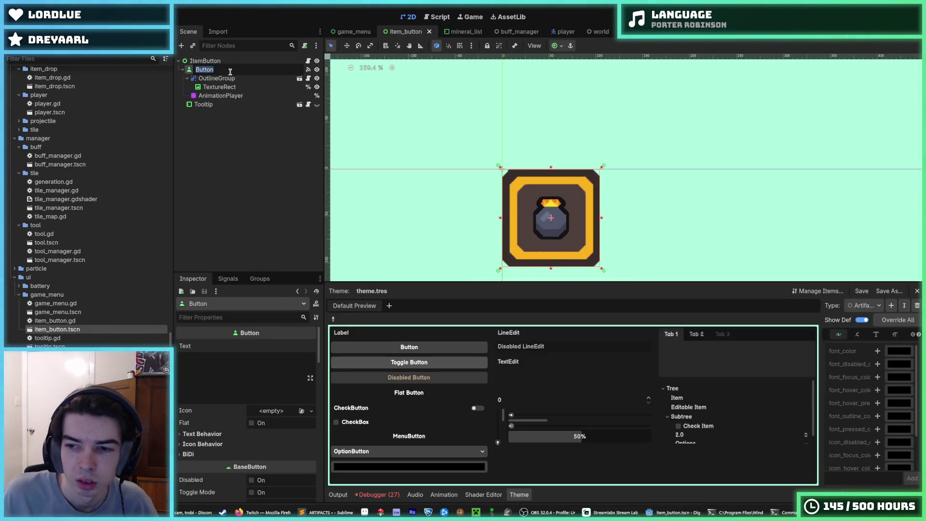
{"action": "key", "text": "Escape"}
{"action": "left_click", "coordinate": [874, 308]}
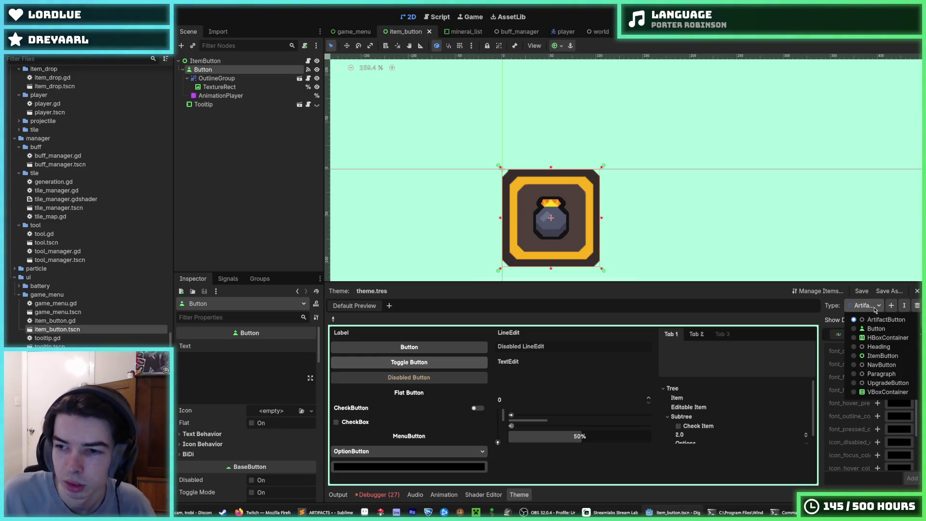
{"action": "key", "text": "Escape"}
{"action": "left_click", "coordinate": [205, 61]}
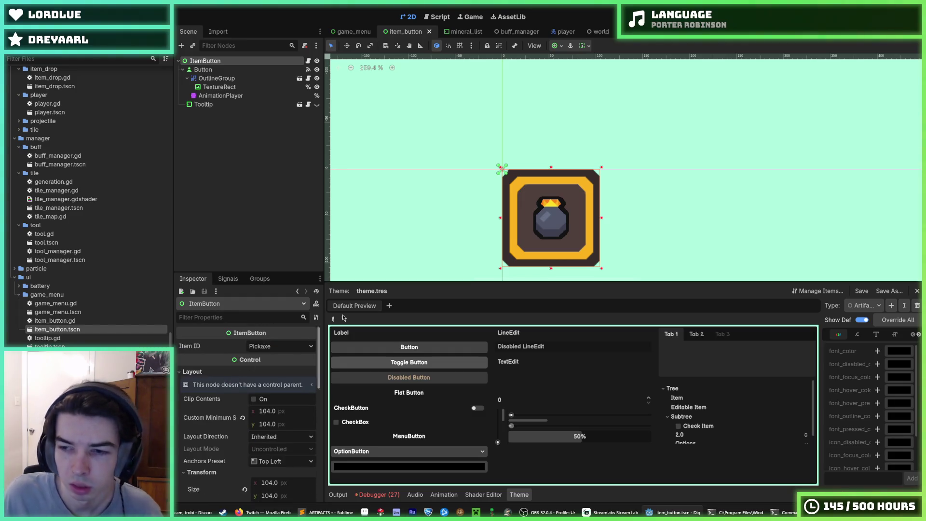
{"action": "left_click", "coordinate": [858, 305]}
{"action": "left_click", "coordinate": [859, 306]}
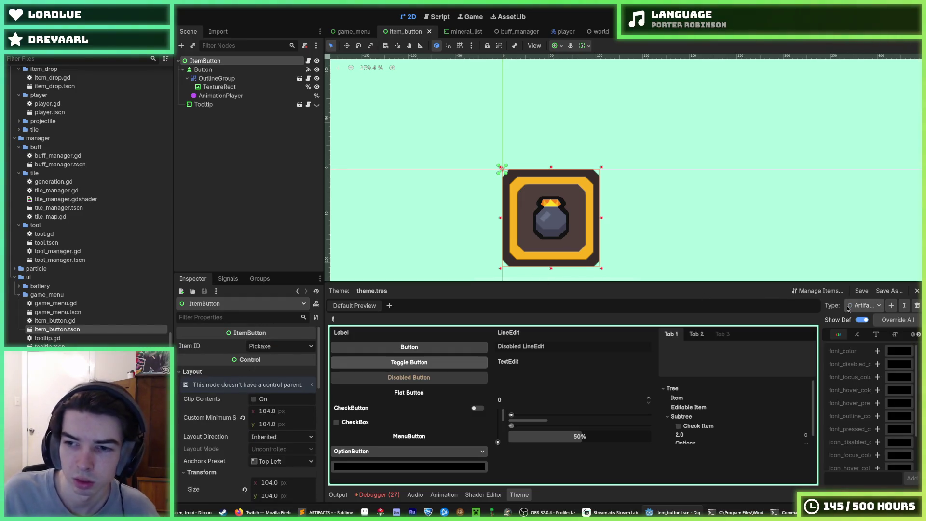
{"action": "left_click", "coordinate": [817, 290]}
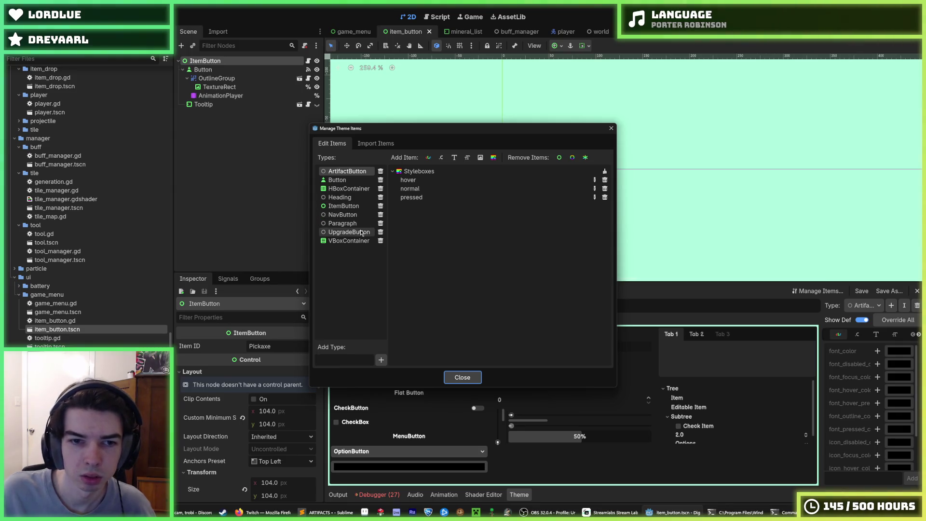
- Remove the UpgradeButton and ArtifactButton types from the theme
{"action": "left_click", "coordinate": [361, 232]}
{"action": "left_click", "coordinate": [380, 232]}
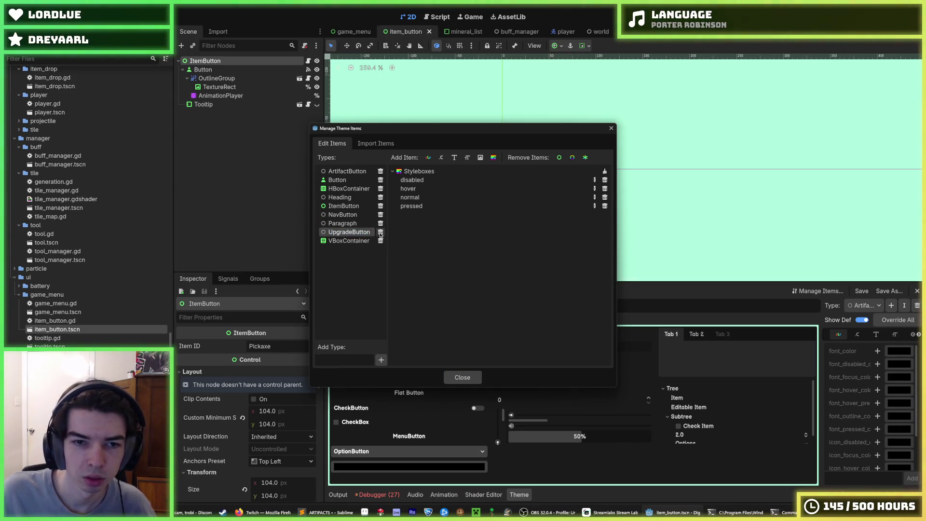
{"action": "left_click", "coordinate": [380, 234]}
{"action": "left_click", "coordinate": [342, 223]}
{"action": "left_click", "coordinate": [342, 215]}
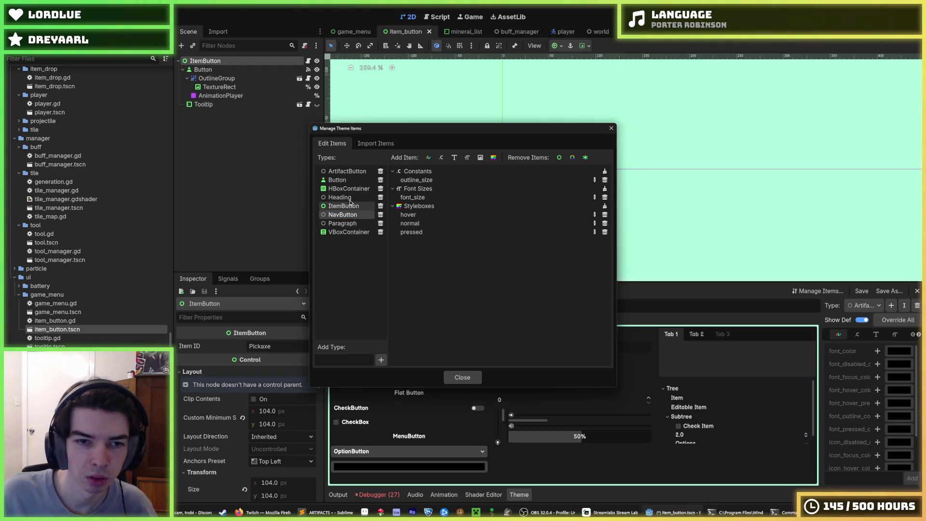
{"action": "left_click", "coordinate": [349, 171]}
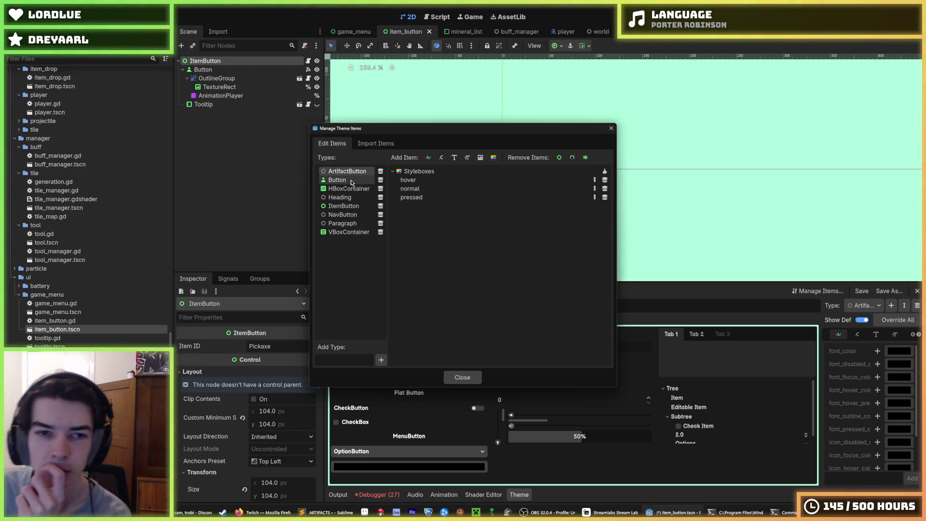
{"action": "left_click", "coordinate": [352, 181]}
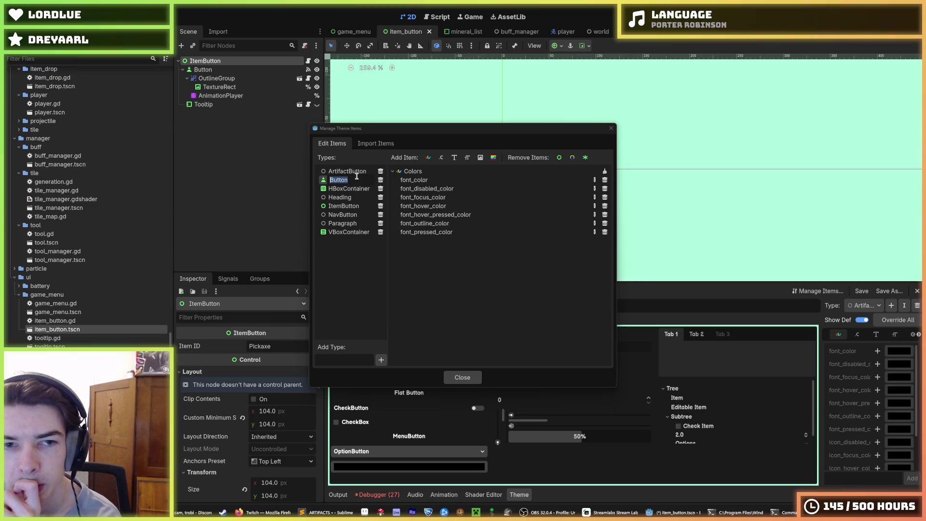
{"action": "left_click", "coordinate": [381, 171]}
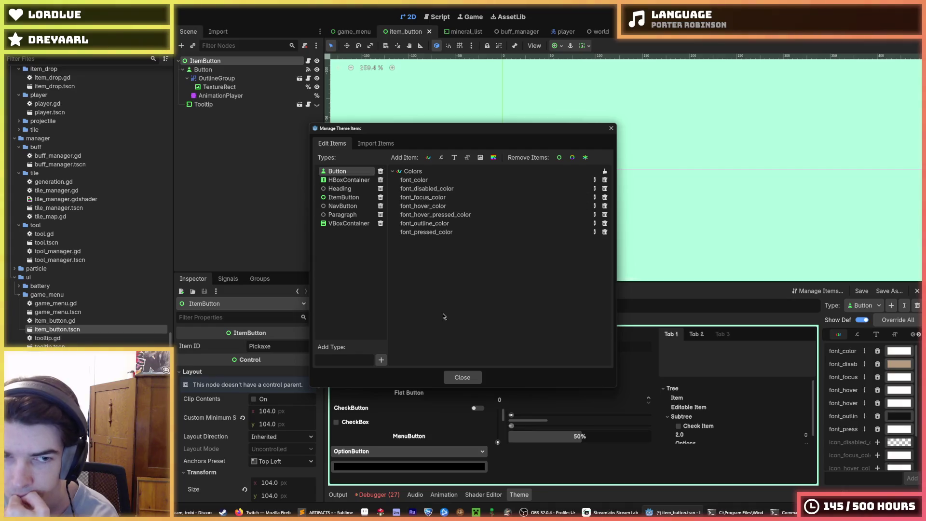